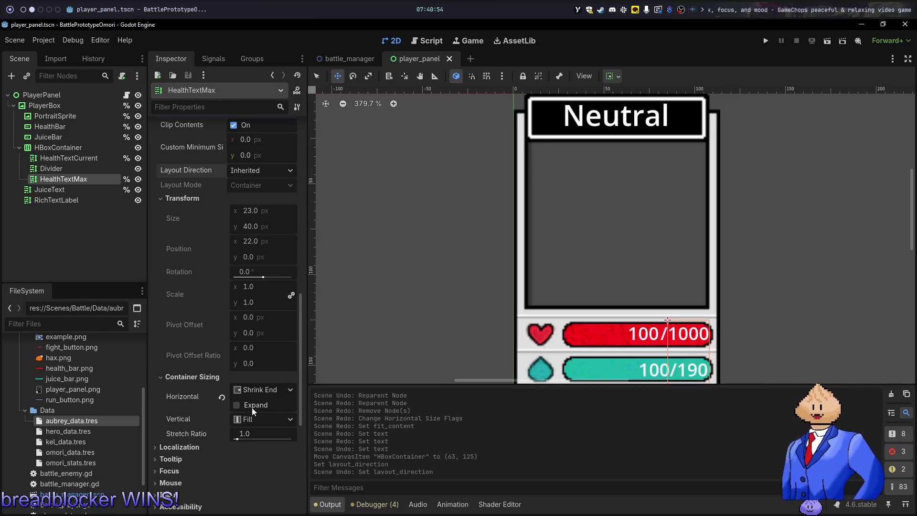
Step: Tick Horizontal Expand for HealthTextMax, keep its text at 1000, then show the desktop
{"action": "left_click", "coordinate": [252, 408]}
{"action": "left_click", "coordinate": [250, 408]}
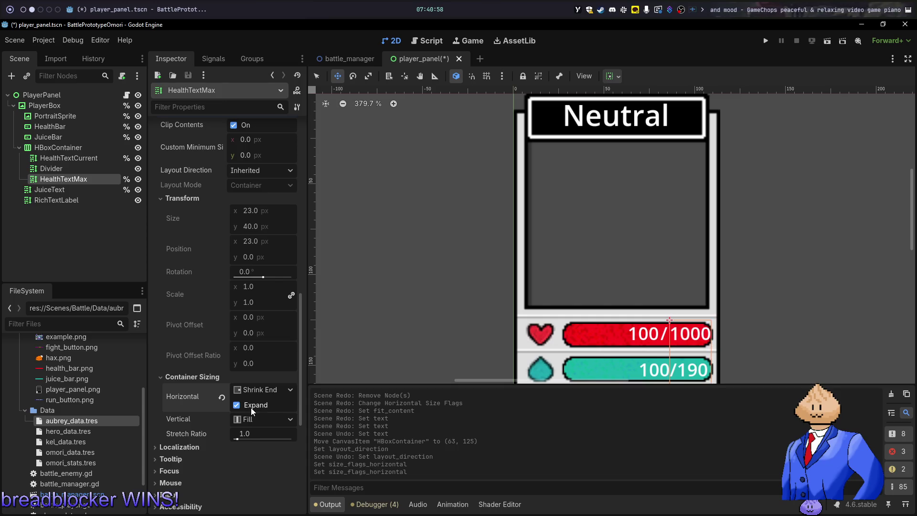
{"action": "scroll", "coordinate": [193, 173], "scroll_direction": "up", "scroll_amount": 10}
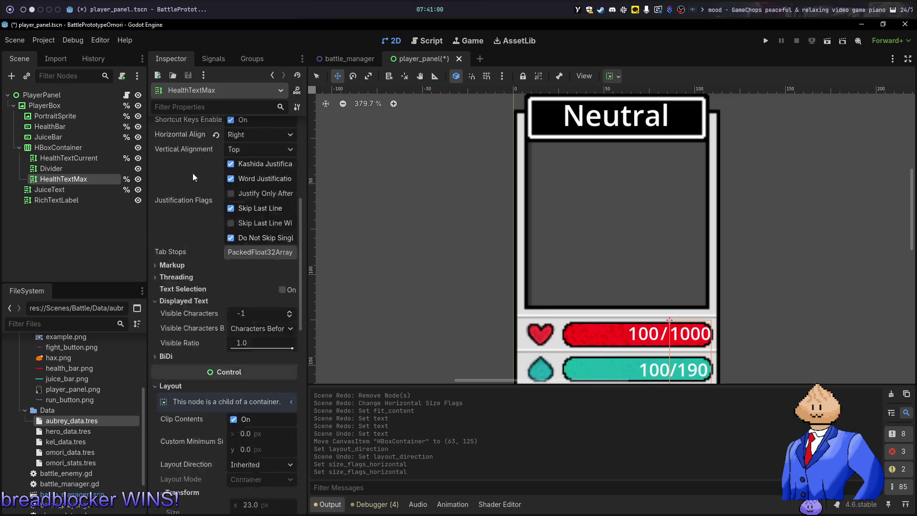
{"action": "left_click", "coordinate": [229, 192]}
{"action": "type", "text": "0000"}
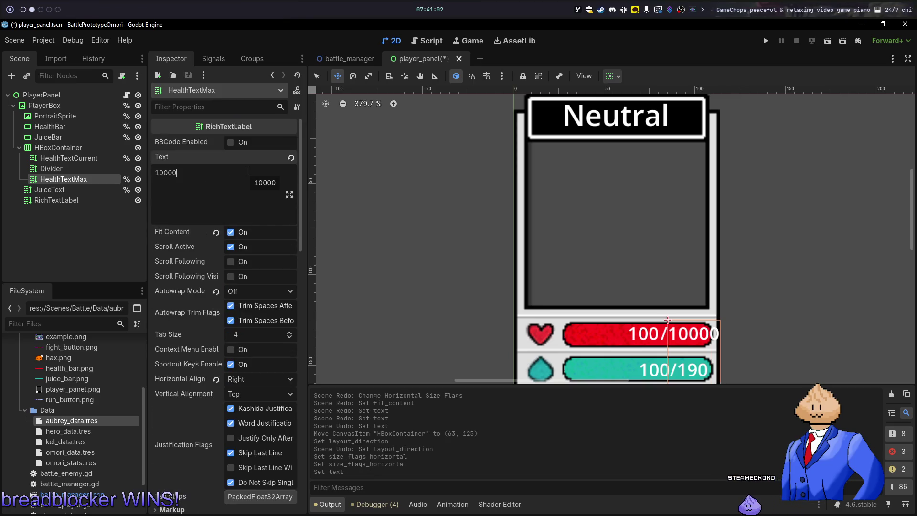
{"action": "key", "text": "BackSpace"}
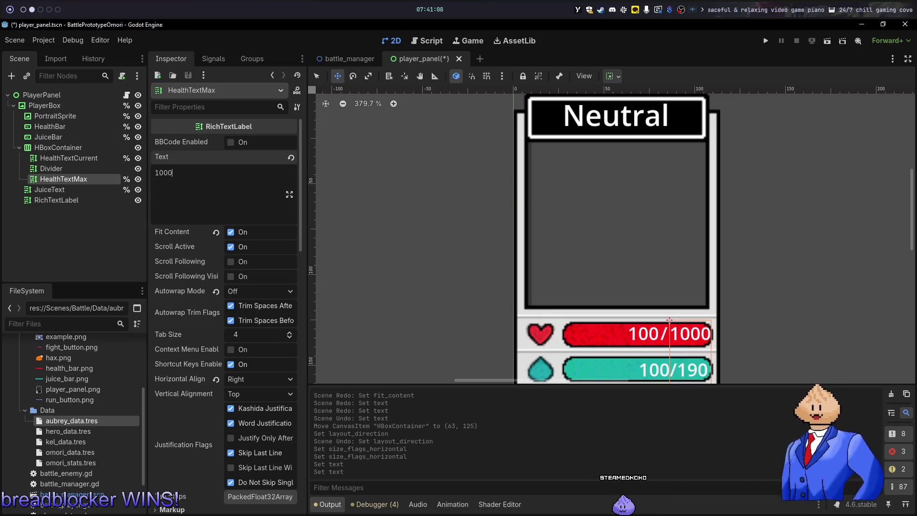
{"action": "key", "text": "super+d"}
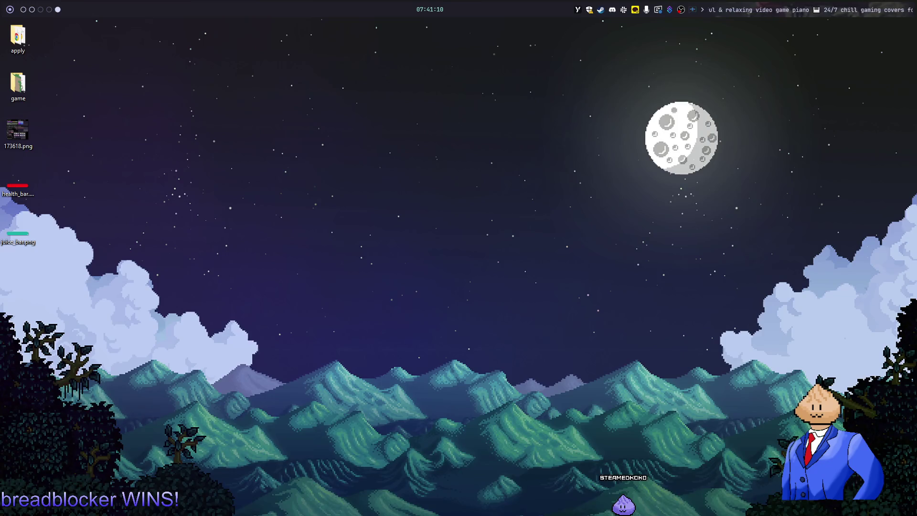
Step: Search Chrome for 'godot grow text from right to left'
{"action": "key", "text": "super+b"}
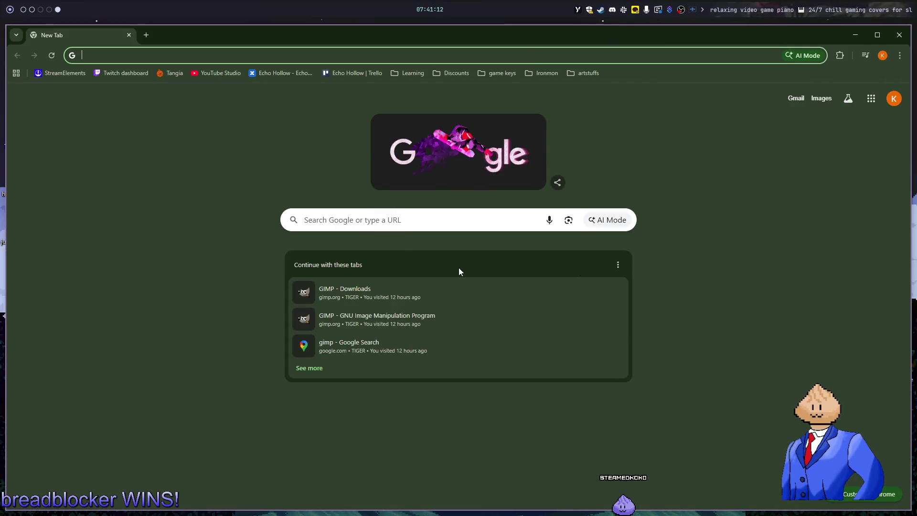
{"action": "type", "text": "godot grow tex"}
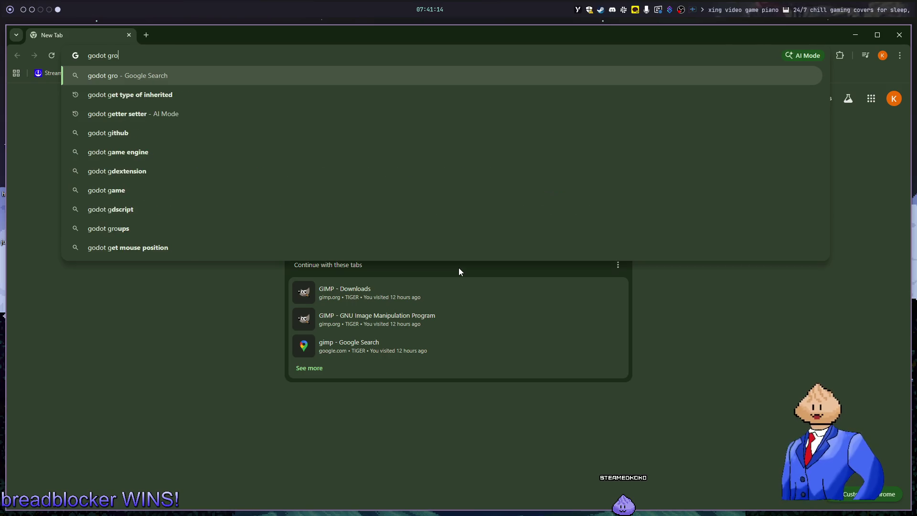
{"action": "type", "text": "t from right to lef"}
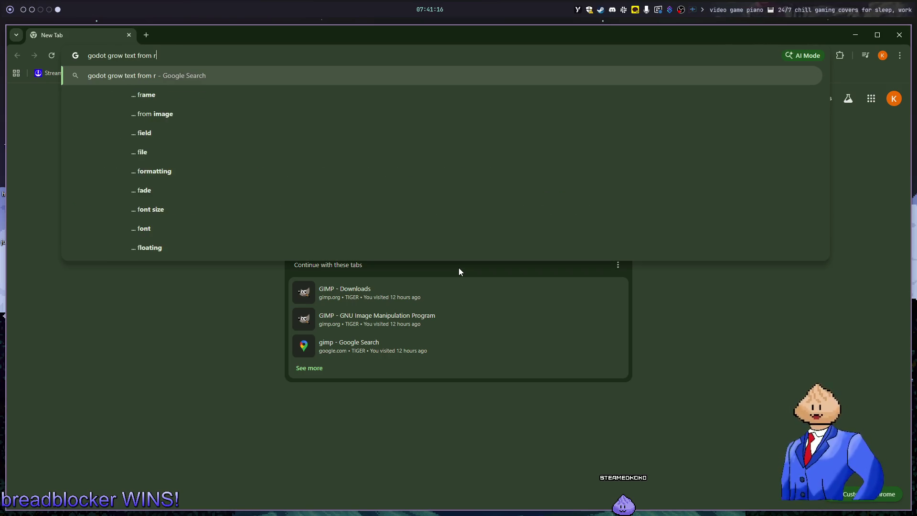
{"action": "type", "text": "t"}
{"action": "key", "text": "Return"}
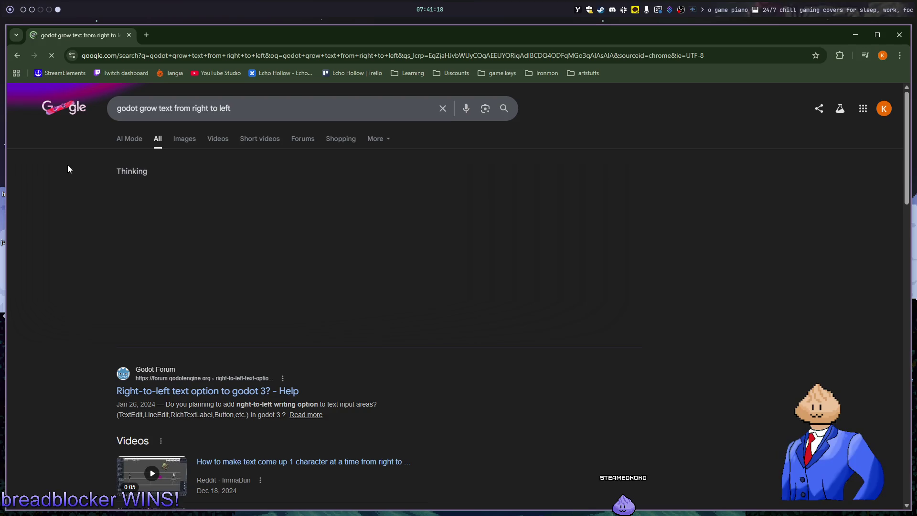
Step: Read the AI overview and results, then open the Godot Forum texture rect thread
{"action": "left_click", "coordinate": [308, 329]}
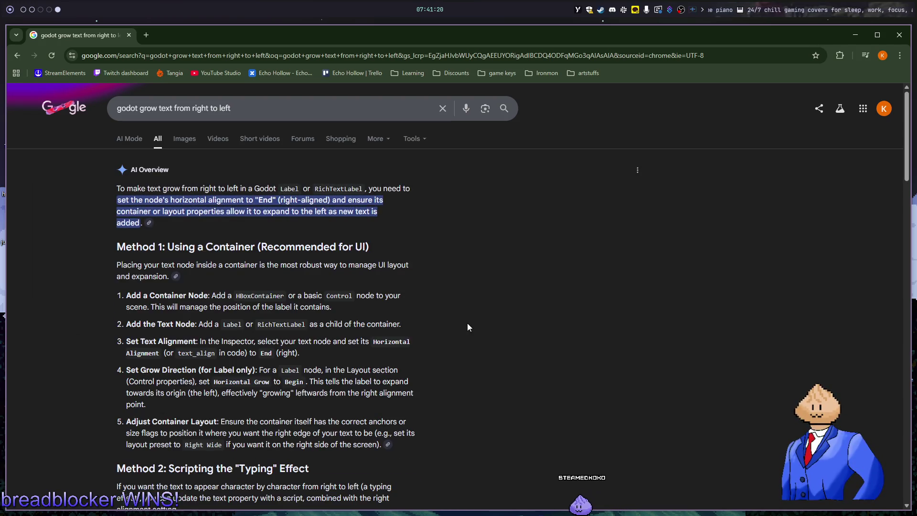
{"action": "scroll", "coordinate": [466, 324], "scroll_direction": "down", "scroll_amount": 3}
{"action": "scroll", "coordinate": [464, 325], "scroll_direction": "down", "scroll_amount": 3}
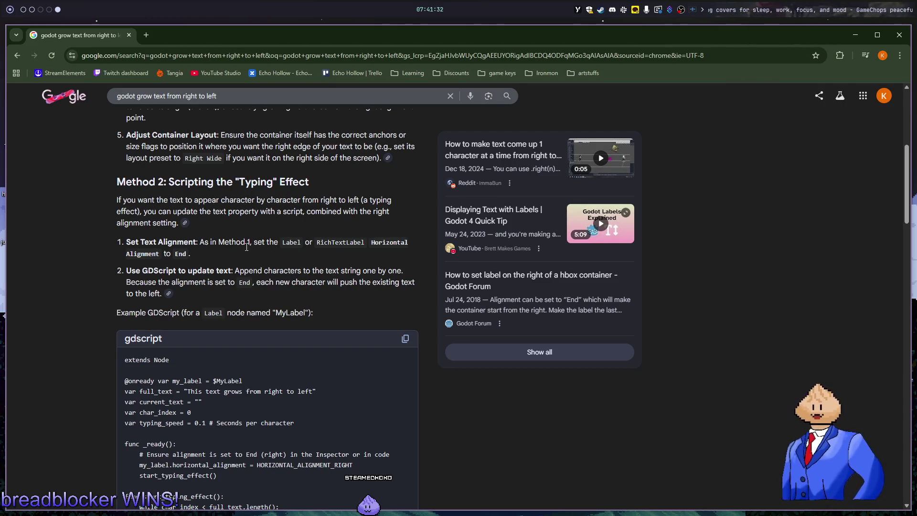
{"action": "scroll", "coordinate": [251, 254], "scroll_direction": "down", "scroll_amount": 5}
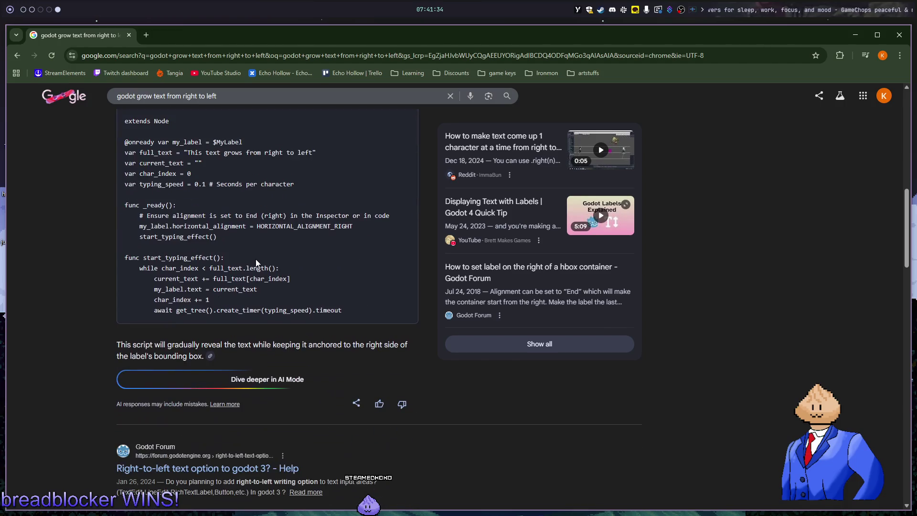
{"action": "scroll", "coordinate": [256, 263], "scroll_direction": "down", "scroll_amount": 13}
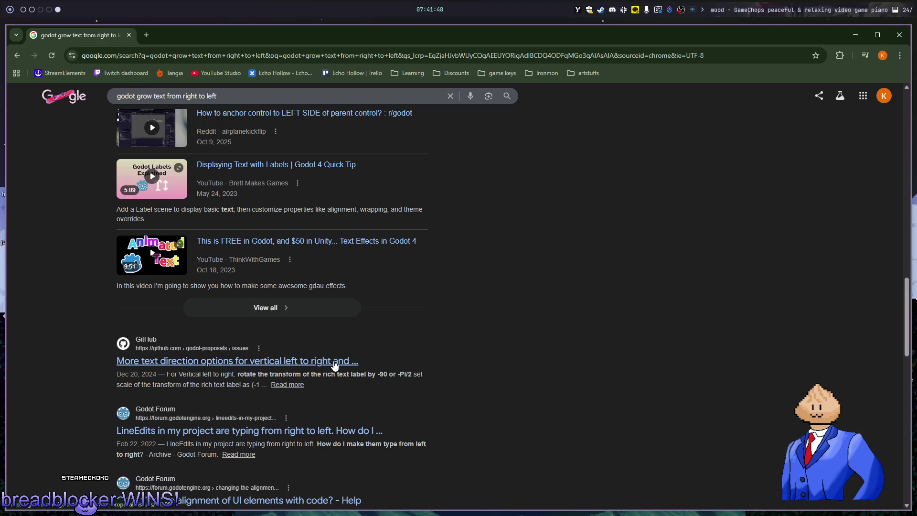
{"action": "scroll", "coordinate": [406, 355], "scroll_direction": "down", "scroll_amount": 4}
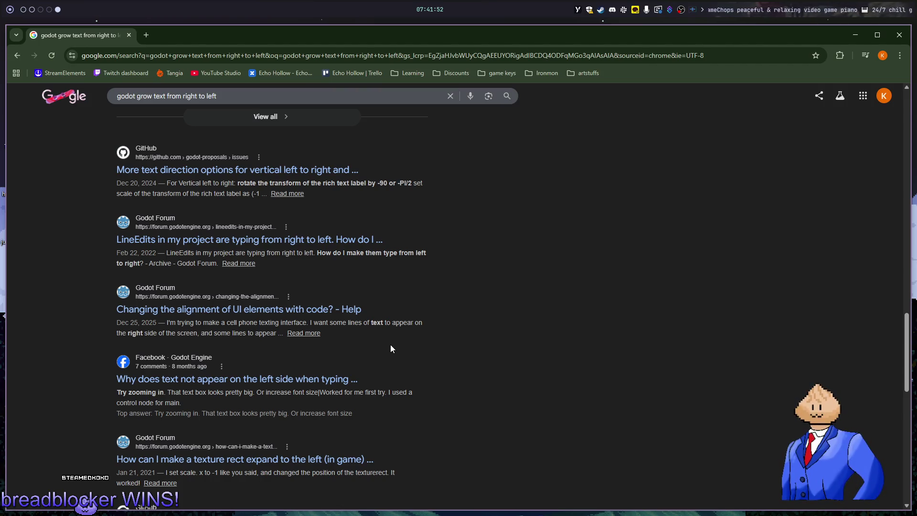
{"action": "scroll", "coordinate": [390, 348], "scroll_direction": "down", "scroll_amount": 2}
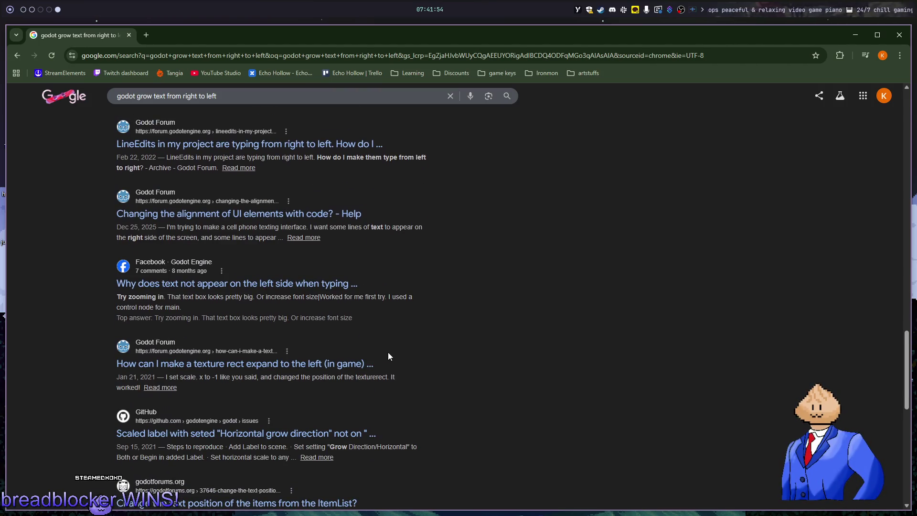
{"action": "left_click", "coordinate": [359, 368]}
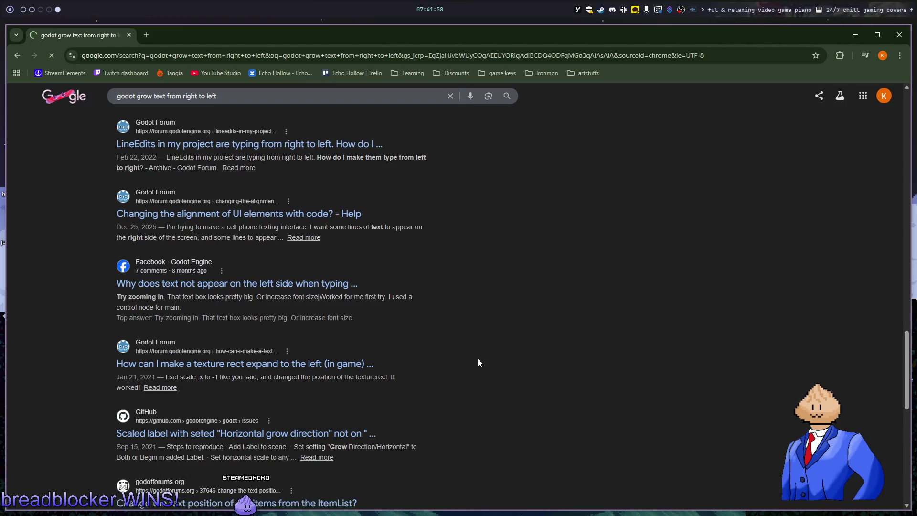
{"action": "scroll", "coordinate": [477, 358], "scroll_direction": "down", "scroll_amount": 8}
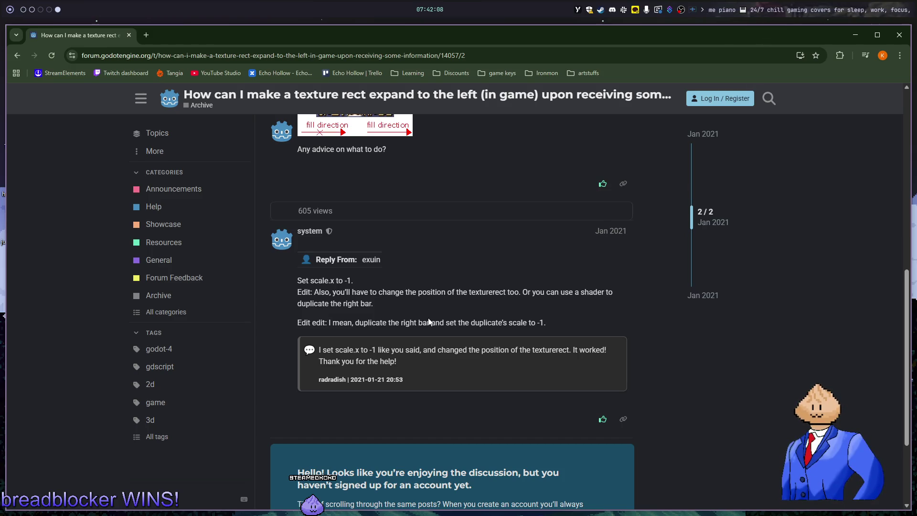
{"action": "scroll", "coordinate": [430, 315], "scroll_direction": "down", "scroll_amount": 3}
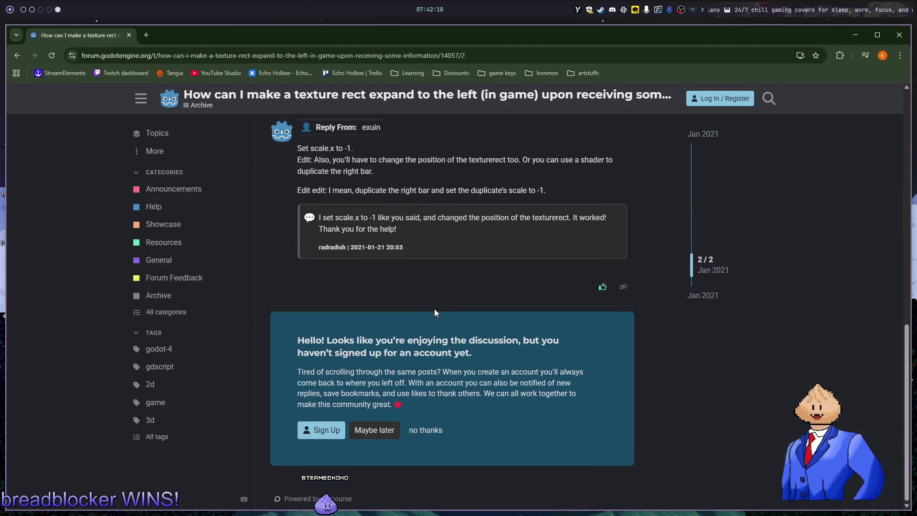
{"action": "key", "text": "alt+Left"}
{"action": "scroll", "coordinate": [398, 264], "scroll_direction": "down", "scroll_amount": 2}
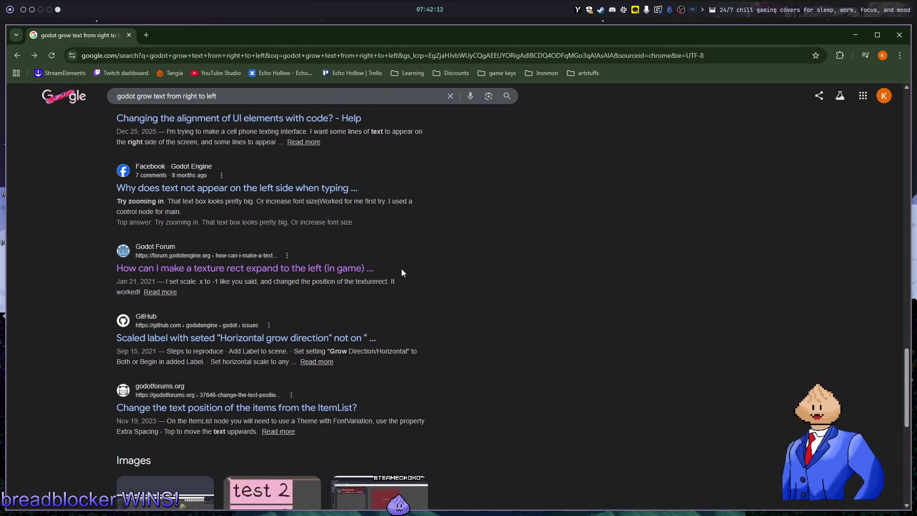
Step: Open the GitHub issue on scaled label grow direction and read through it
{"action": "left_click", "coordinate": [359, 339]}
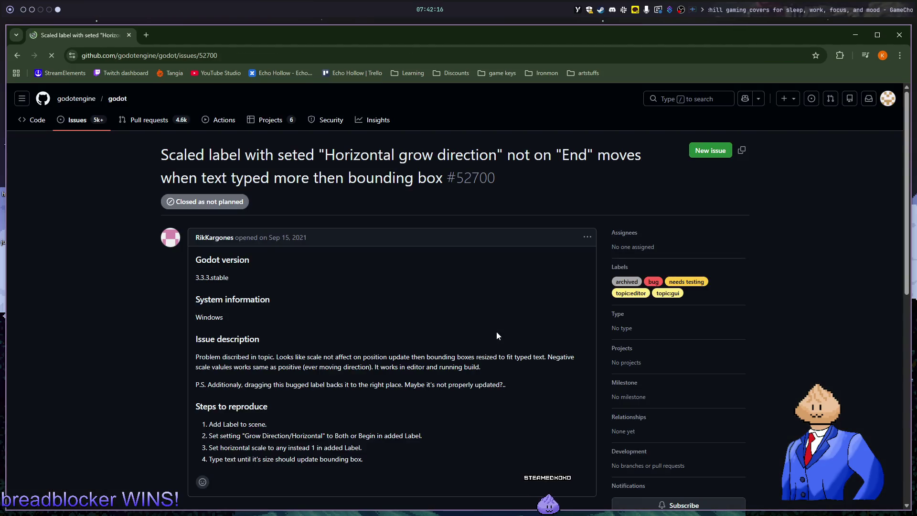
{"action": "scroll", "coordinate": [497, 332], "scroll_direction": "down", "scroll_amount": 2}
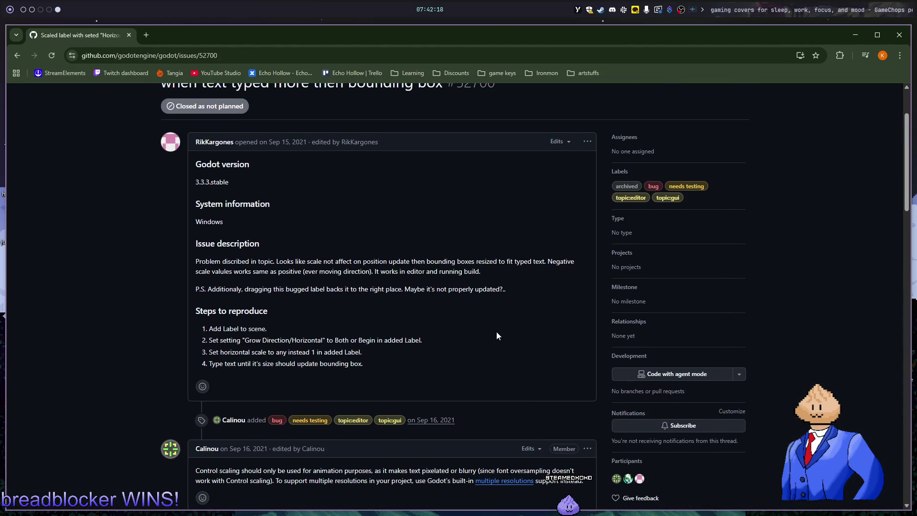
{"action": "scroll", "coordinate": [497, 332], "scroll_direction": "down", "scroll_amount": 6}
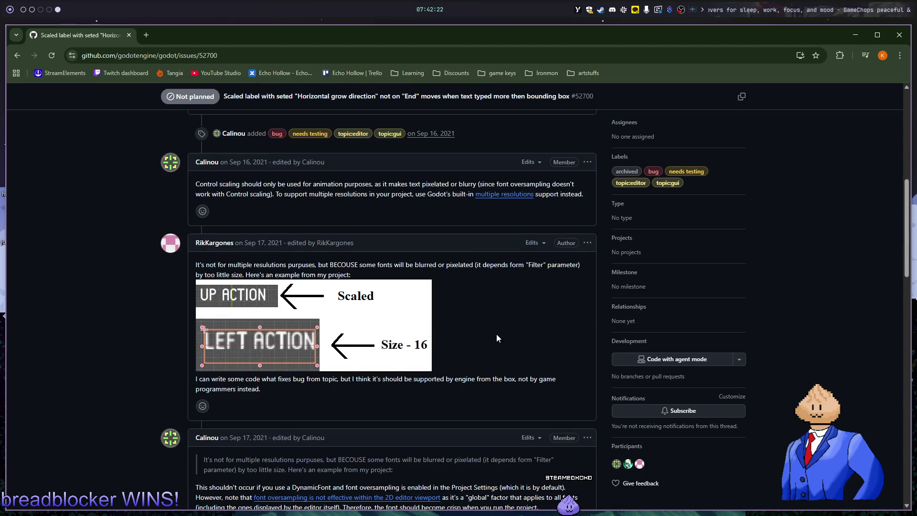
{"action": "scroll", "coordinate": [496, 335], "scroll_direction": "down", "scroll_amount": 5}
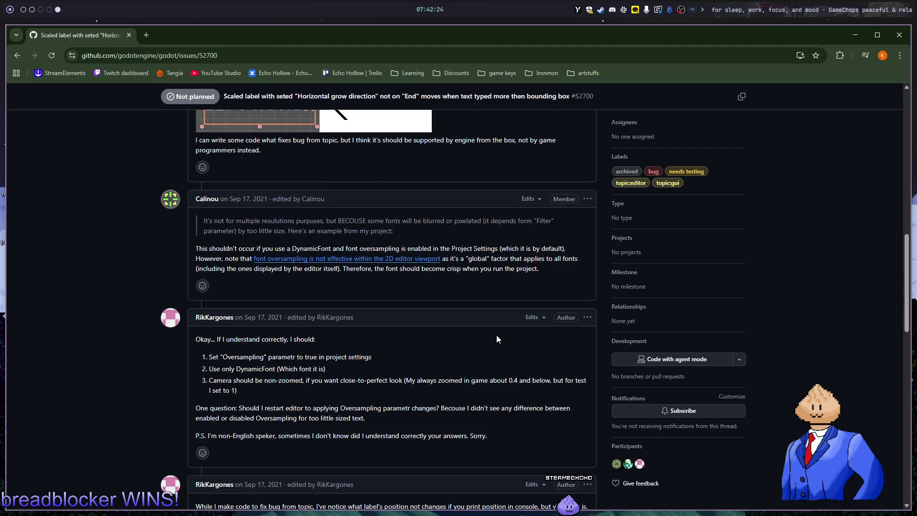
{"action": "scroll", "coordinate": [497, 339], "scroll_direction": "down", "scroll_amount": 3}
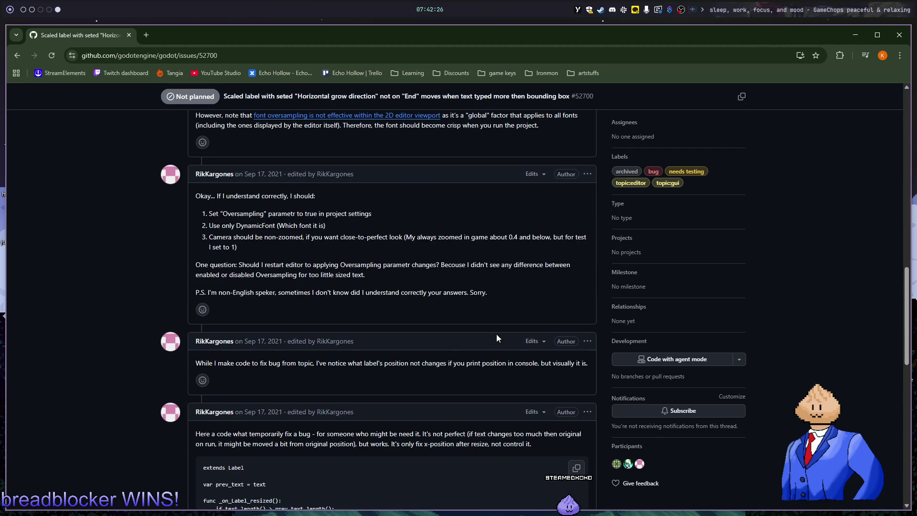
{"action": "scroll", "coordinate": [497, 337], "scroll_direction": "down", "scroll_amount": 3}
{"action": "scroll", "coordinate": [500, 323], "scroll_direction": "down", "scroll_amount": 5}
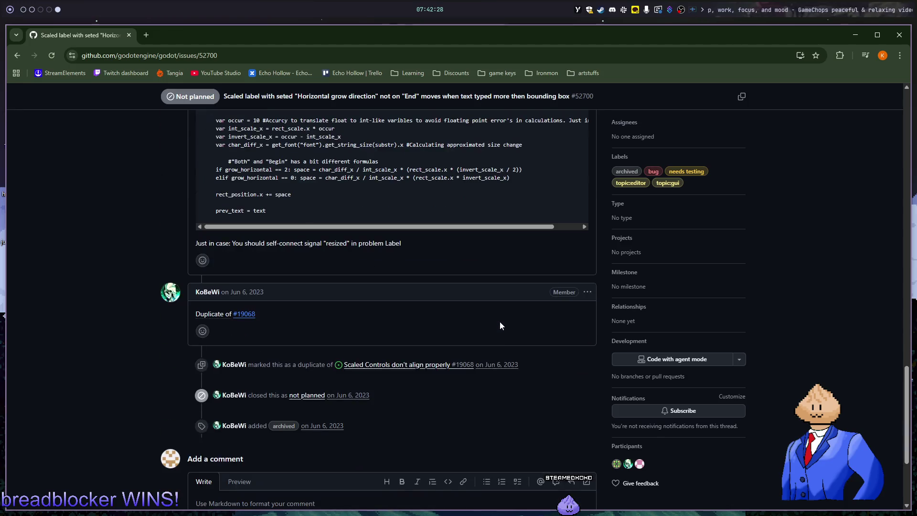
{"action": "scroll", "coordinate": [500, 323], "scroll_direction": "down", "scroll_amount": 3}
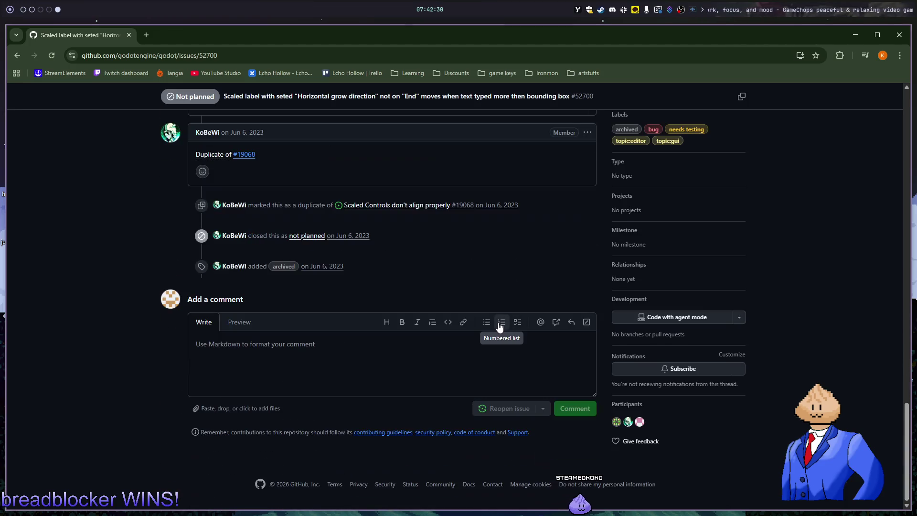
{"action": "scroll", "coordinate": [484, 313], "scroll_direction": "up", "scroll_amount": 5}
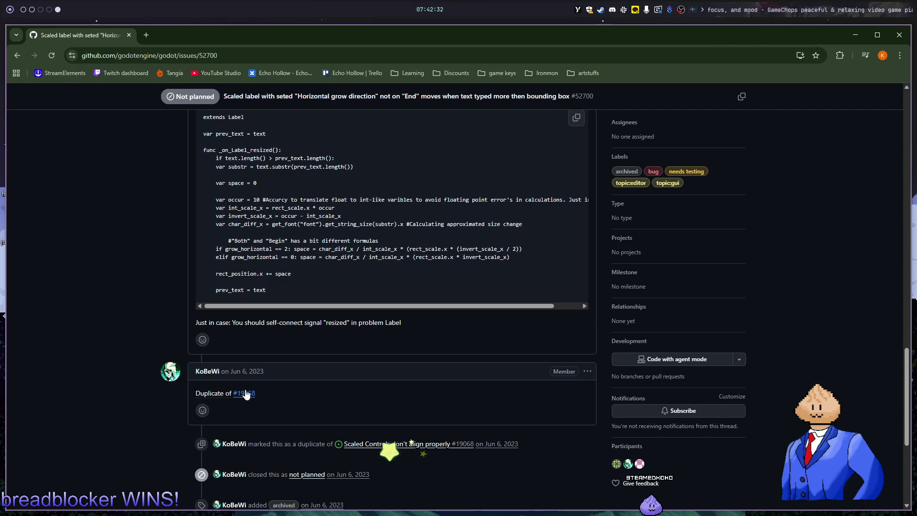
Step: Read the linked issue #19068's comments, then switch back to the Godot editor
{"action": "left_click", "coordinate": [245, 394]}
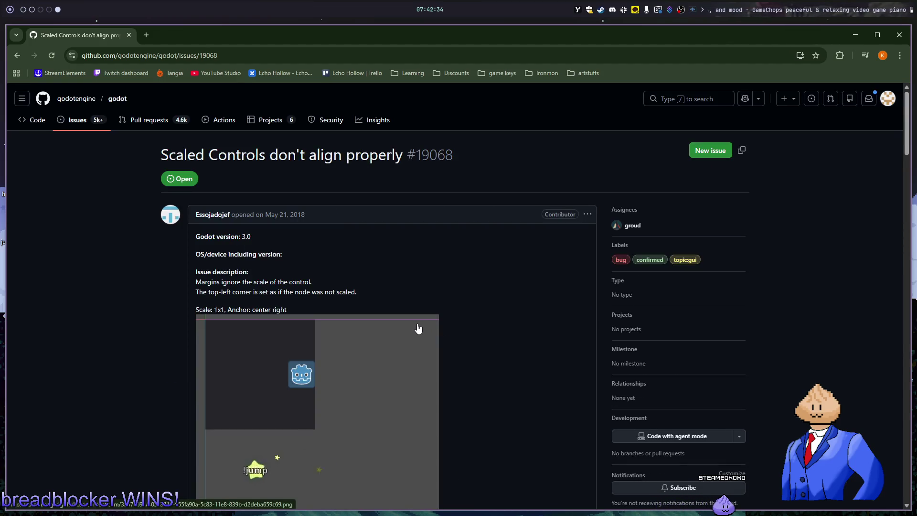
{"action": "scroll", "coordinate": [421, 328], "scroll_direction": "down", "scroll_amount": 10}
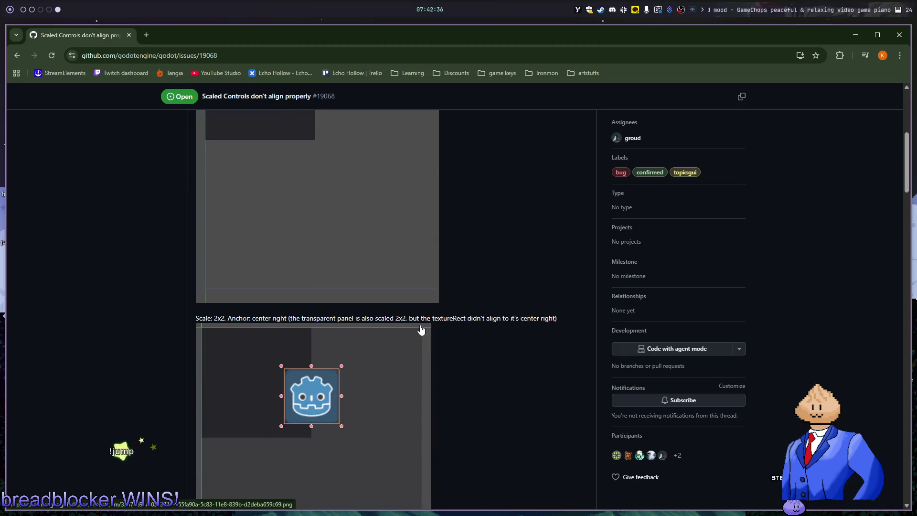
{"action": "scroll", "coordinate": [421, 330], "scroll_direction": "down", "scroll_amount": 8}
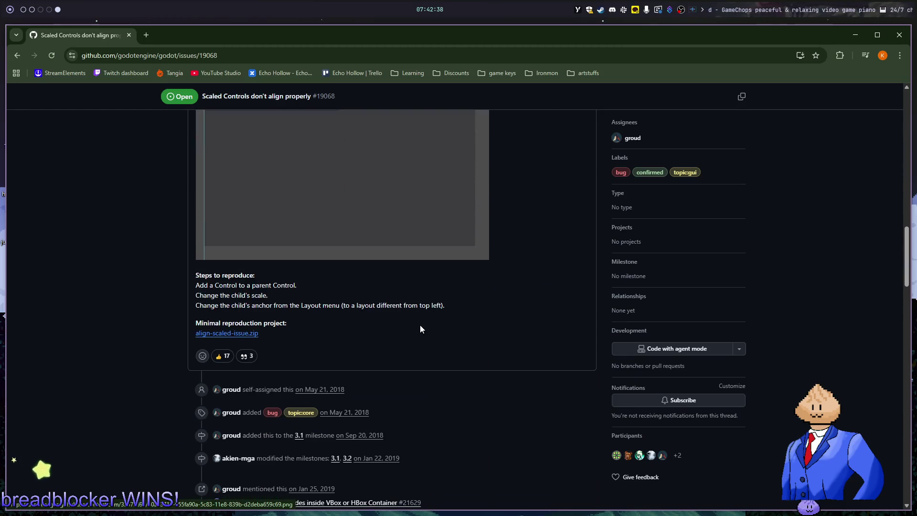
{"action": "scroll", "coordinate": [420, 329], "scroll_direction": "down", "scroll_amount": 10}
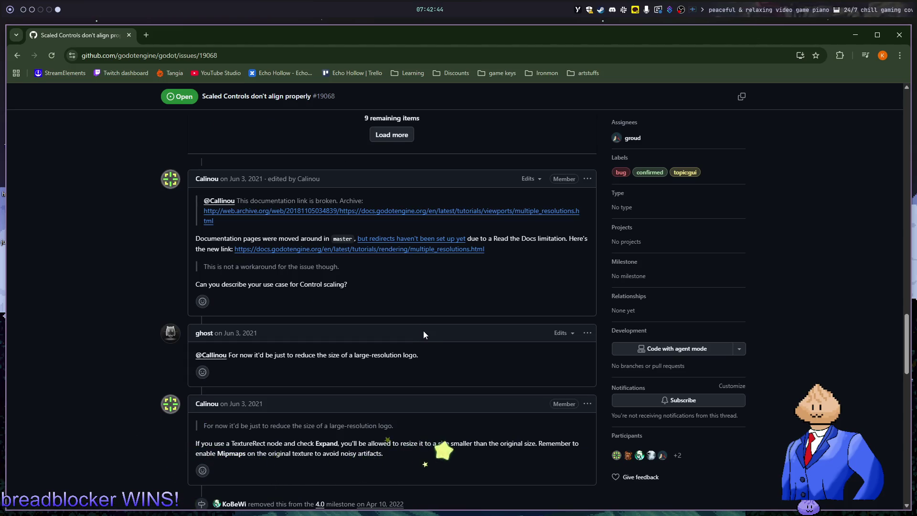
{"action": "scroll", "coordinate": [416, 320], "scroll_direction": "down", "scroll_amount": 10}
{"action": "key", "text": "alt+1"}
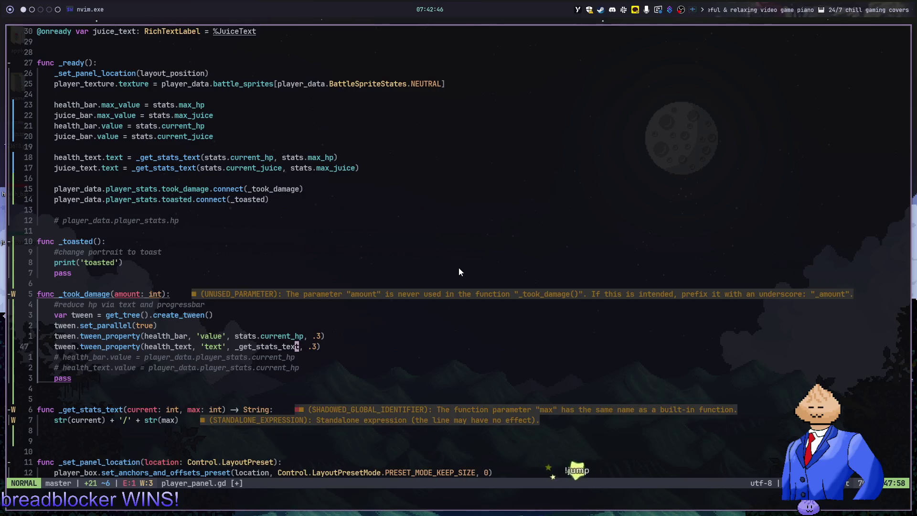
{"action": "key", "text": "alt+2"}
{"action": "scroll", "coordinate": [200, 235], "scroll_direction": "down", "scroll_amount": 5}
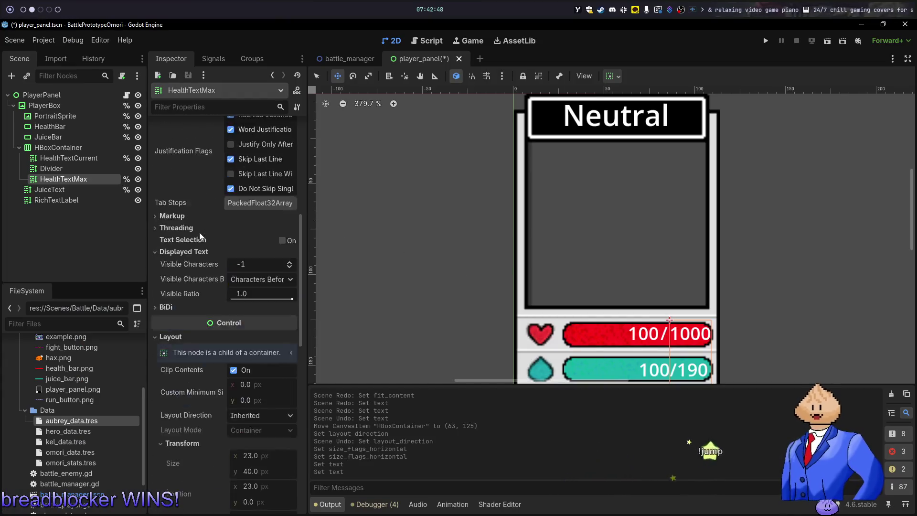
Step: Untick Horizontal Expand for HealthTextMax, keeping its text at 1000
{"action": "scroll", "coordinate": [196, 239], "scroll_direction": "down", "scroll_amount": 1}
{"action": "scroll", "coordinate": [198, 337], "scroll_direction": "down", "scroll_amount": 2}
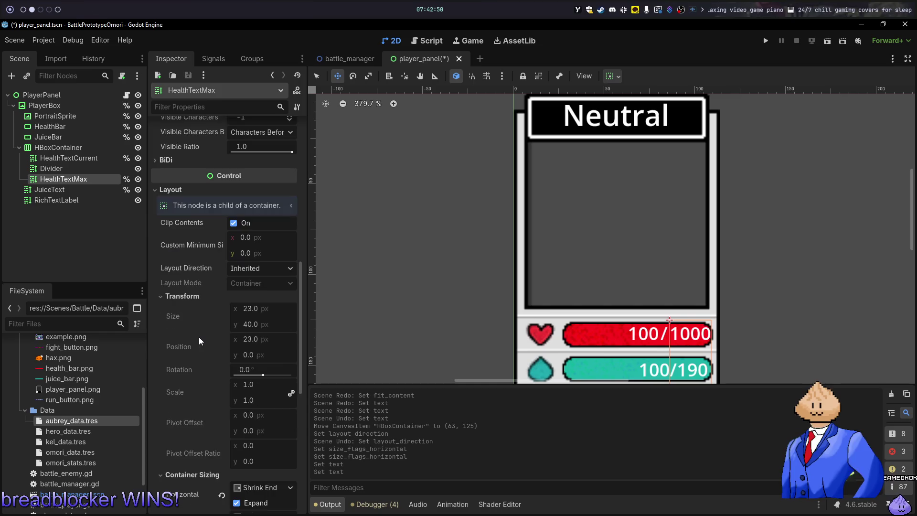
{"action": "scroll", "coordinate": [193, 329], "scroll_direction": "down", "scroll_amount": 1}
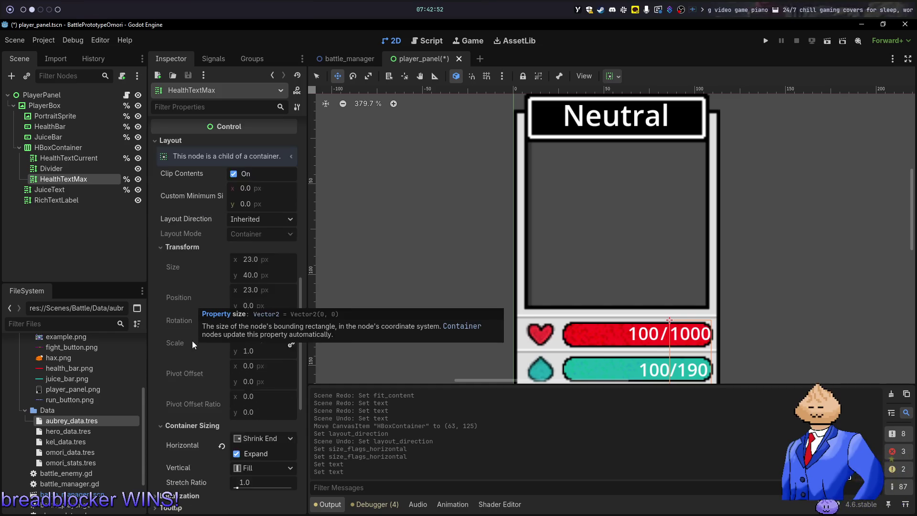
{"action": "scroll", "coordinate": [191, 340], "scroll_direction": "down", "scroll_amount": 1}
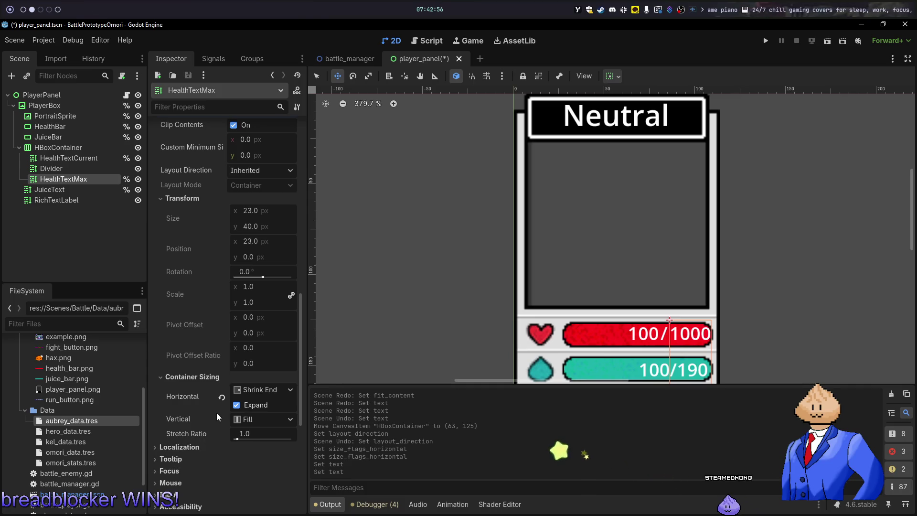
{"action": "left_click", "coordinate": [235, 405]}
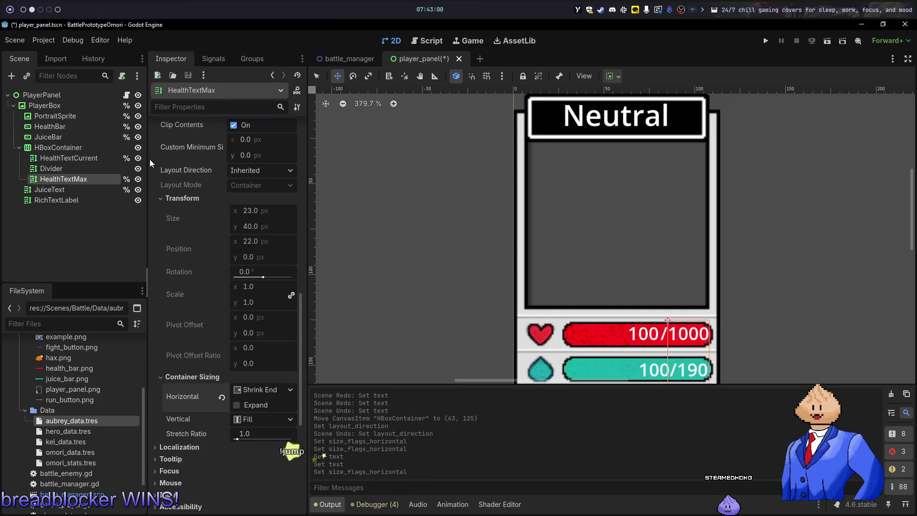
{"action": "scroll", "coordinate": [215, 140], "scroll_direction": "up", "scroll_amount": 10}
{"action": "left_click", "coordinate": [235, 166]}
{"action": "type", "text": "00"}
{"action": "key", "text": "BackSpace"}
{"action": "key", "text": "BackSpace"}
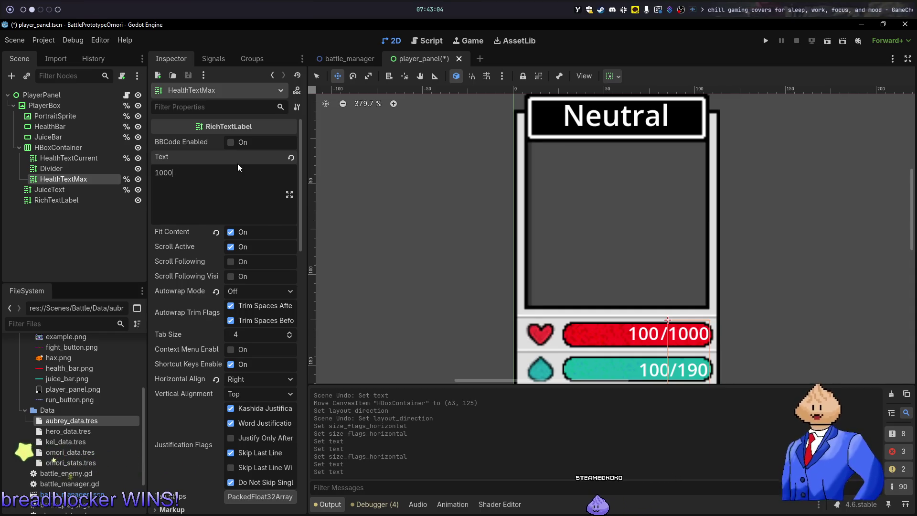
Step: Inspect the Texture, Theme, Accessibility, Input and Focus sections, collapsing each again
{"action": "scroll", "coordinate": [171, 296], "scroll_direction": "down", "scroll_amount": 10}
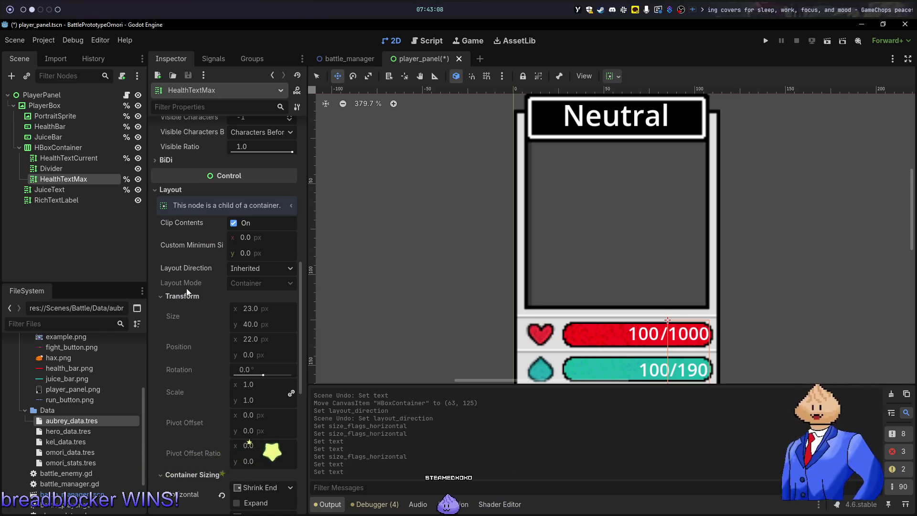
{"action": "scroll", "coordinate": [191, 311], "scroll_direction": "down", "scroll_amount": 5}
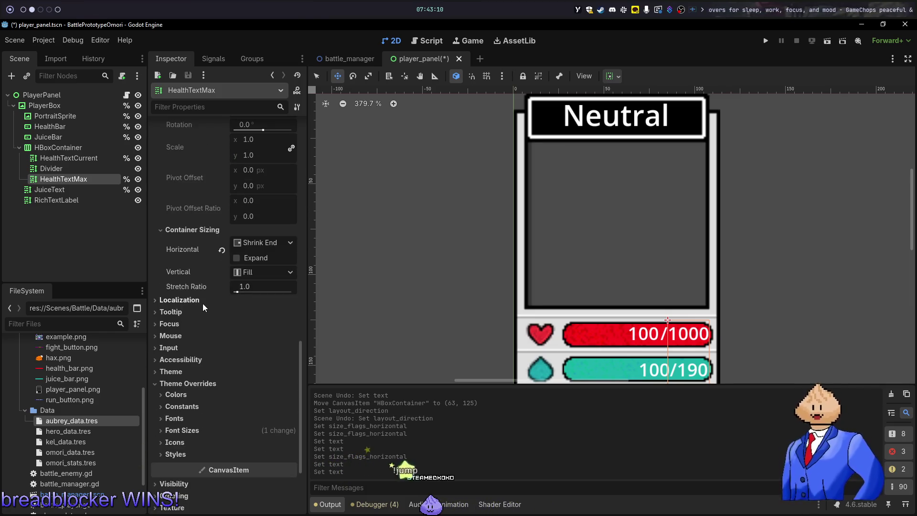
{"action": "scroll", "coordinate": [215, 411], "scroll_direction": "down", "scroll_amount": 2}
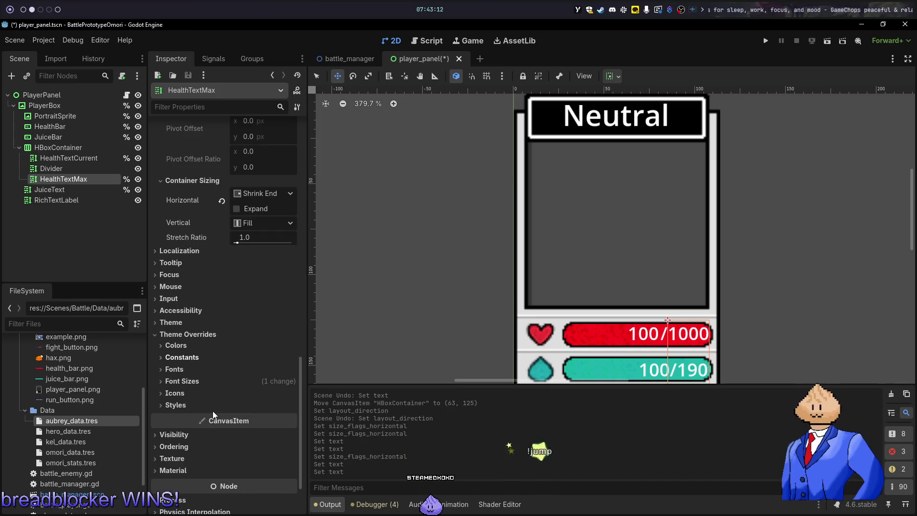
{"action": "scroll", "coordinate": [207, 385], "scroll_direction": "down", "scroll_amount": 2}
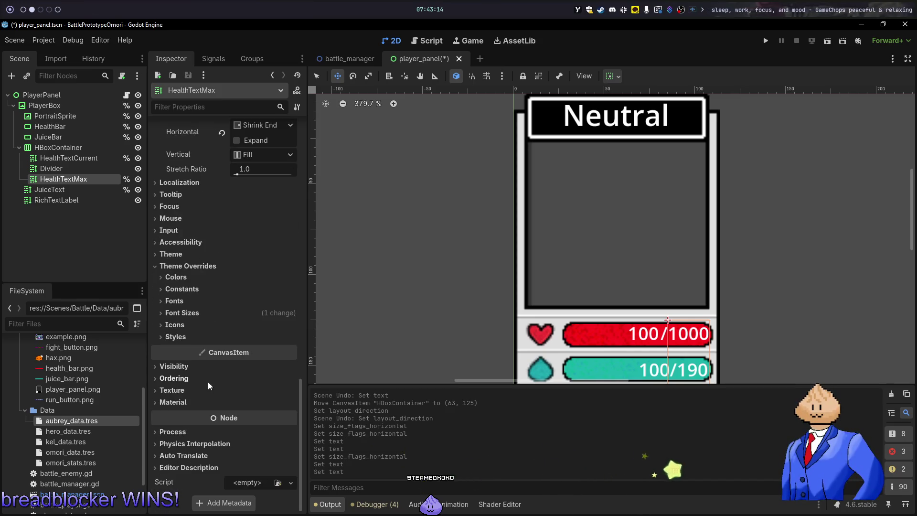
{"action": "left_click", "coordinate": [210, 389]}
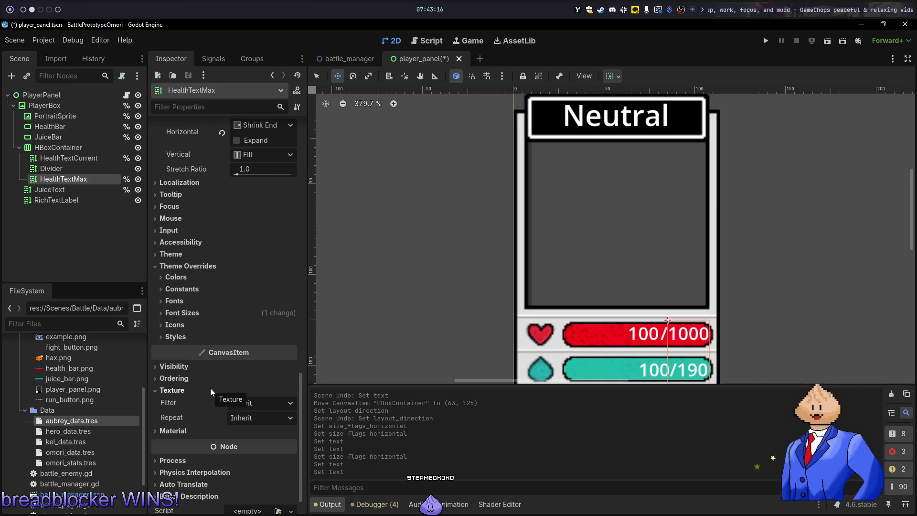
{"action": "left_click", "coordinate": [210, 388]}
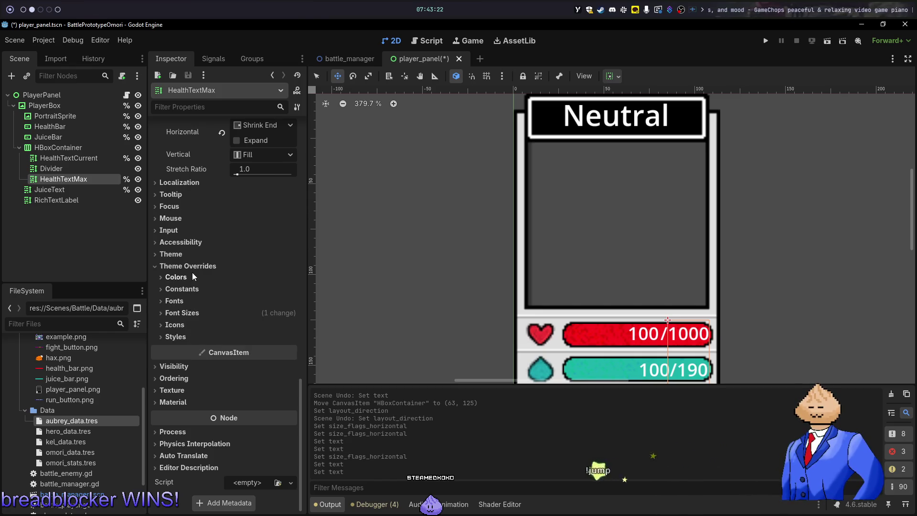
{"action": "left_click", "coordinate": [186, 253]}
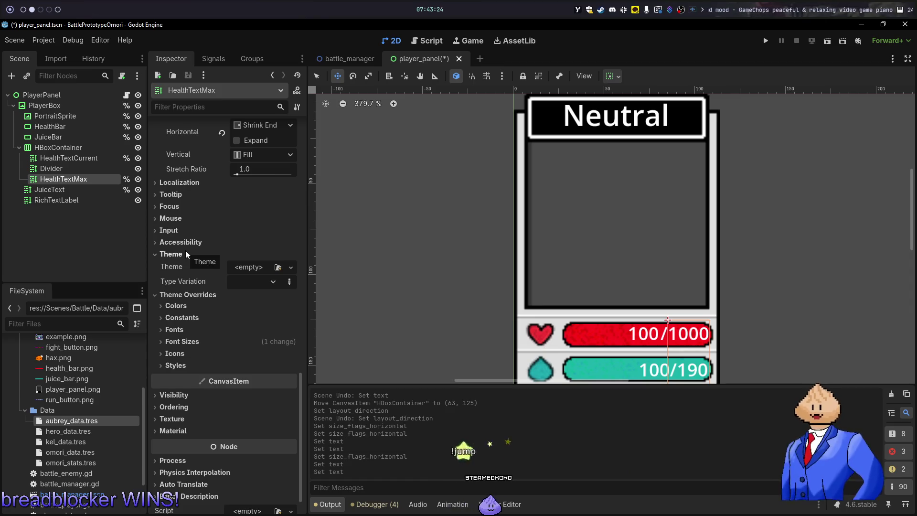
{"action": "left_click", "coordinate": [186, 254]}
{"action": "left_click", "coordinate": [186, 243]}
{"action": "left_click", "coordinate": [186, 243]}
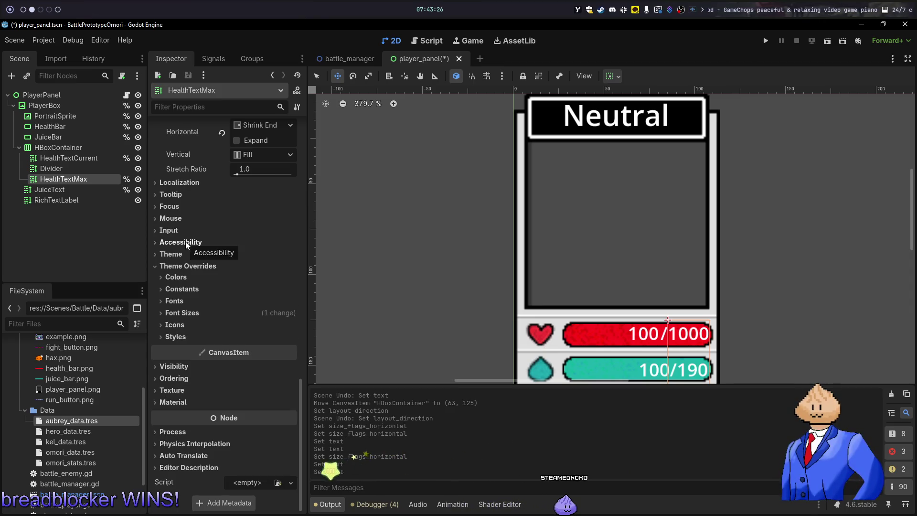
{"action": "left_click", "coordinate": [178, 231]}
{"action": "left_click", "coordinate": [178, 232]}
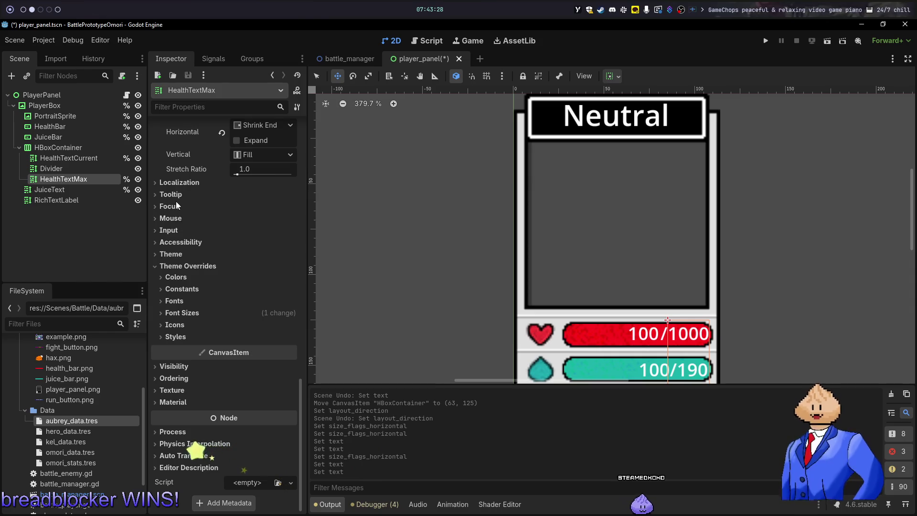
{"action": "left_click", "coordinate": [175, 206]}
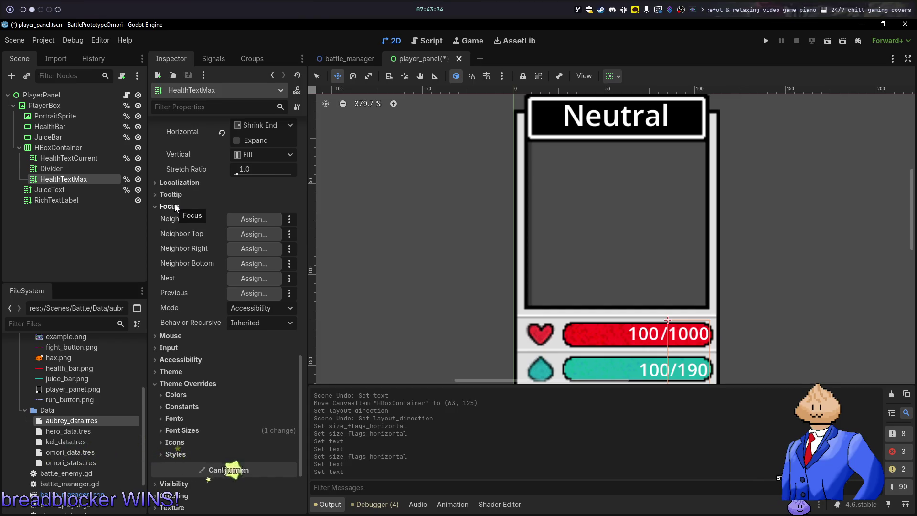
{"action": "left_click", "coordinate": [175, 206]}
Step: Turn off Clip Contents for HealthTextMax
{"action": "scroll", "coordinate": [190, 214], "scroll_direction": "up", "scroll_amount": 4}
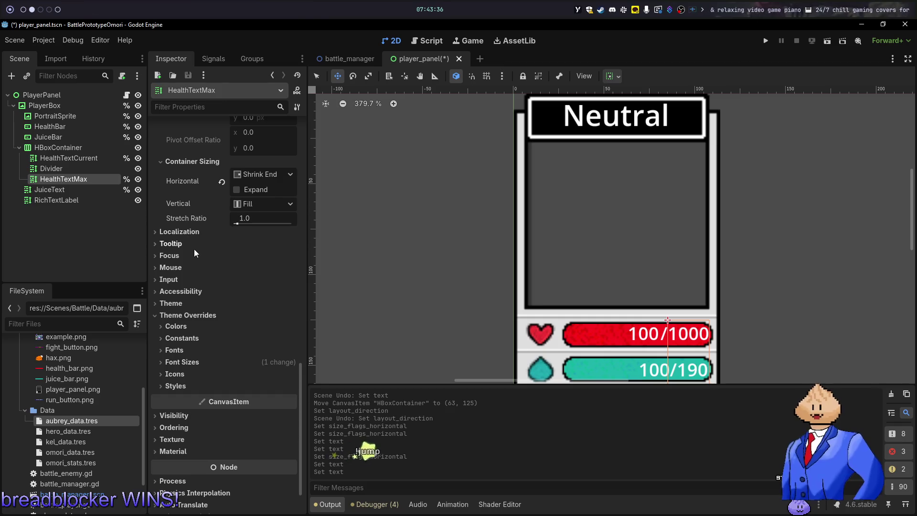
{"action": "scroll", "coordinate": [190, 236], "scroll_direction": "up", "scroll_amount": 4}
{"action": "scroll", "coordinate": [190, 238], "scroll_direction": "up", "scroll_amount": 1}
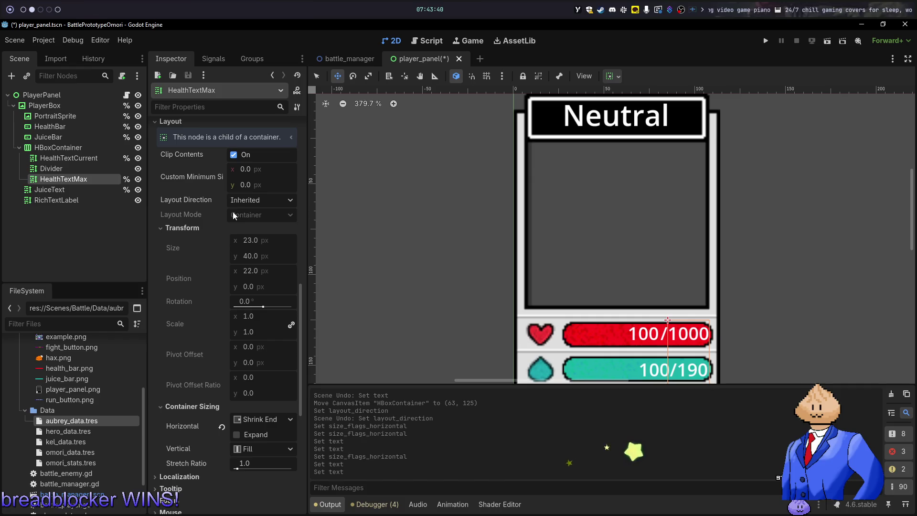
{"action": "scroll", "coordinate": [249, 183], "scroll_direction": "up", "scroll_amount": 3}
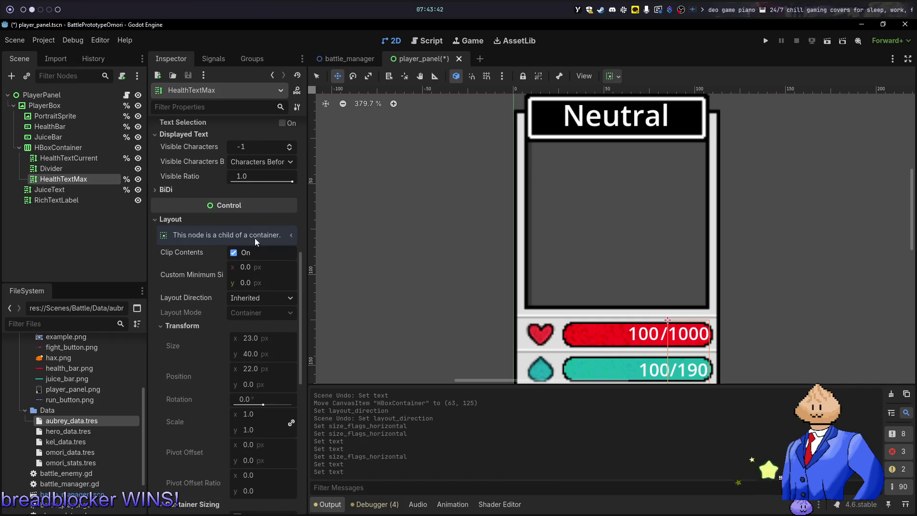
{"action": "left_click", "coordinate": [234, 254]}
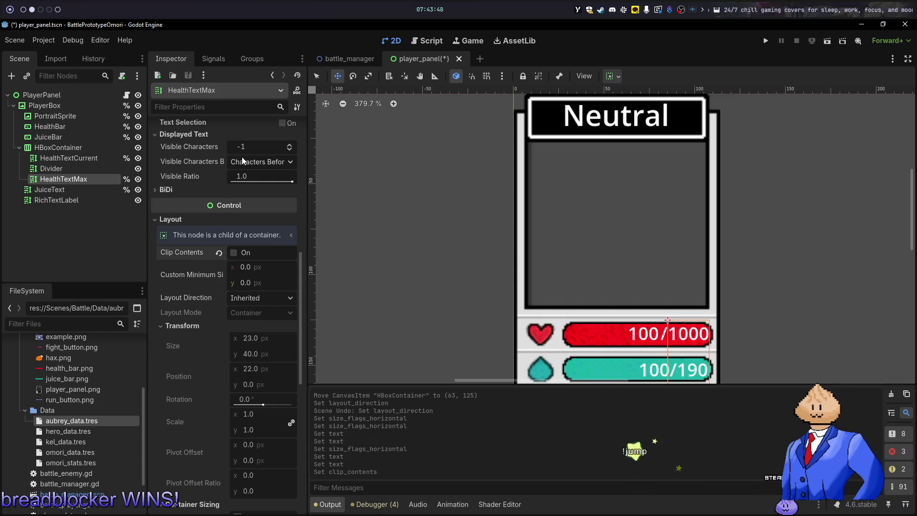
Step: Set Visible Characters Behavior to Glyphs (Right-to-Left)
{"action": "scroll", "coordinate": [217, 186], "scroll_direction": "up", "scroll_amount": 1}
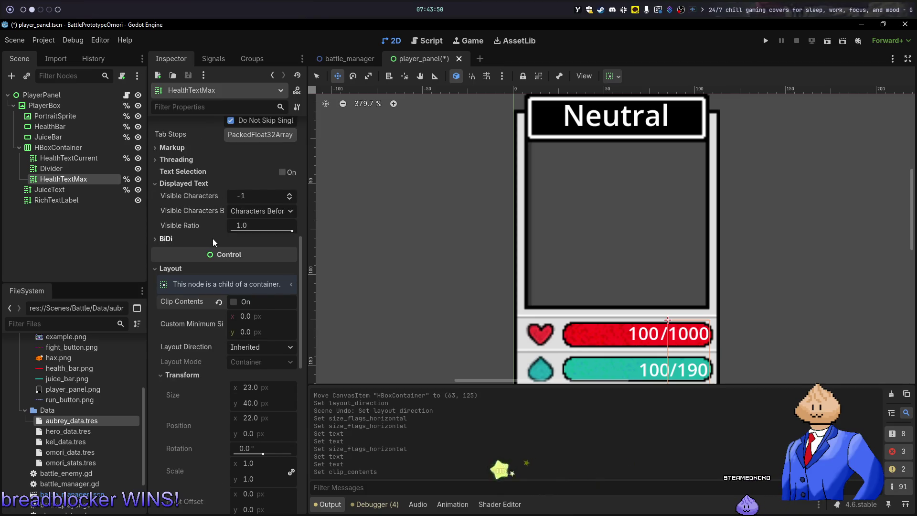
{"action": "left_click", "coordinate": [236, 214]}
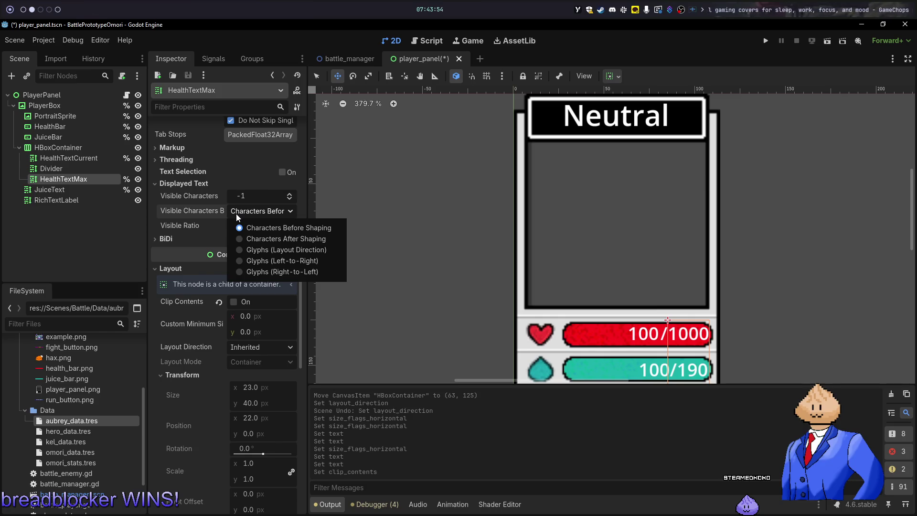
{"action": "left_click", "coordinate": [265, 271]}
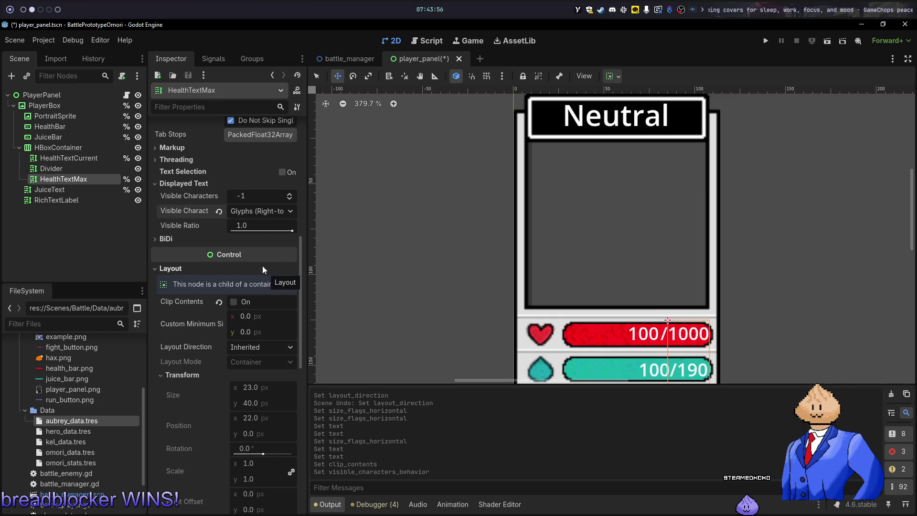
{"action": "scroll", "coordinate": [214, 177], "scroll_direction": "up", "scroll_amount": 8}
{"action": "left_click", "coordinate": [219, 177]}
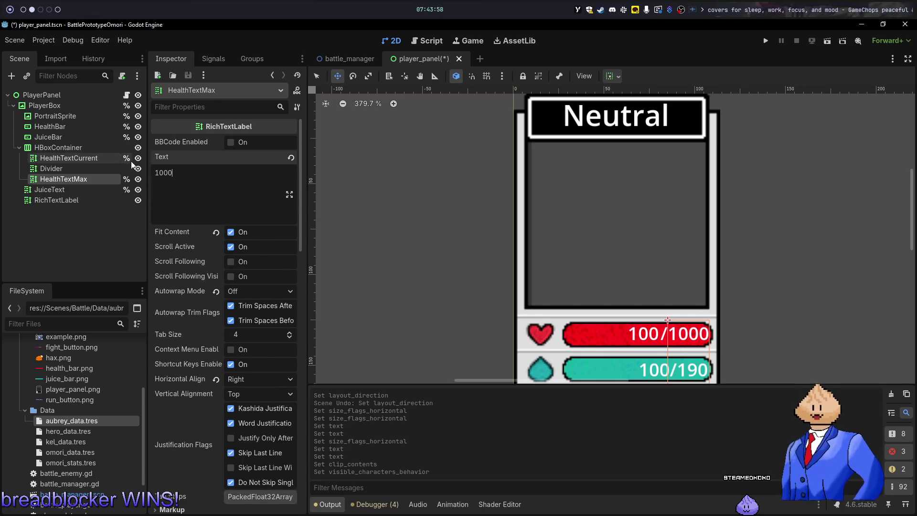
Step: Trim HealthTextMax's text back to 1000 and leave Autowrap Mode Off
{"action": "type", "text": "000"}
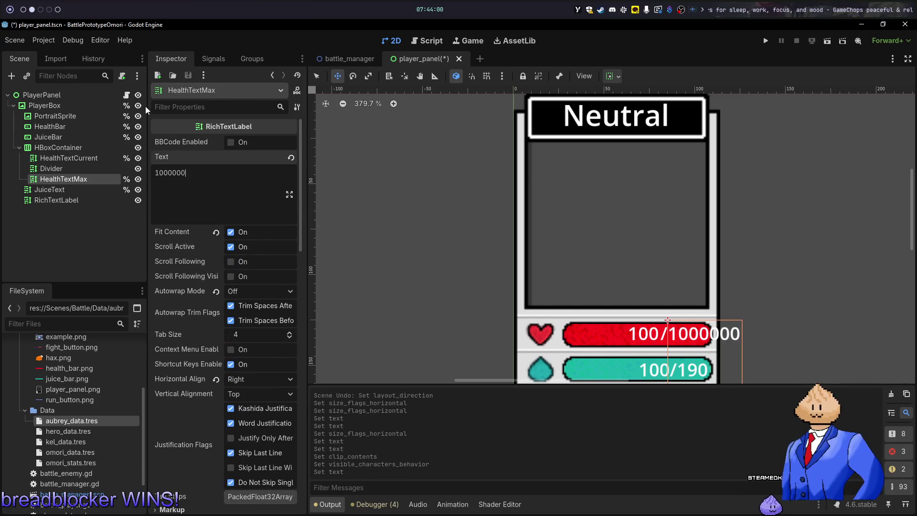
{"action": "key", "text": "BackSpace"}
{"action": "key", "text": "BackSpace"}
{"action": "key", "text": "BackSpace"}
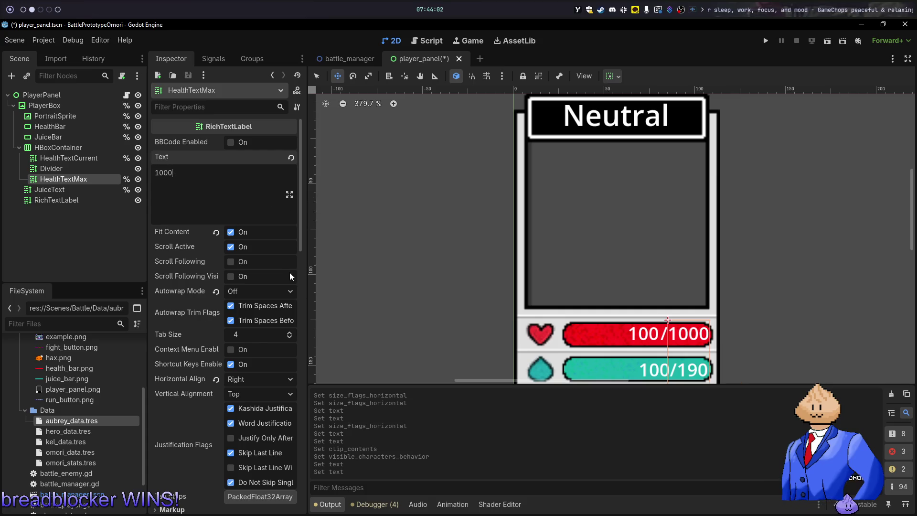
{"action": "left_click", "coordinate": [276, 291]}
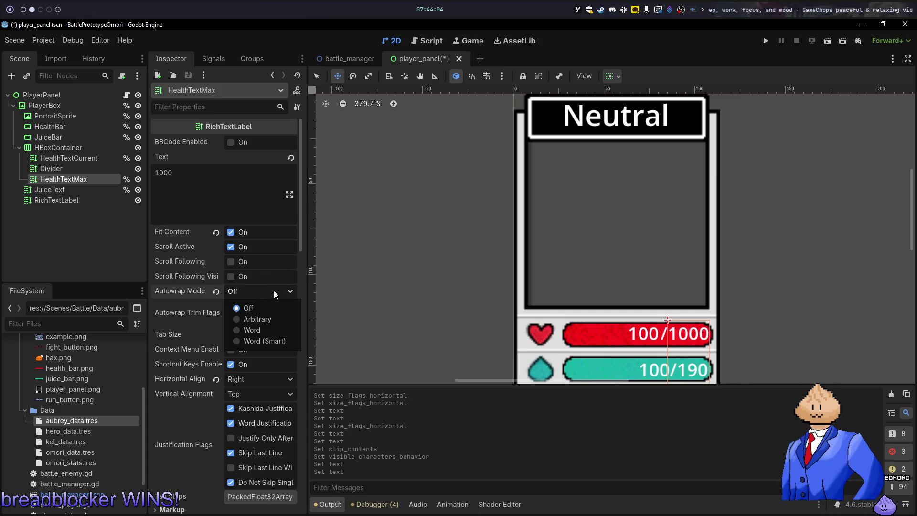
{"action": "left_click", "coordinate": [274, 291]}
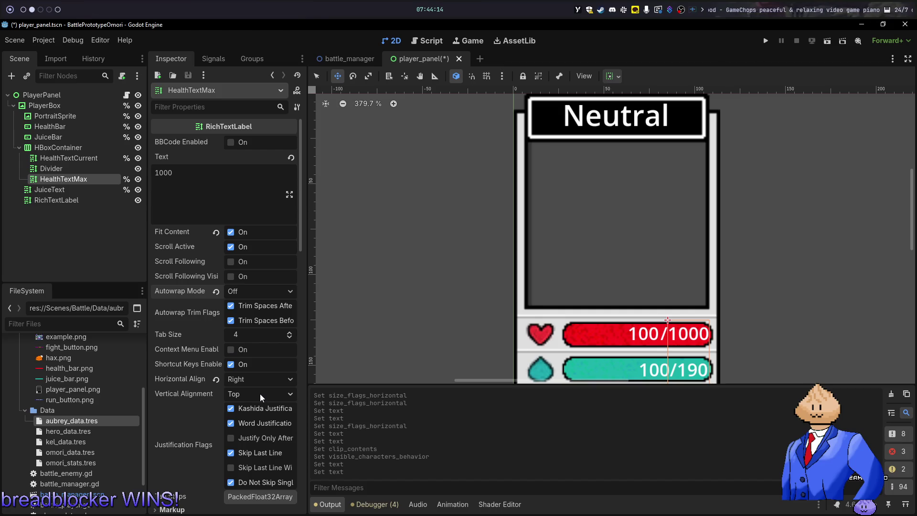
{"action": "scroll", "coordinate": [260, 394], "scroll_direction": "down", "scroll_amount": 5}
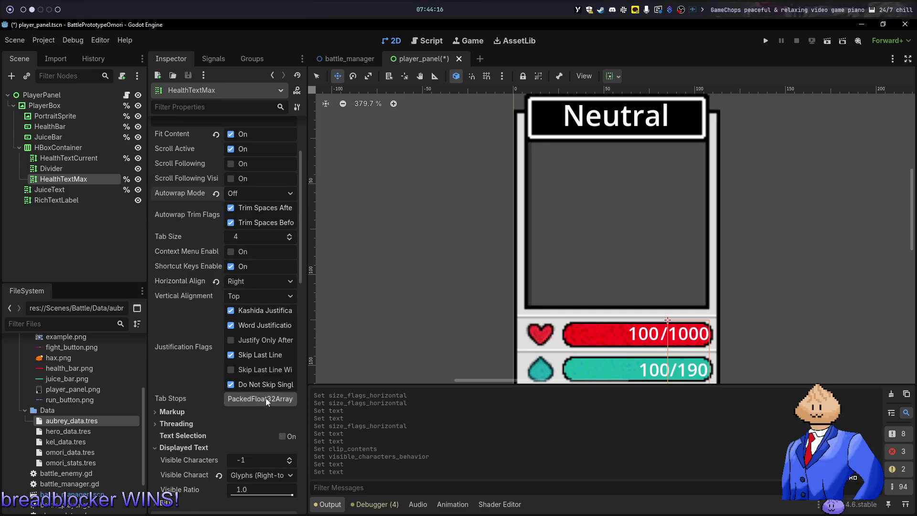
{"action": "left_click", "coordinate": [177, 413]}
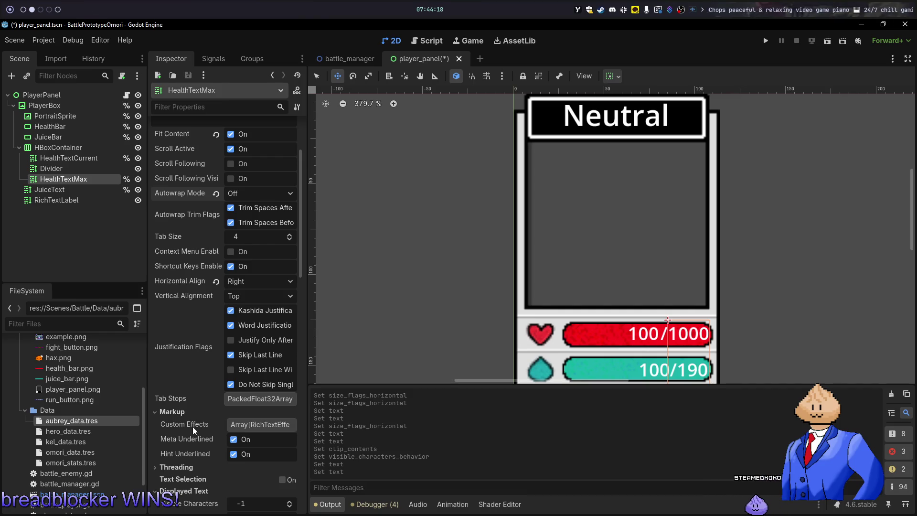
Step: Add a RichTextEffect to Custom Effects, then remove it, leaving the list empty
{"action": "scroll", "coordinate": [199, 434], "scroll_direction": "down", "scroll_amount": 5}
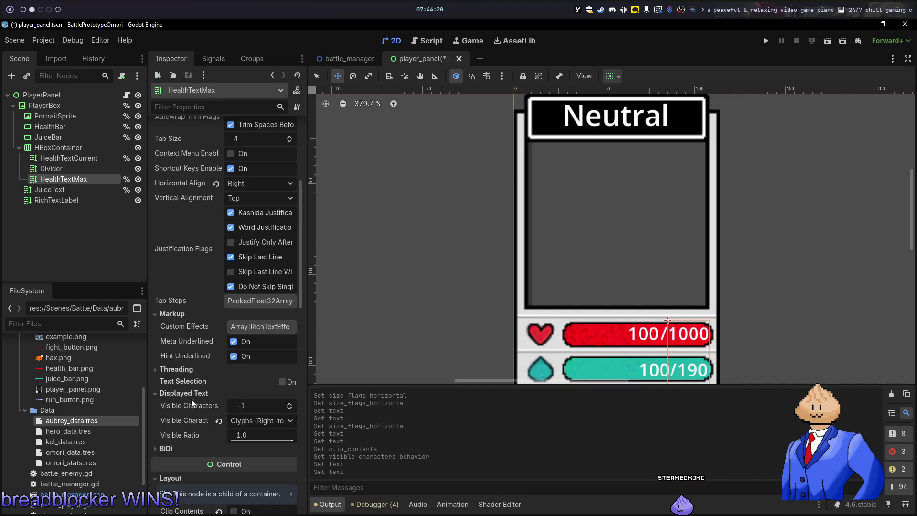
{"action": "left_click", "coordinate": [240, 324]}
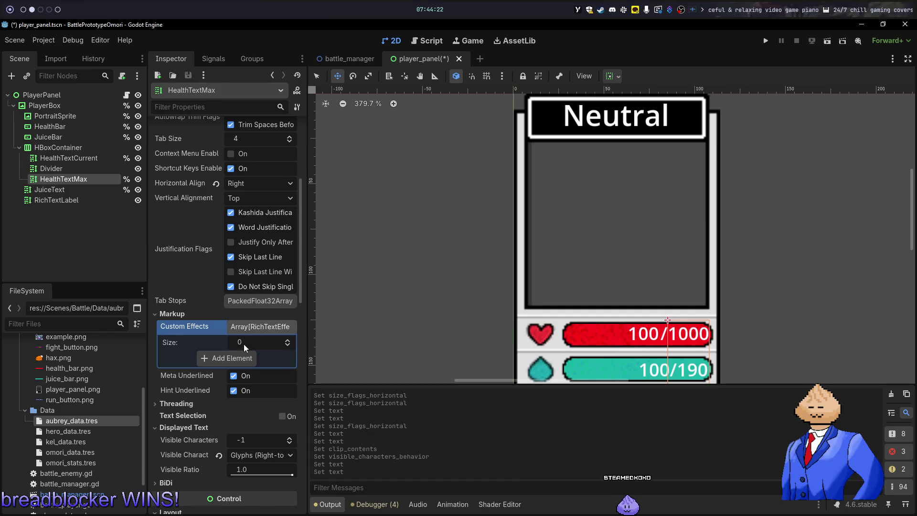
{"action": "left_click", "coordinate": [235, 359]}
{"action": "left_click", "coordinate": [253, 361]}
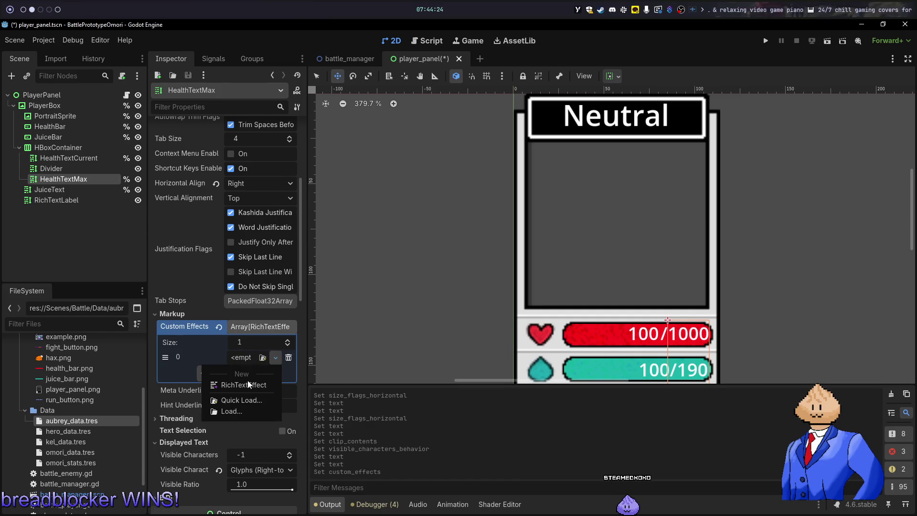
{"action": "left_click", "coordinate": [247, 383]}
{"action": "left_click", "coordinate": [247, 356]}
{"action": "left_click", "coordinate": [227, 371]}
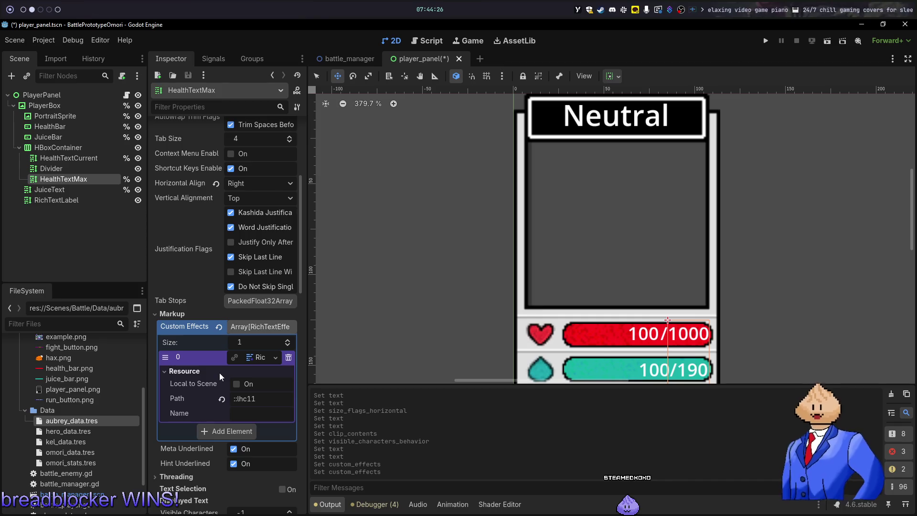
{"action": "left_click", "coordinate": [213, 371]}
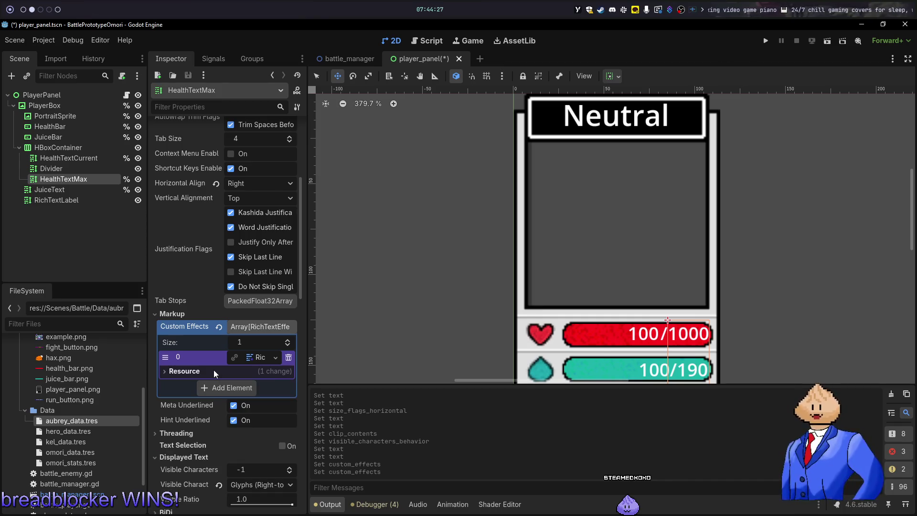
{"action": "left_click", "coordinate": [289, 356]}
{"action": "left_click", "coordinate": [290, 327]}
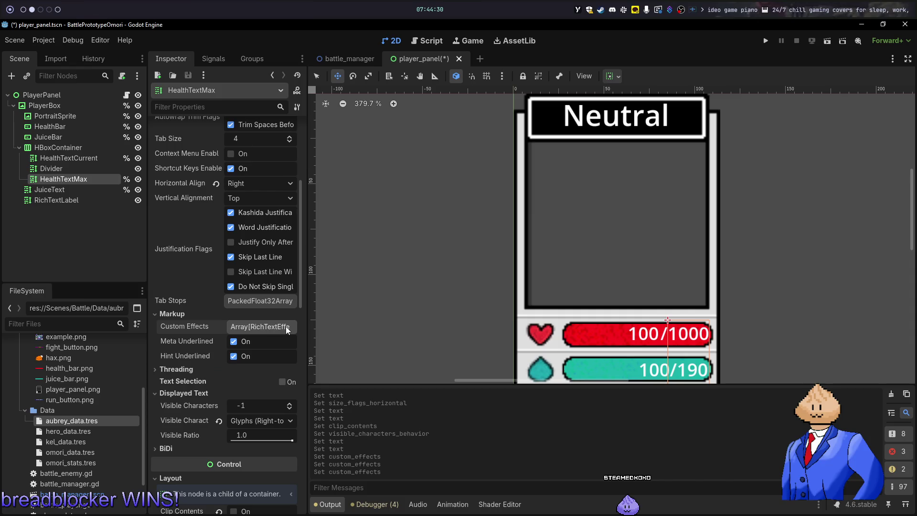
{"action": "left_click", "coordinate": [272, 330]}
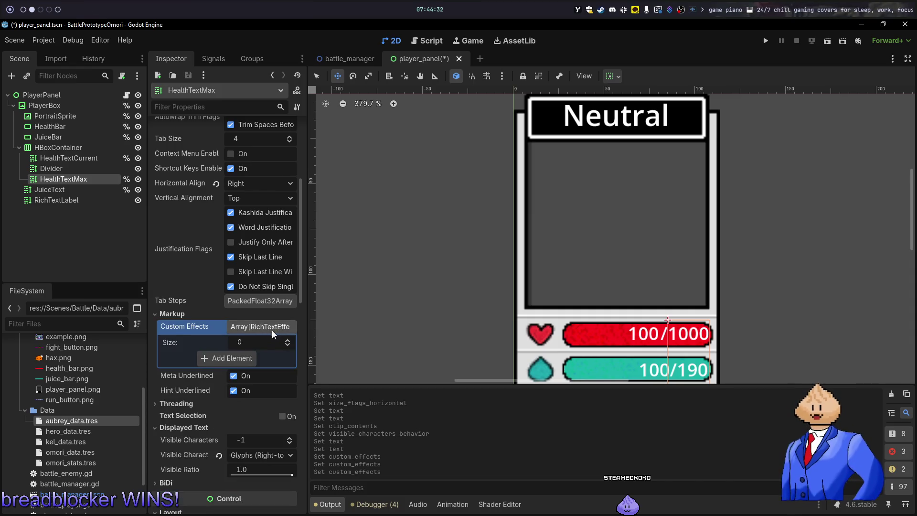
{"action": "left_click", "coordinate": [261, 326]}
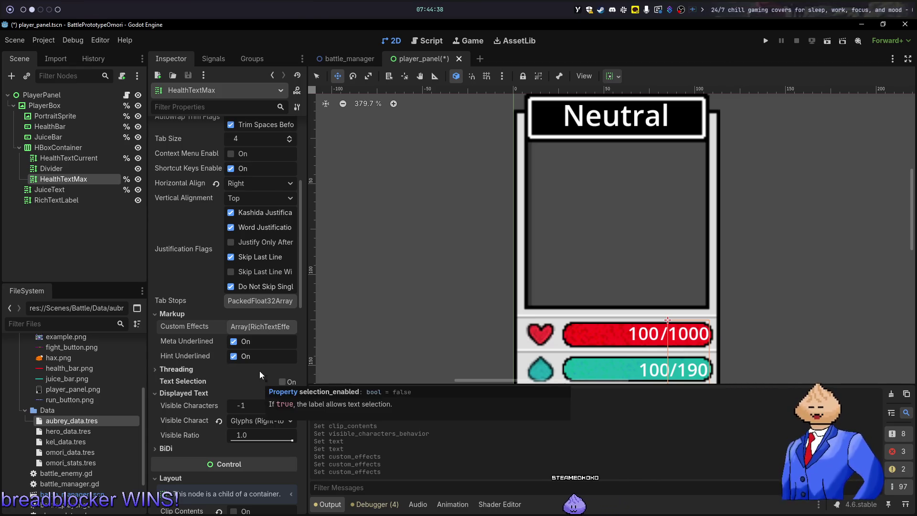
Step: Set Visible Characters Behavior to Characters Before Shaping and glance at player_panel.gd
{"action": "scroll", "coordinate": [235, 343], "scroll_direction": "down", "scroll_amount": 5}
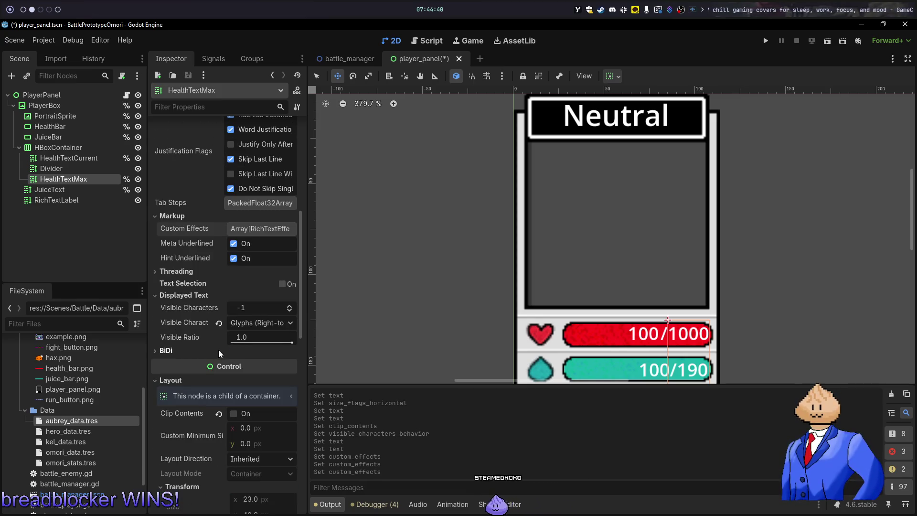
{"action": "left_click", "coordinate": [247, 325]}
{"action": "left_click", "coordinate": [248, 335]}
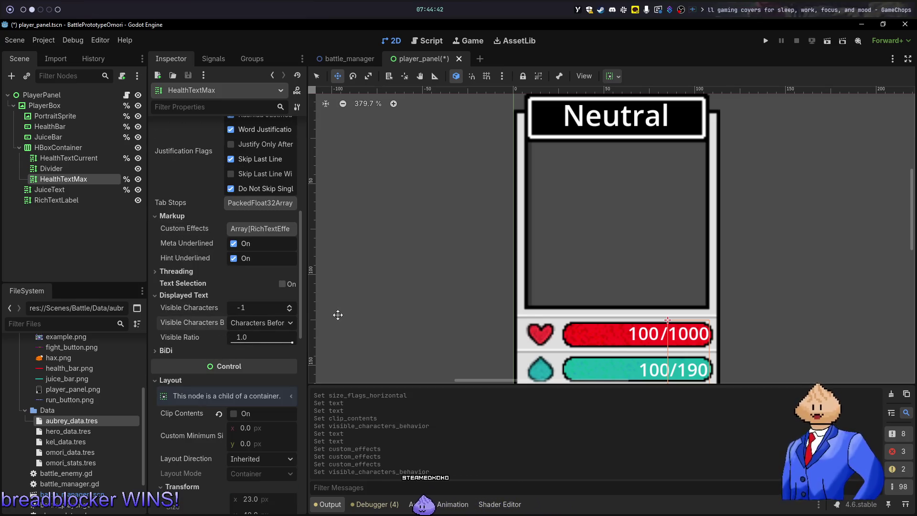
{"action": "scroll", "coordinate": [279, 322], "scroll_direction": "down", "scroll_amount": 5}
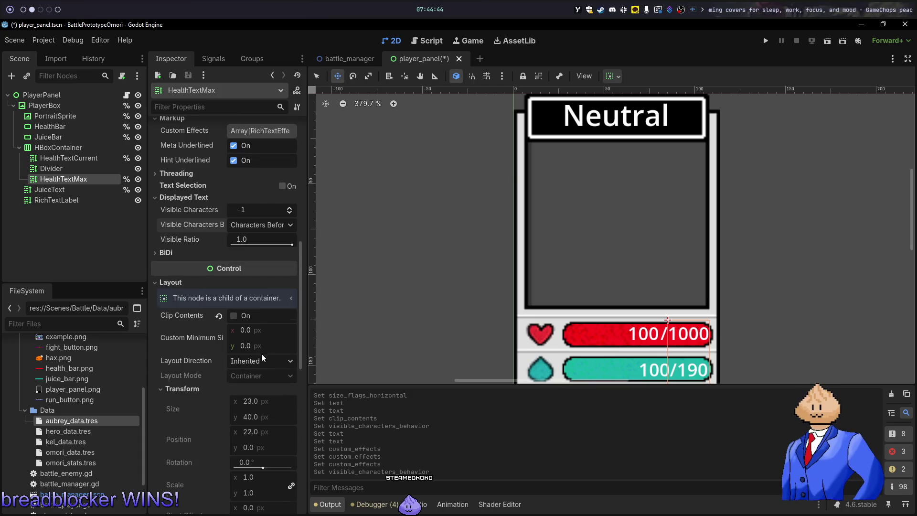
{"action": "scroll", "coordinate": [262, 353], "scroll_direction": "down", "scroll_amount": 7}
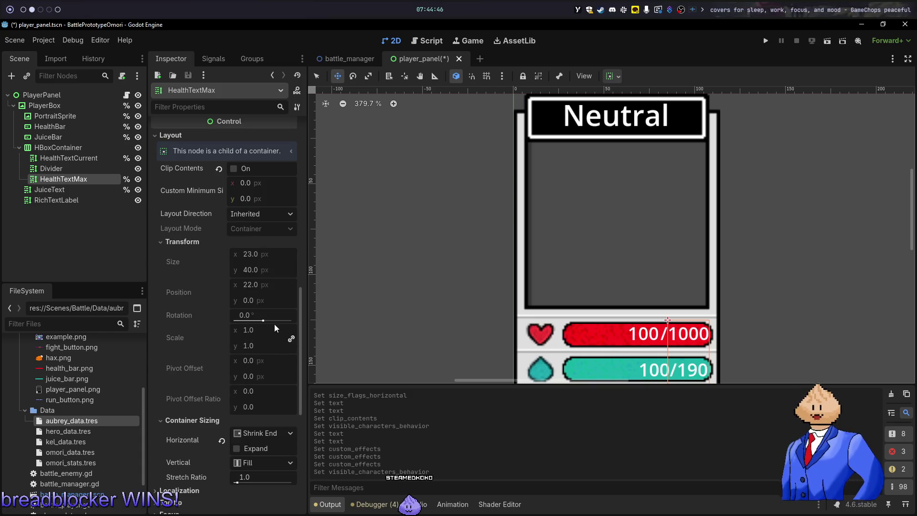
{"action": "scroll", "coordinate": [275, 295], "scroll_direction": "down", "scroll_amount": 10}
{"action": "key", "text": "alt+1"}
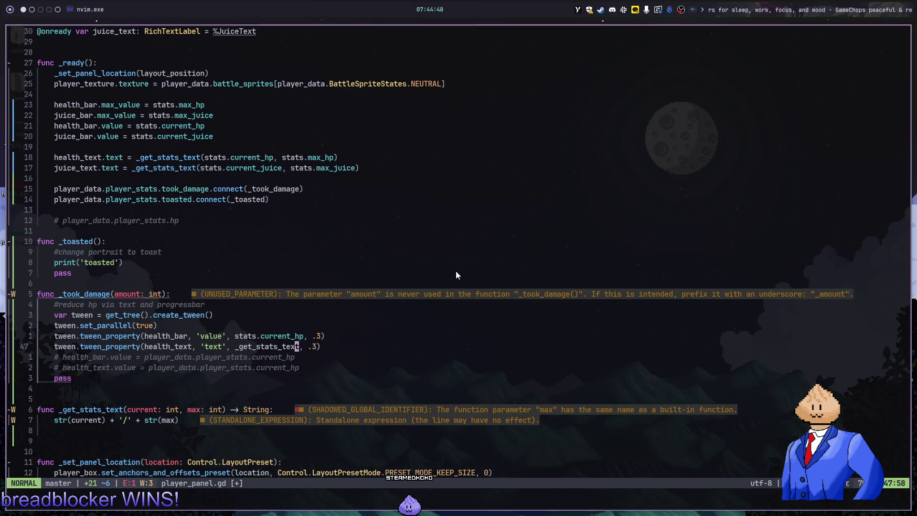
{"action": "key", "text": "alt+2"}
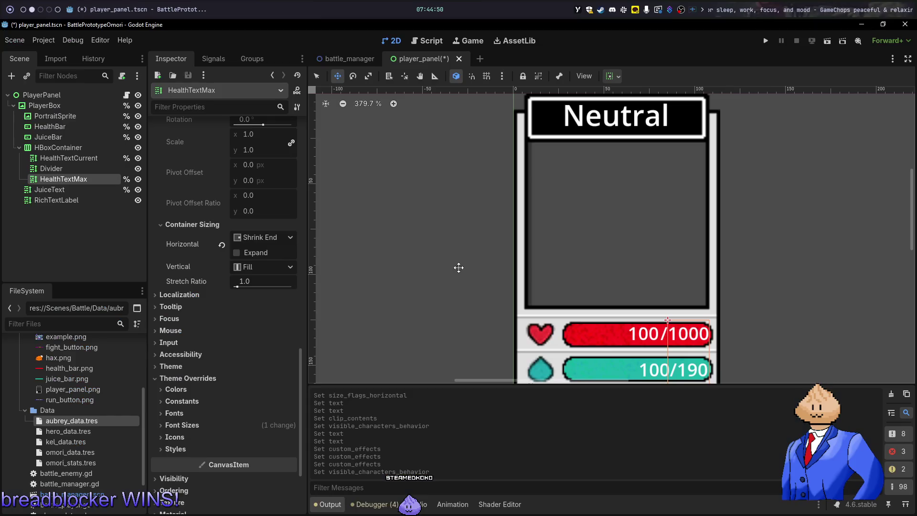
{"action": "left_click", "coordinate": [283, 230]}
Step: Tick Horizontal Expand for HealthTextMax and keep its text at 1000
{"action": "left_click", "coordinate": [288, 222]}
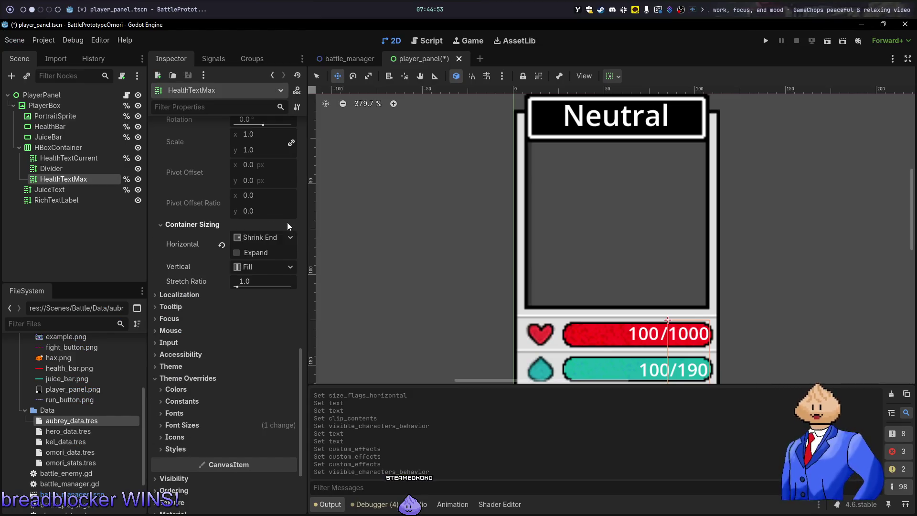
{"action": "left_click", "coordinate": [261, 253]}
{"action": "scroll", "coordinate": [258, 202], "scroll_direction": "up", "scroll_amount": 10}
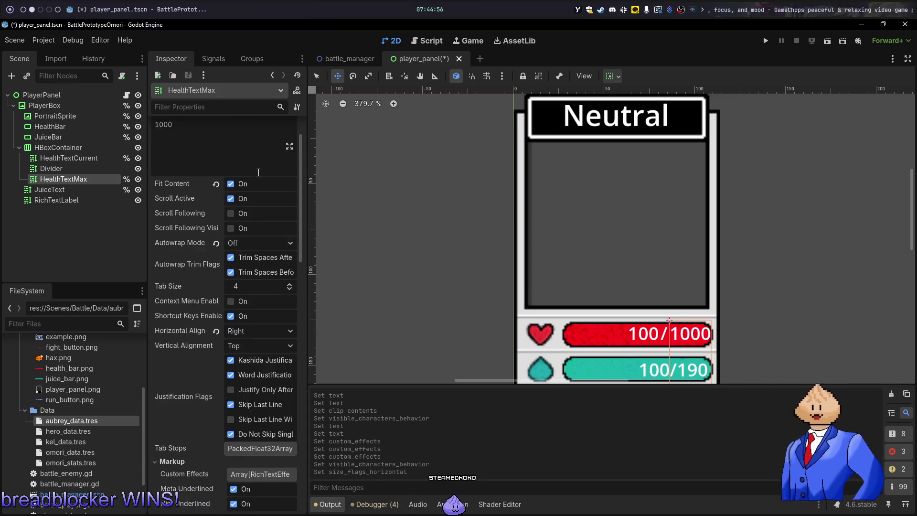
{"action": "scroll", "coordinate": [259, 172], "scroll_direction": "up", "scroll_amount": 2}
{"action": "left_click", "coordinate": [231, 188]}
{"action": "type", "text": "0000000"}
{"action": "key", "text": "BackSpace"}
{"action": "key", "text": "BackSpace"}
{"action": "key", "text": "BackSpace"}
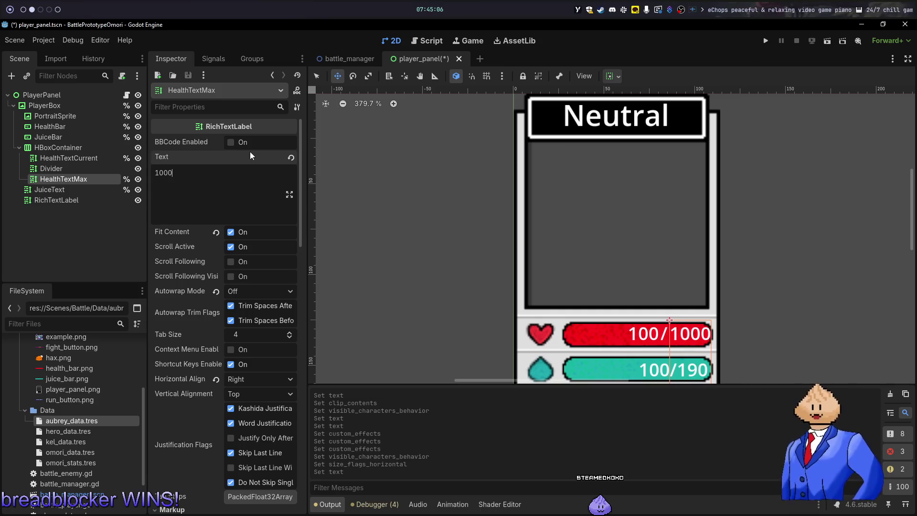
Step: Turn on Horizontal Expand from the toolbar container-sizing popup
{"action": "left_click", "coordinate": [610, 76]}
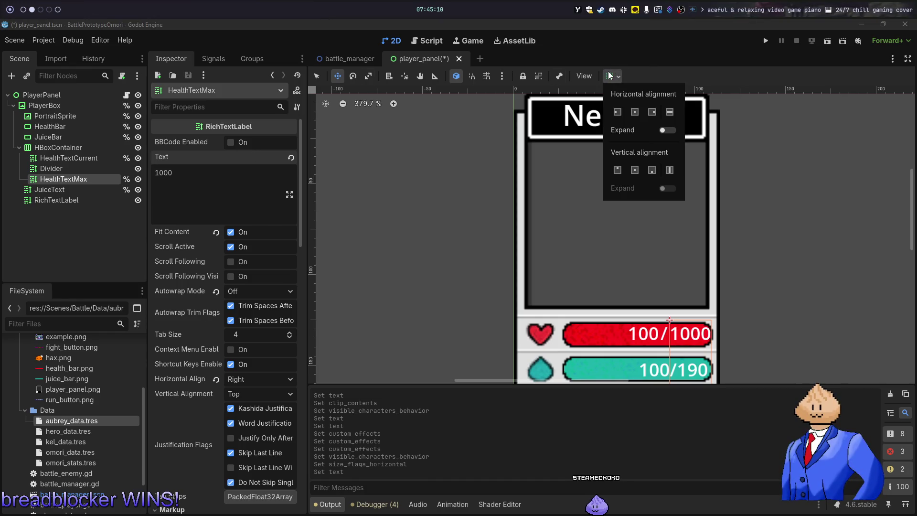
{"action": "left_click", "coordinate": [651, 113]}
{"action": "left_click", "coordinate": [668, 130]}
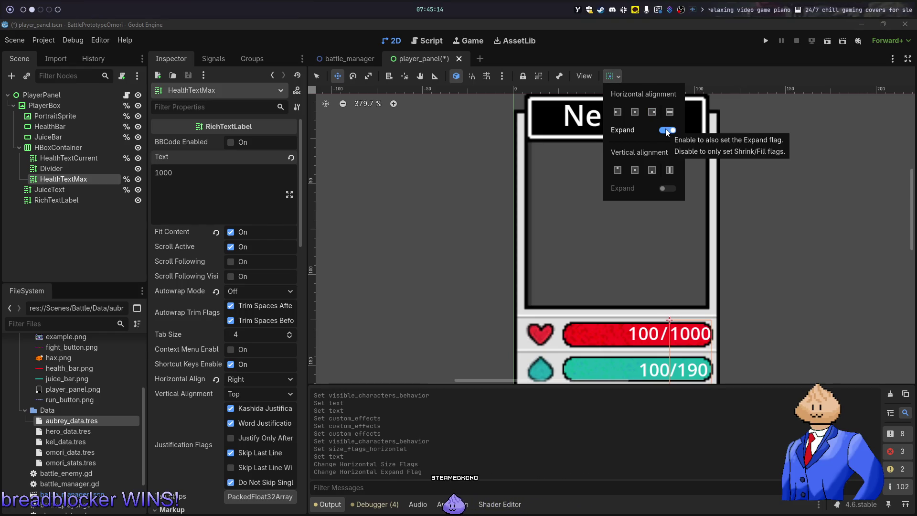
Step: Clean the max-health text back to 1000, then select HealthTextCurrent's Text field
{"action": "left_click", "coordinate": [226, 182]}
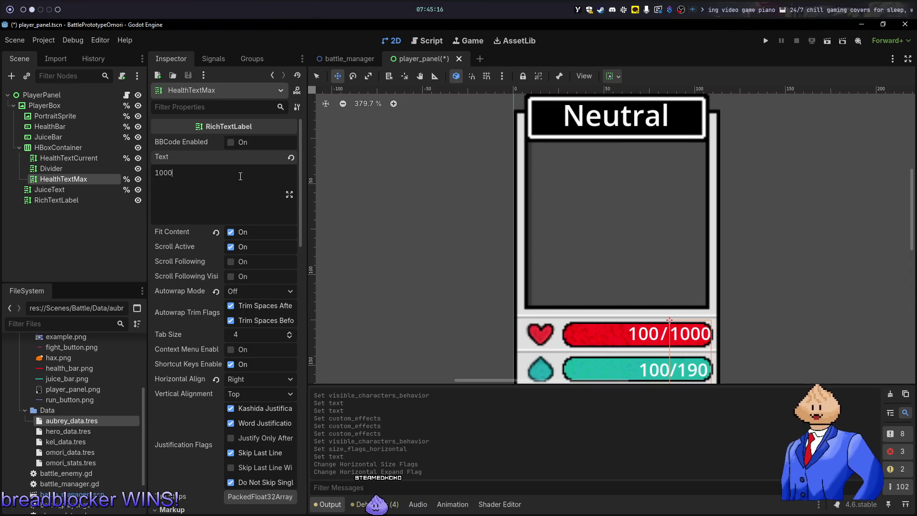
{"action": "type", "text": "-000"}
{"action": "key", "text": "BackSpace"}
{"action": "key", "text": "BackSpace"}
{"action": "key", "text": "BackSpace"}
{"action": "type", "text": "0"}
{"action": "key", "text": "BackSpace"}
{"action": "type", "text": "0"}
{"action": "key", "text": "BackSpace"}
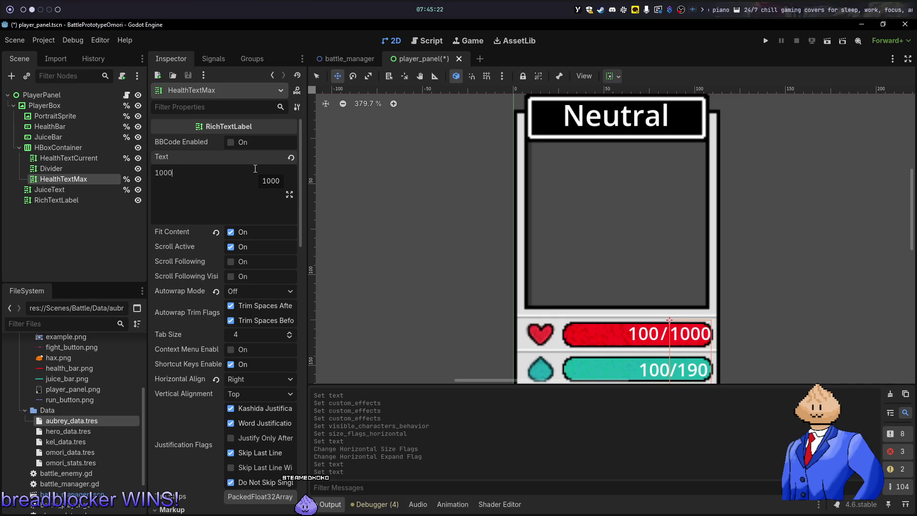
{"action": "left_click", "coordinate": [83, 158]}
{"action": "left_click", "coordinate": [217, 170]}
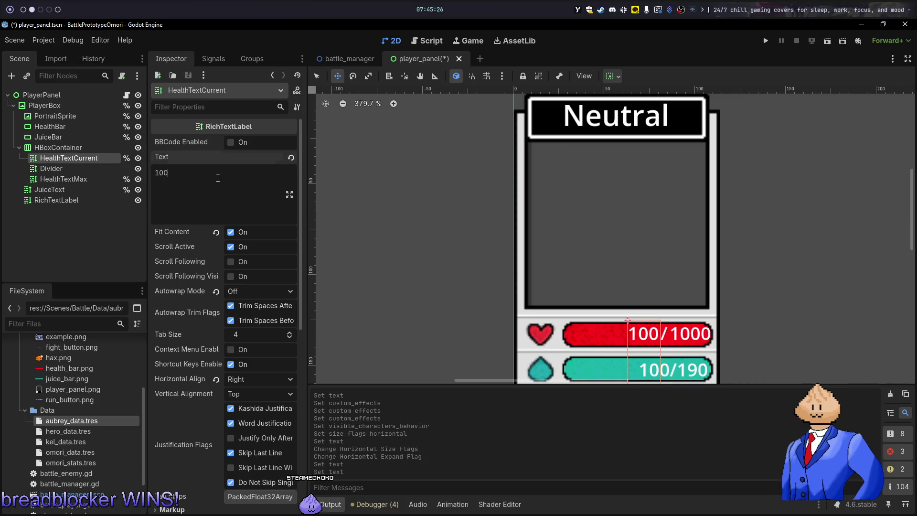
Step: Restore HealthTextCurrent to 100, then select HBoxContainer and check its Layout Mode options
{"action": "type", "text": "0"}
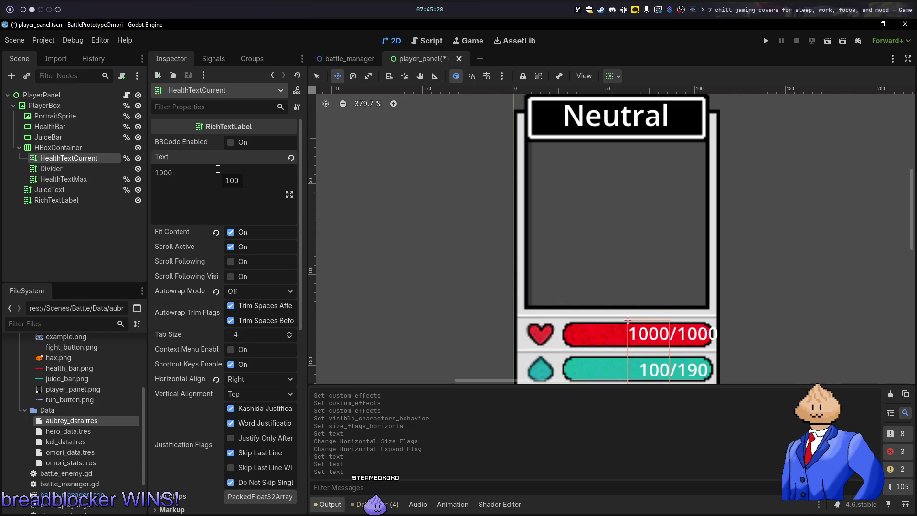
{"action": "key", "text": "BackSpace"}
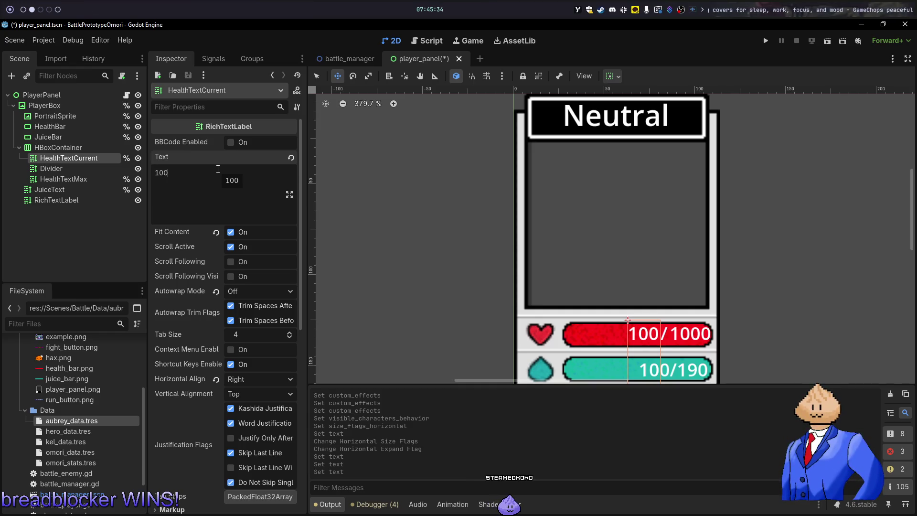
{"action": "left_click", "coordinate": [82, 148]}
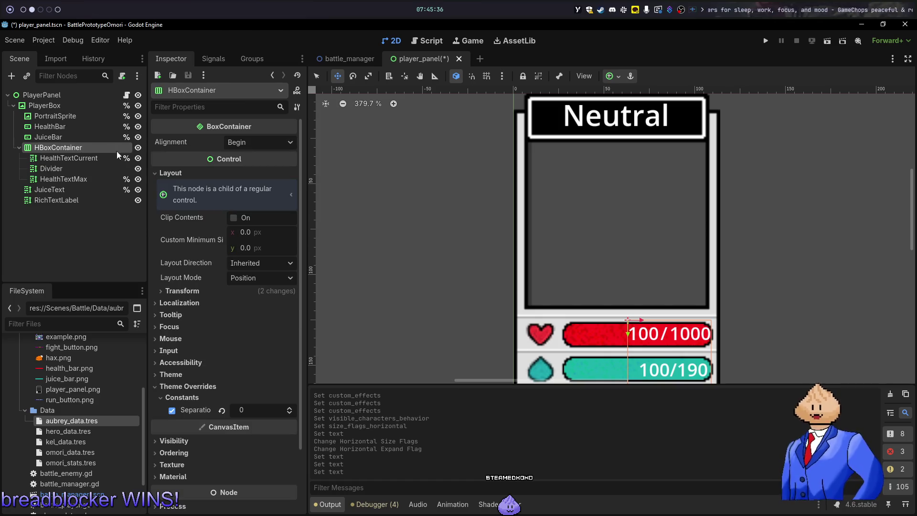
{"action": "left_click", "coordinate": [237, 280]}
{"action": "left_click", "coordinate": [237, 280]}
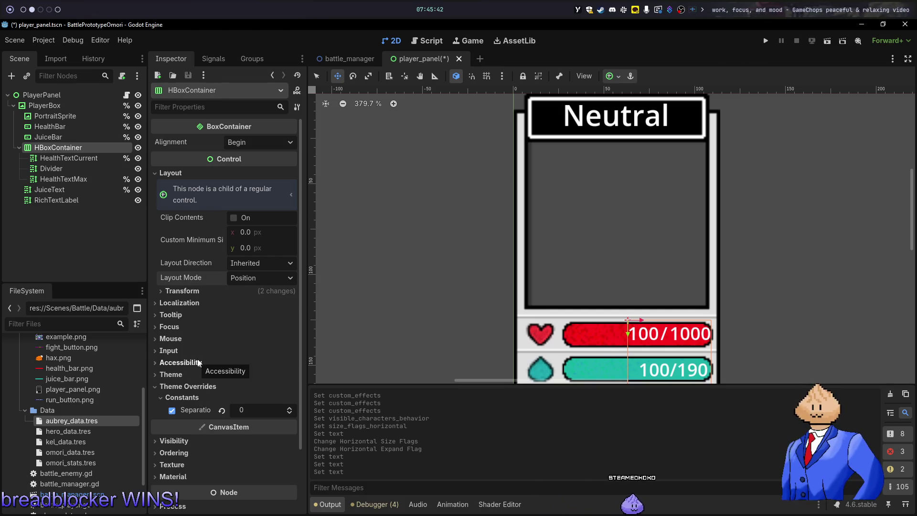
Step: Expand and collapse the HBoxContainer's Theme section, then expand Transform
{"action": "scroll", "coordinate": [197, 364], "scroll_direction": "down", "scroll_amount": 3}
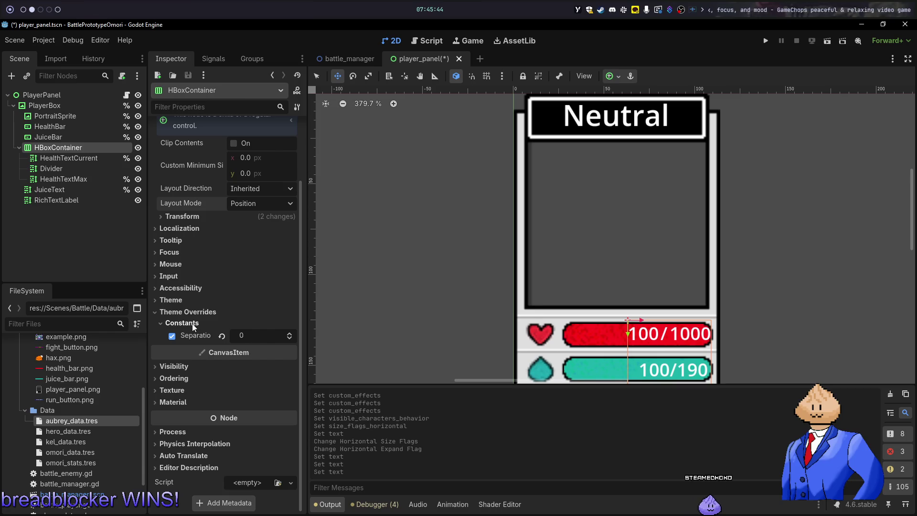
{"action": "left_click", "coordinate": [187, 300]}
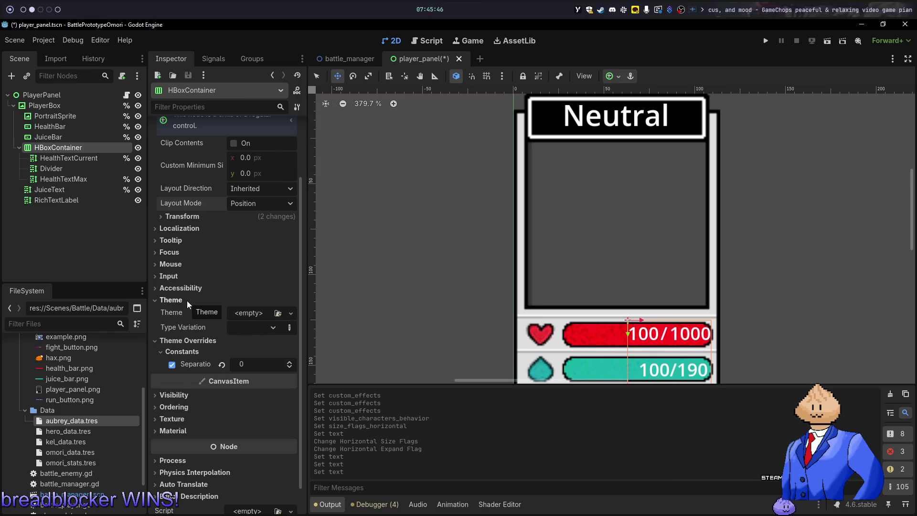
{"action": "left_click", "coordinate": [188, 299]}
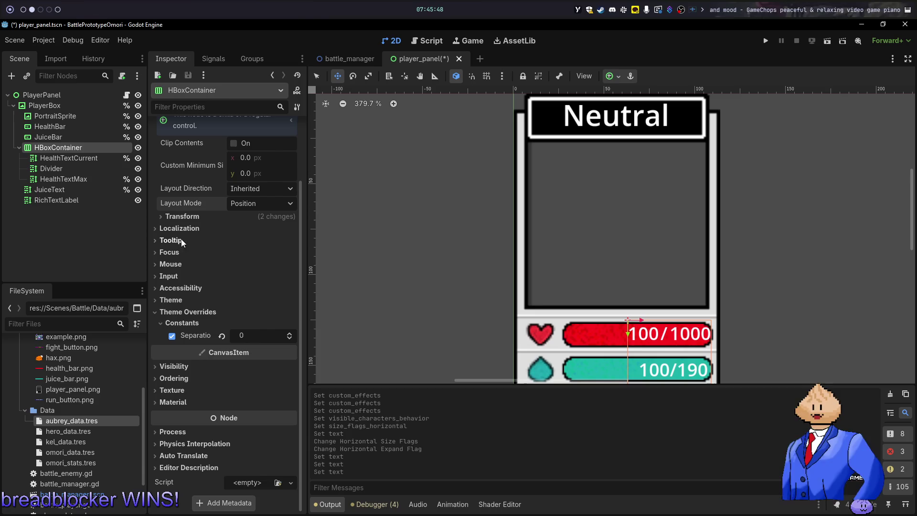
{"action": "left_click", "coordinate": [182, 217]}
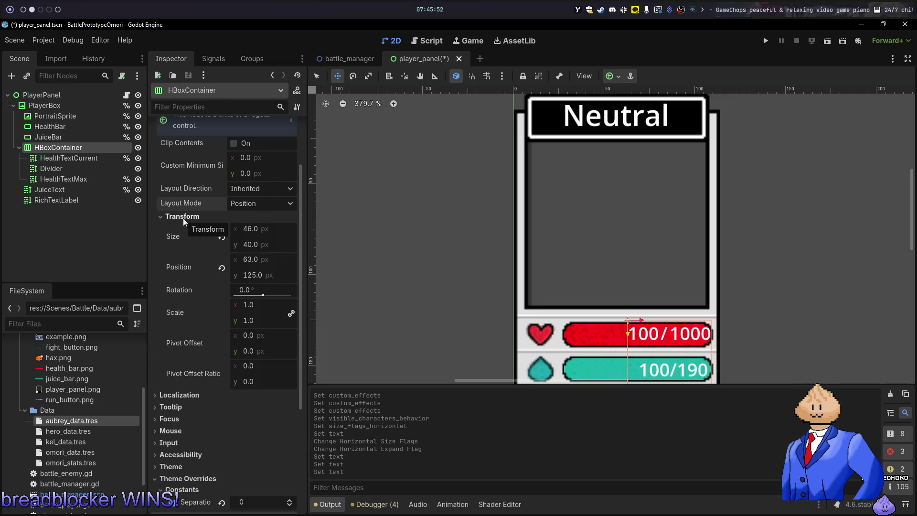
Step: Set the HBoxContainer's Layout Direction to Right-to-Left, leaving anchor presets unchanged
{"action": "left_click", "coordinate": [270, 189]}
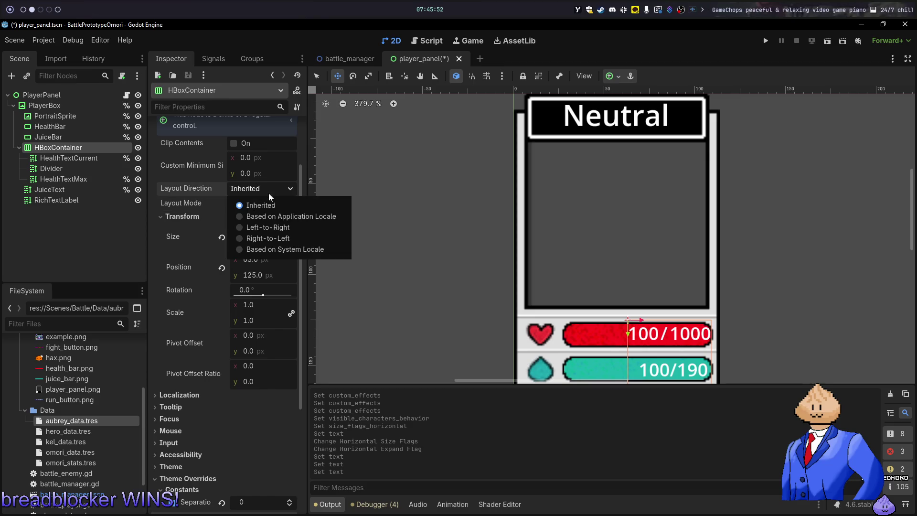
{"action": "left_click", "coordinate": [268, 238]}
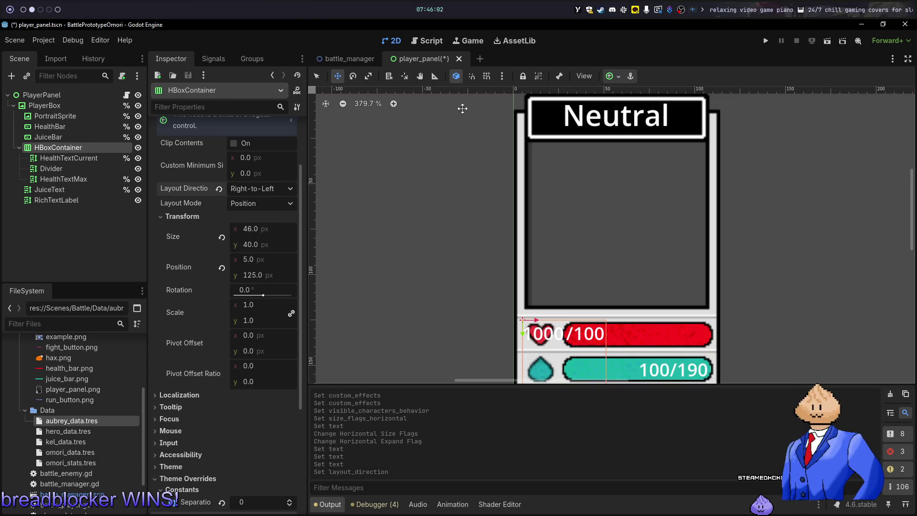
{"action": "left_click", "coordinate": [611, 77]}
{"action": "left_click", "coordinate": [613, 78]}
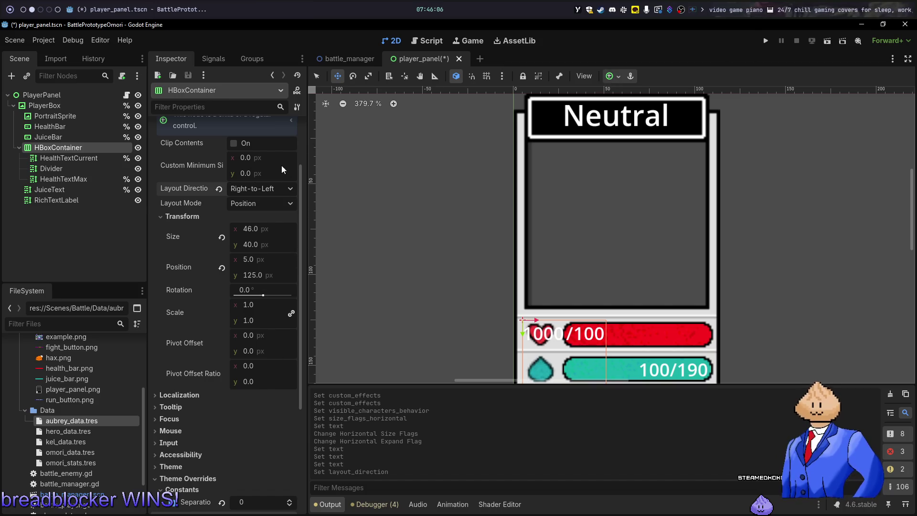
{"action": "left_click", "coordinate": [75, 179]}
Step: Set HealthTextMax's Text property to 1
{"action": "left_click", "coordinate": [213, 185]}
{"action": "type", "text": "00000"}
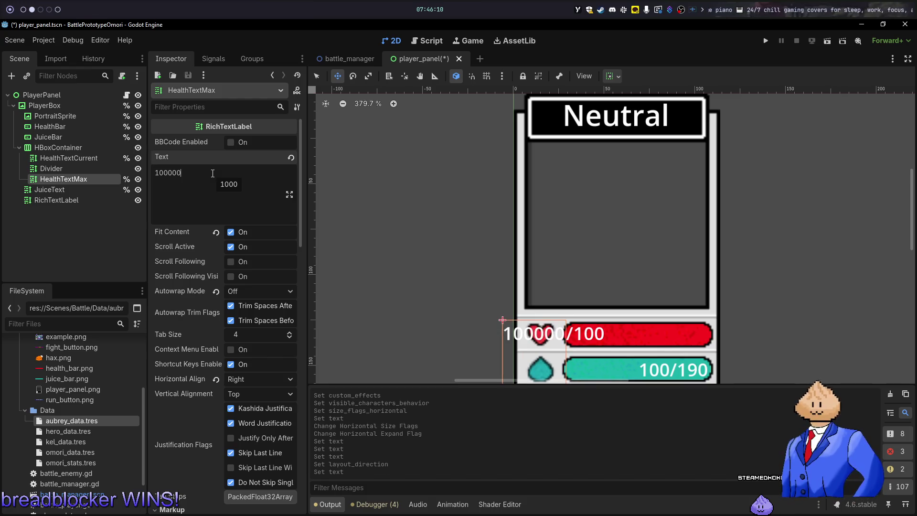
{"action": "key", "text": "BackSpace"}
{"action": "key", "text": "BackSpace"}
{"action": "key", "text": "BackSpace"}
{"action": "key", "text": "BackSpace"}
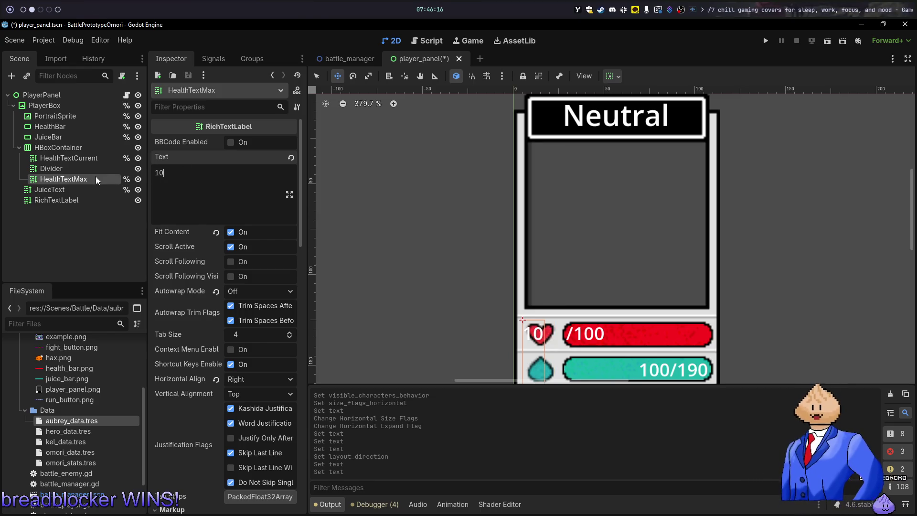
{"action": "key", "text": "BackSpace"}
Step: Move HealthTextMax above Divider inside the HBoxContainer in the Scene dock
{"action": "mouse_move", "coordinate": [86, 179]}
{"action": "left_mouse_down"}
{"action": "mouse_move", "coordinate": [77, 152]}
{"action": "mouse_move", "coordinate": [70, 183]}
{"action": "mouse_move", "coordinate": [62, 166]}
{"action": "mouse_move", "coordinate": [63, 181]}
{"action": "left_mouse_up"}
{"action": "double_click", "coordinate": [83, 160]}
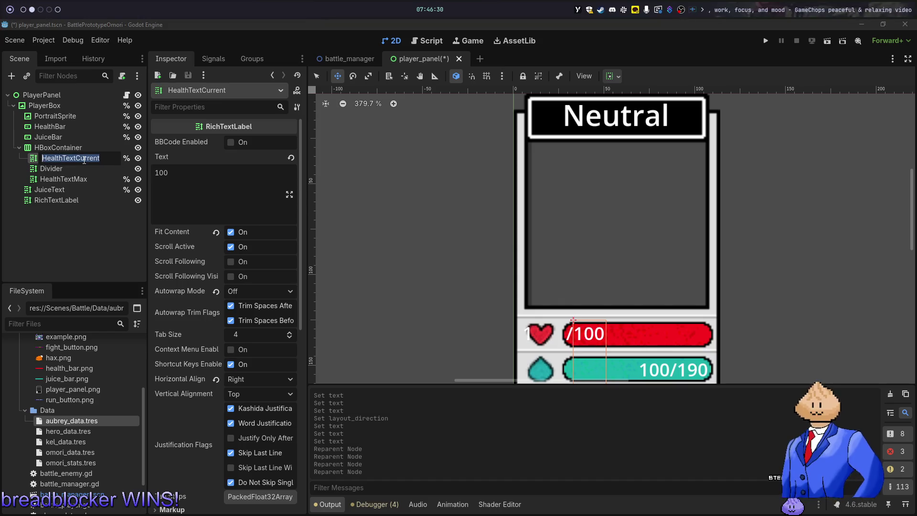
{"action": "key", "text": "Return"}
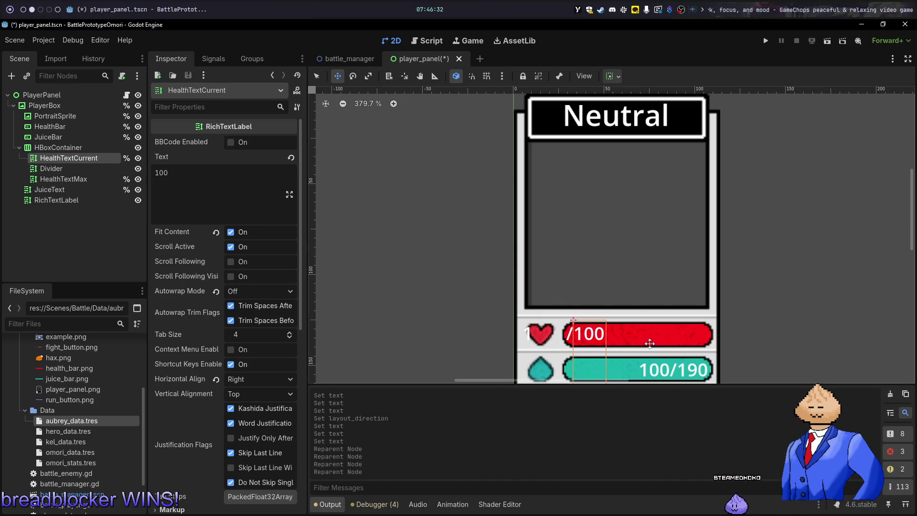
{"action": "left_click", "coordinate": [595, 332]}
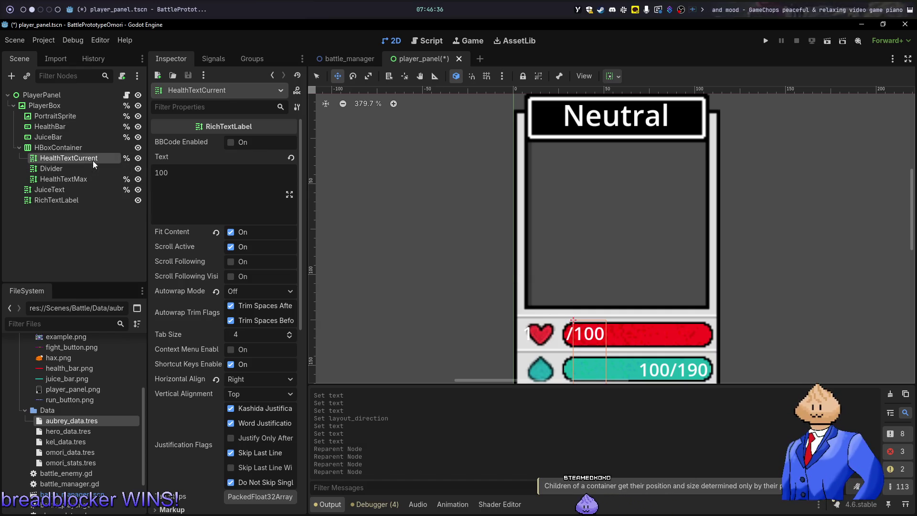
{"action": "mouse_move", "coordinate": [71, 179]}
{"action": "left_mouse_down"}
{"action": "mouse_move", "coordinate": [73, 167]}
{"action": "mouse_move", "coordinate": [74, 186]}
{"action": "mouse_move", "coordinate": [63, 173]}
{"action": "left_mouse_up"}
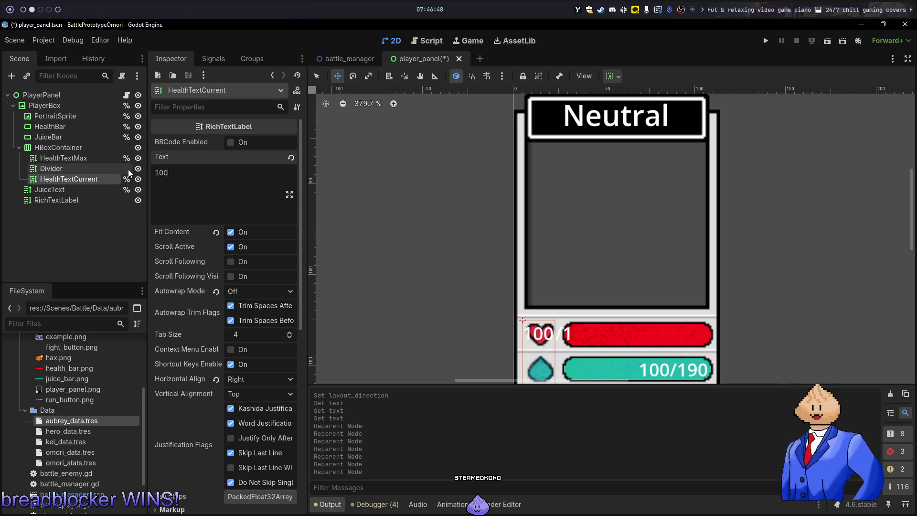
Step: Set HealthTextCurrent's Text property to 1
{"action": "type", "text": "0"}
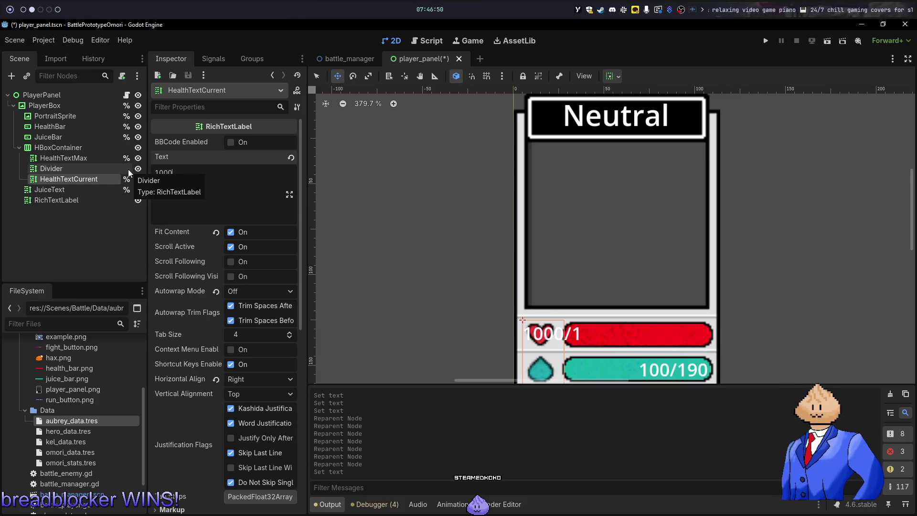
{"action": "type", "text": "00000000000"}
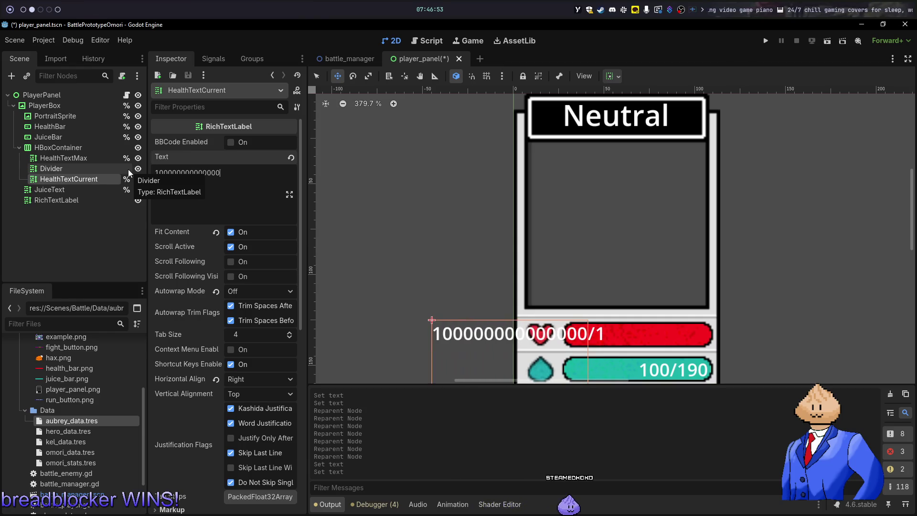
{"action": "key", "text": "ctrl+a"}
{"action": "key", "text": "BackSpace"}
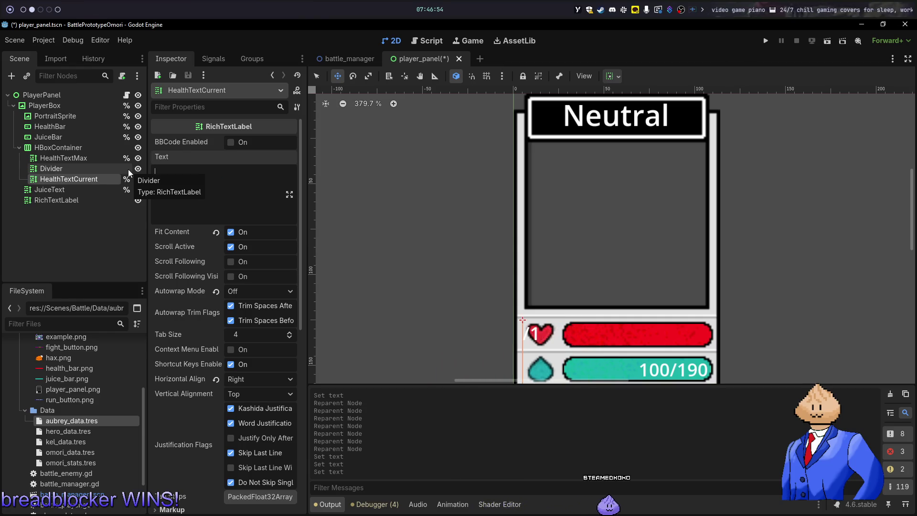
{"action": "type", "text": "1"}
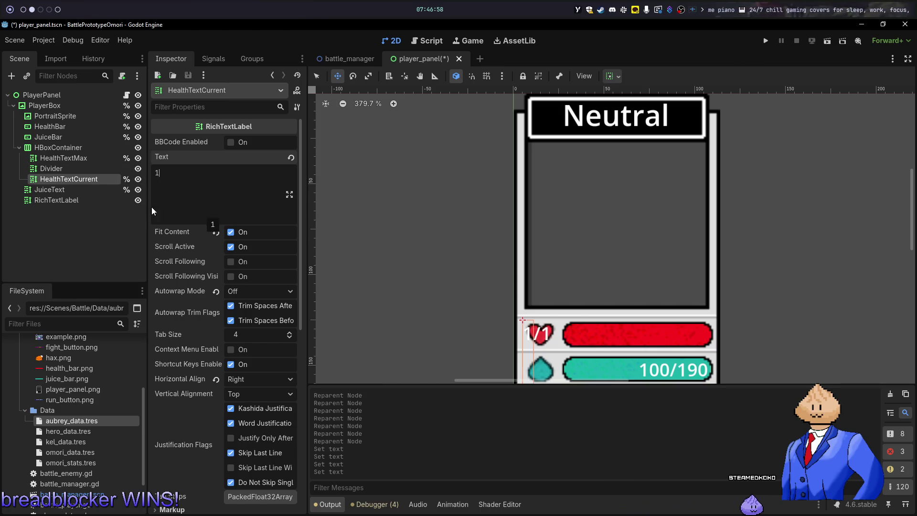
Step: Try the Center Right anchor preset on the HBoxContainer, reverting to Top Left each time
{"action": "left_click", "coordinate": [82, 148]}
{"action": "left_click_drag", "start_coordinate": [576, 354], "coordinate": [592, 355]}
{"action": "left_click", "coordinate": [613, 76]}
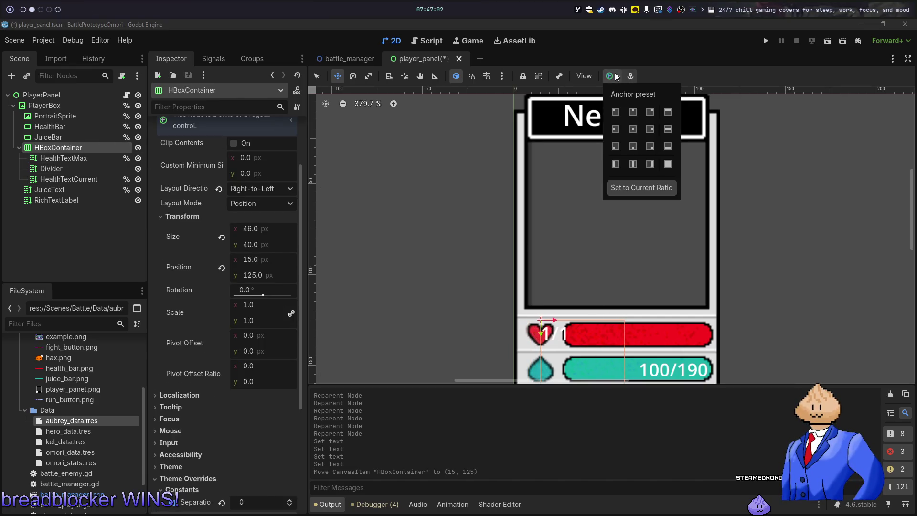
{"action": "left_click", "coordinate": [648, 127]}
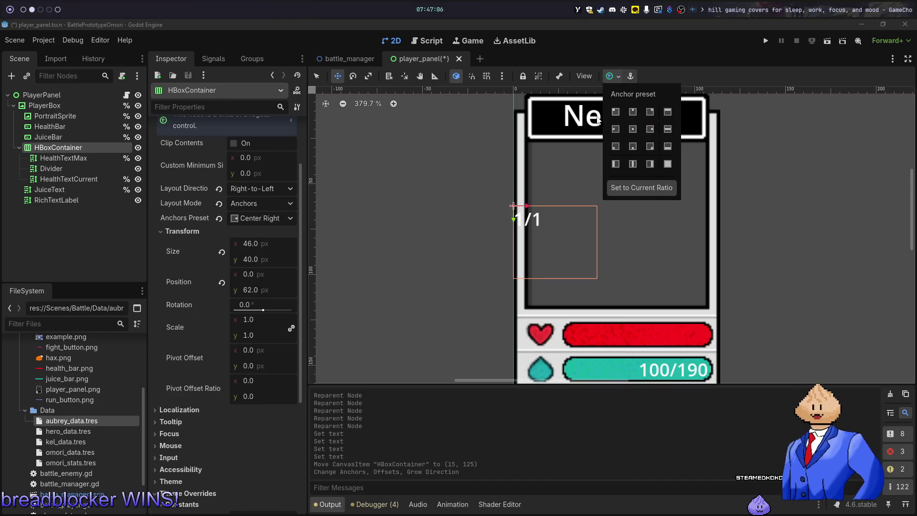
{"action": "left_click", "coordinate": [220, 219]}
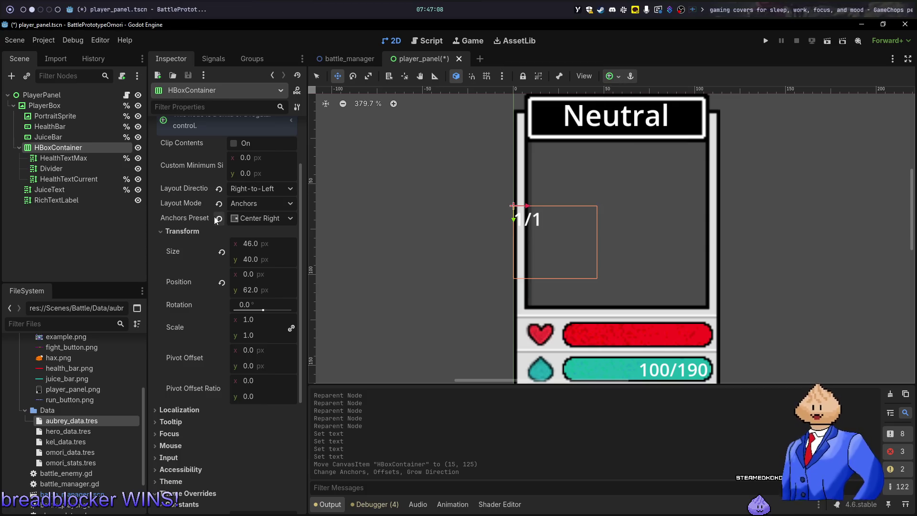
{"action": "left_click", "coordinate": [220, 217]}
{"action": "mouse_move", "coordinate": [646, 154]}
{"action": "left_mouse_down"}
{"action": "mouse_move", "coordinate": [643, 189]}
{"action": "mouse_move", "coordinate": [692, 347]}
{"action": "mouse_move", "coordinate": [692, 377]}
{"action": "mouse_move", "coordinate": [599, 370]}
{"action": "left_mouse_up"}
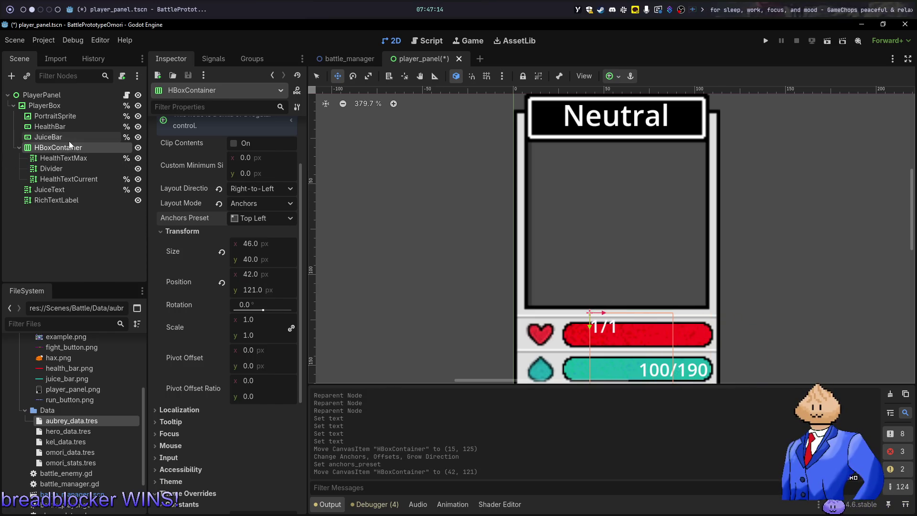
{"action": "left_click", "coordinate": [240, 221]}
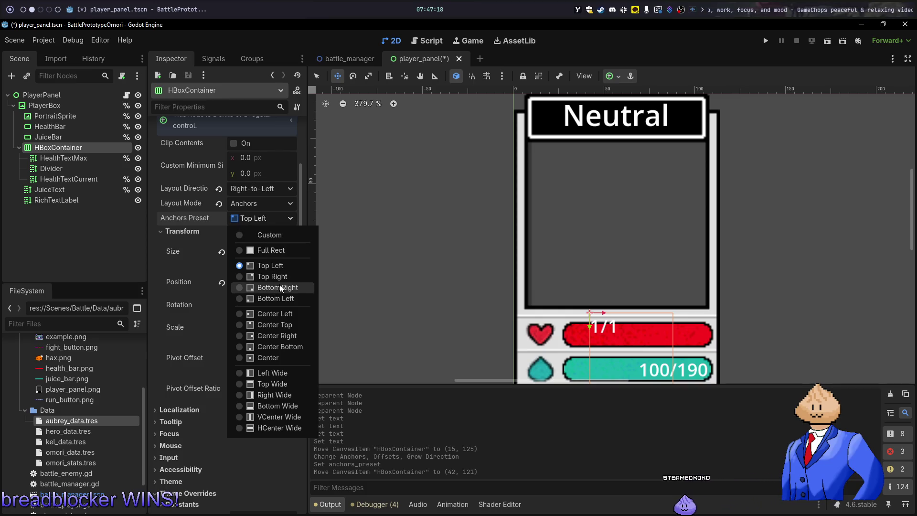
{"action": "left_click", "coordinate": [281, 336]}
{"action": "left_click_drag", "start_coordinate": [523, 238], "coordinate": [593, 303]}
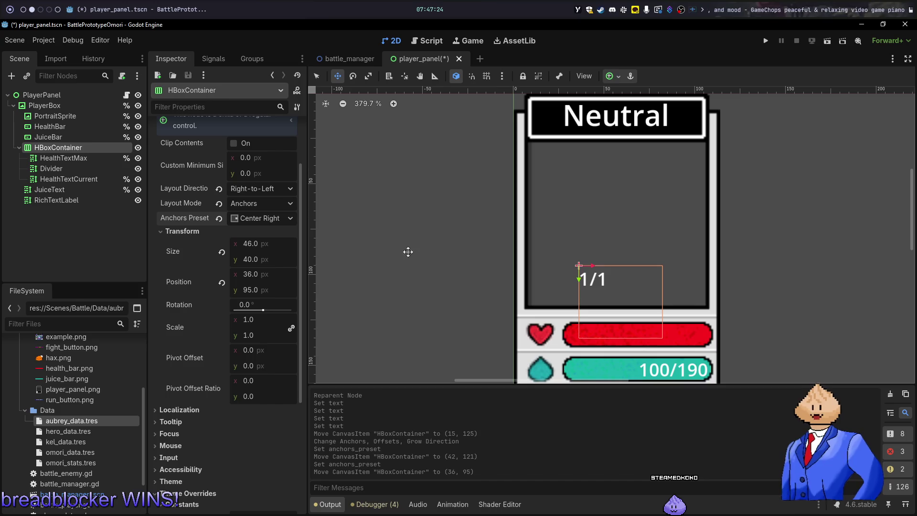
{"action": "left_click", "coordinate": [219, 217]}
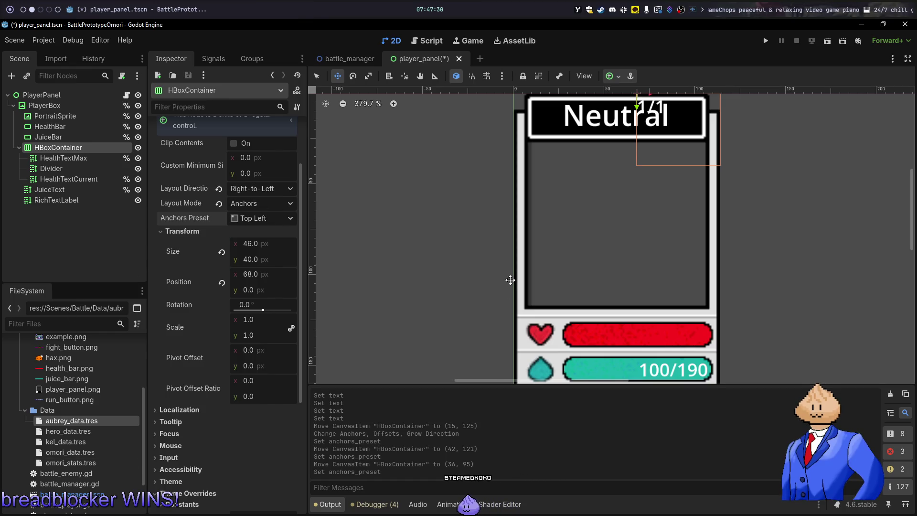
Step: Anchor the container Bottom Left and drag the 1/1 text to the health bar's right end
{"action": "left_click", "coordinate": [609, 76]}
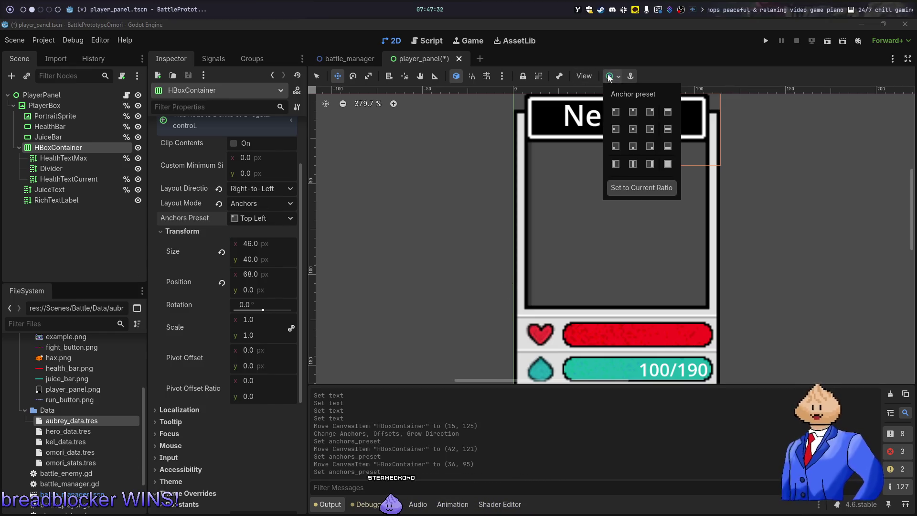
{"action": "left_click", "coordinate": [651, 146]}
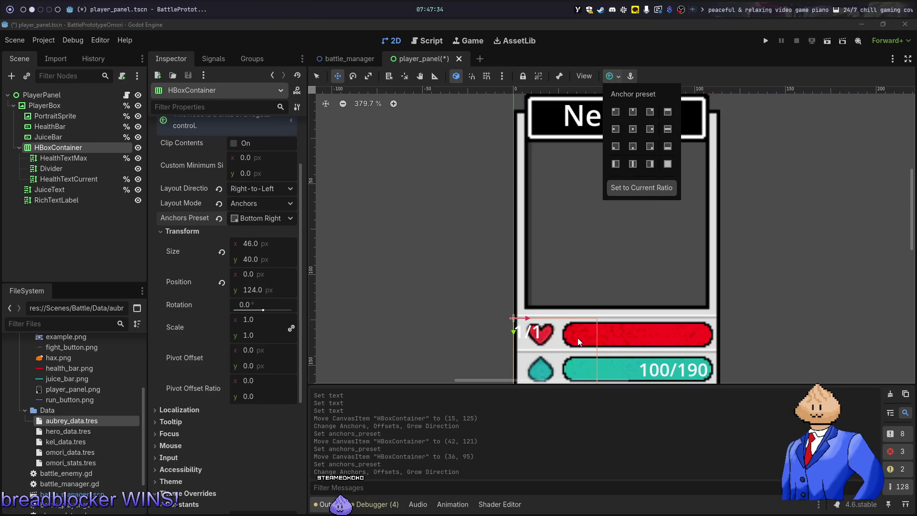
{"action": "left_click", "coordinate": [615, 146]}
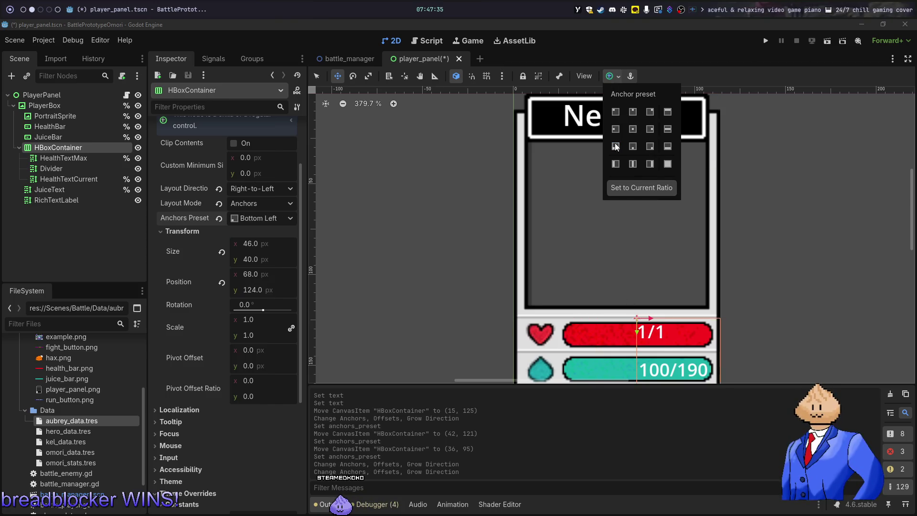
{"action": "left_click", "coordinate": [680, 337]}
{"action": "left_click_drag", "start_coordinate": [671, 337], "coordinate": [712, 341]}
{"action": "left_click", "coordinate": [81, 159]}
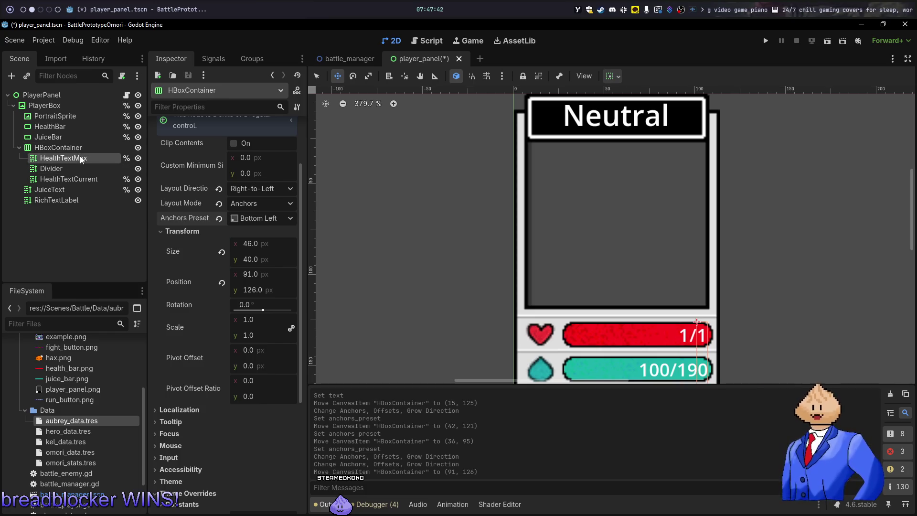
Step: Reset the HBoxContainer's Size to 16×14 in the Inspector
{"action": "left_click", "coordinate": [205, 186]}
{"action": "type", "text": "00"}
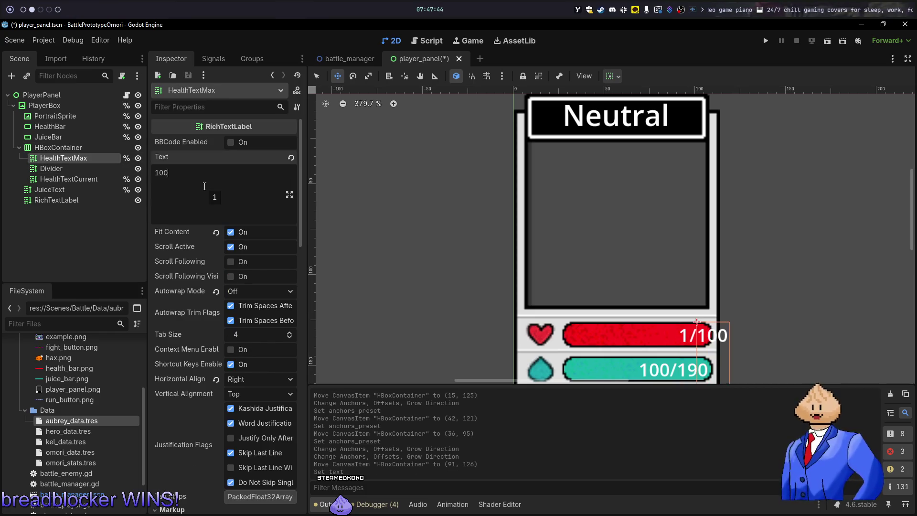
{"action": "type", "text": "00000000"}
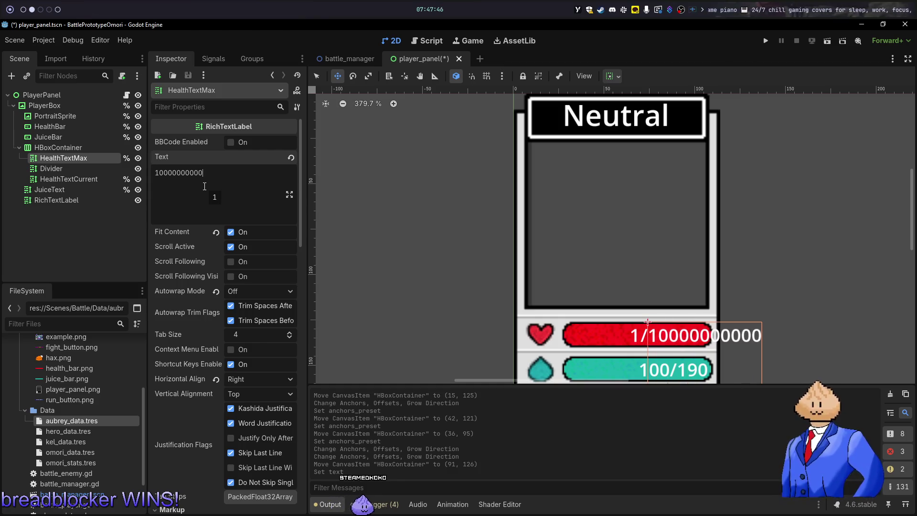
{"action": "key", "text": "BackSpace"}
{"action": "key", "text": "BackSpace"}
{"action": "key", "text": "BackSpace"}
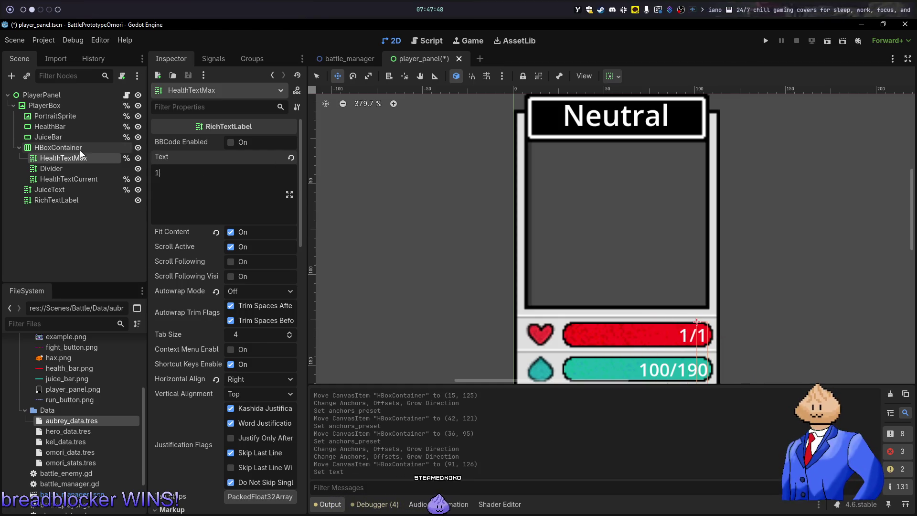
{"action": "left_click", "coordinate": [85, 151]}
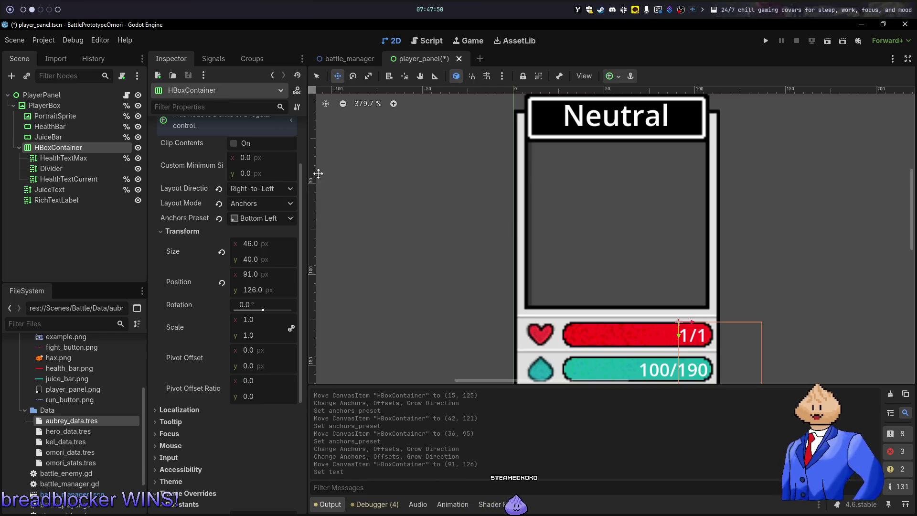
{"action": "left_click", "coordinate": [222, 252]}
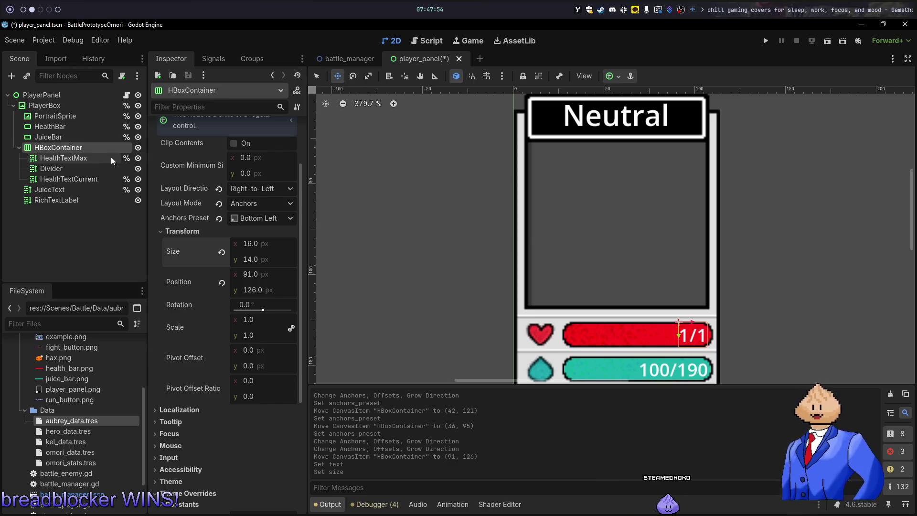
Step: Clear HealthTextMax's Text entirely so the readout shows only 1/
{"action": "left_click", "coordinate": [77, 157]}
{"action": "left_click", "coordinate": [234, 179]}
{"action": "type", "text": "00000"}
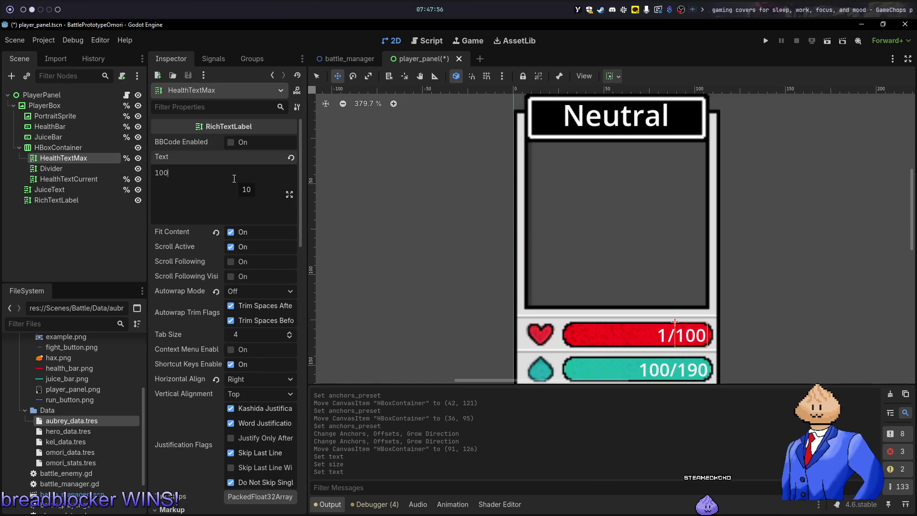
{"action": "key", "text": "BackSpace"}
{"action": "type", "text": "100000"}
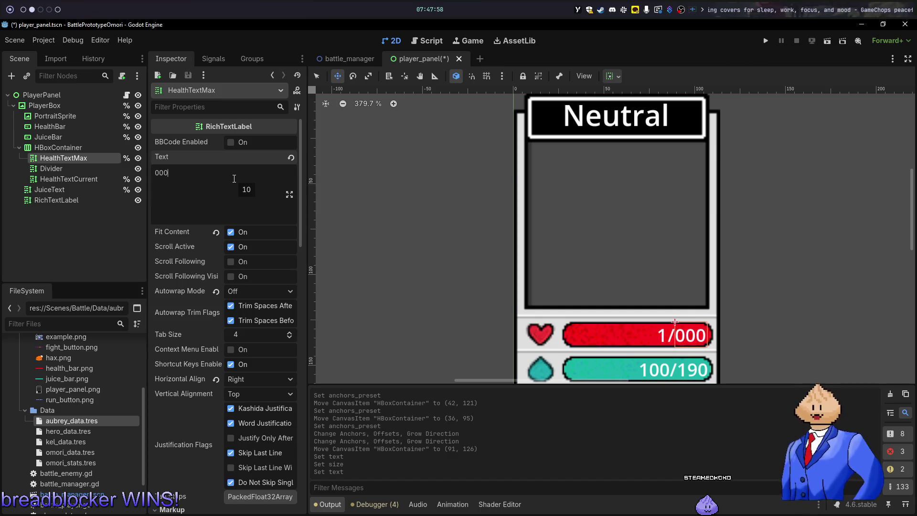
{"action": "key", "text": "BackSpace"}
{"action": "key", "text": "BackSpace"}
{"action": "key", "text": "BackSpace"}
{"action": "type", "text": "00"}
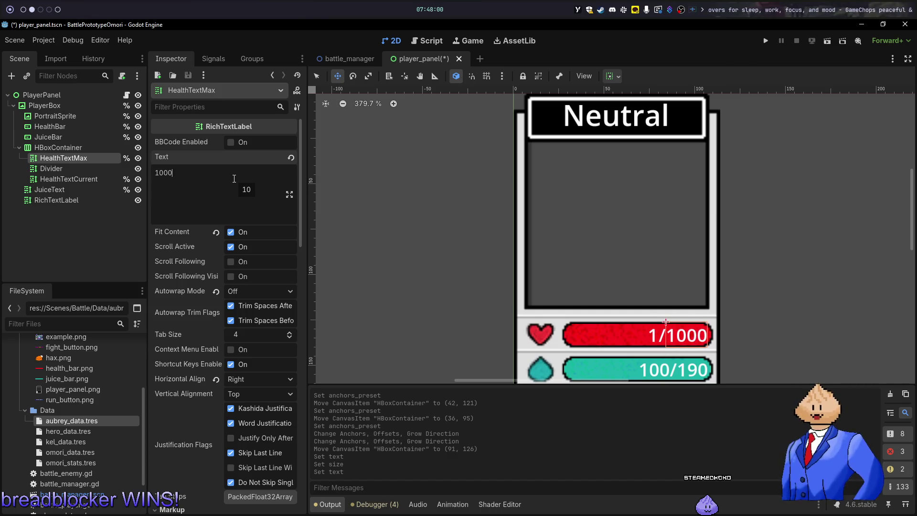
{"action": "key", "text": "BackSpace"}
{"action": "key", "text": "BackSpace"}
{"action": "key", "text": "BackSpace"}
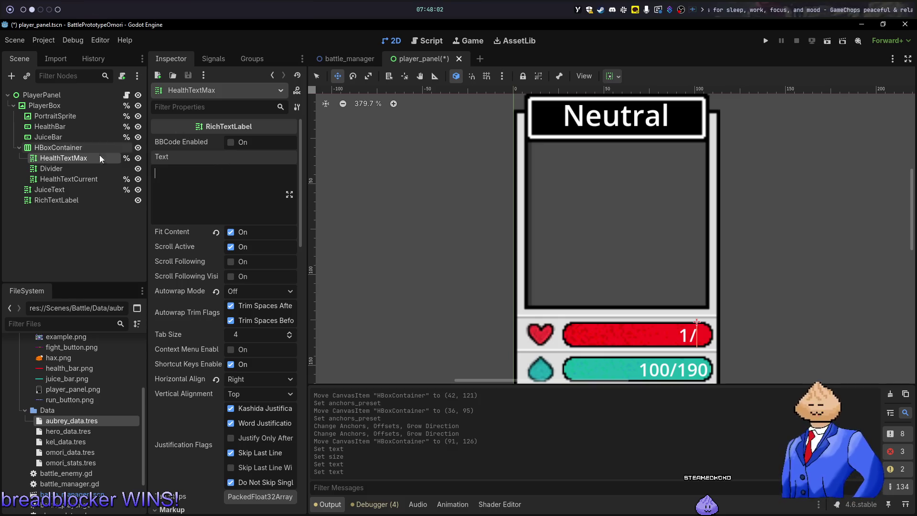
{"action": "left_click", "coordinate": [53, 168]}
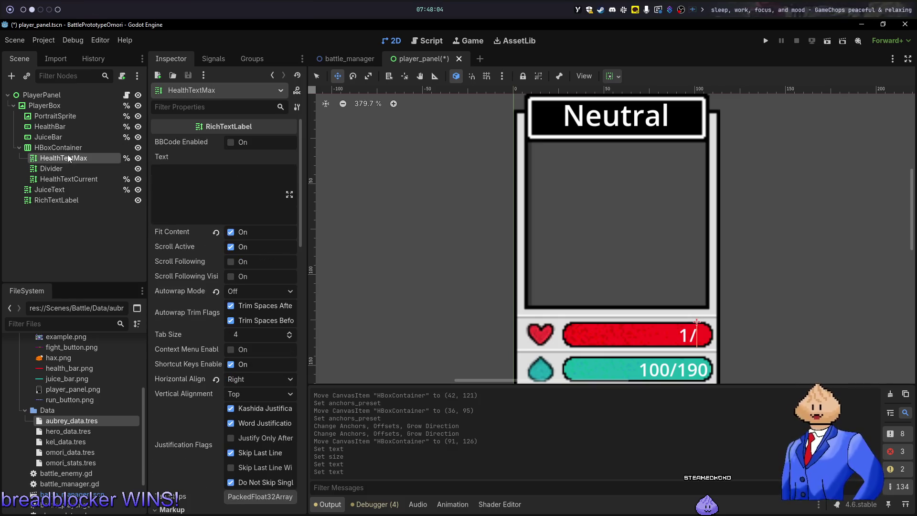
{"action": "left_click", "coordinate": [72, 148]}
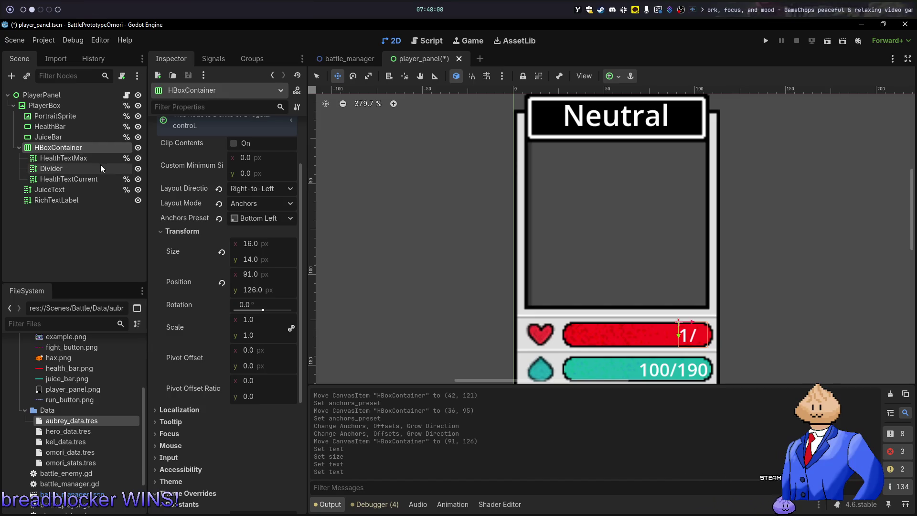
Step: Set HealthTextMax's Text to 100 so the bar reads 1/100, and save the scene
{"action": "left_click", "coordinate": [75, 182]}
{"action": "left_click", "coordinate": [72, 158]}
{"action": "left_click", "coordinate": [207, 184]}
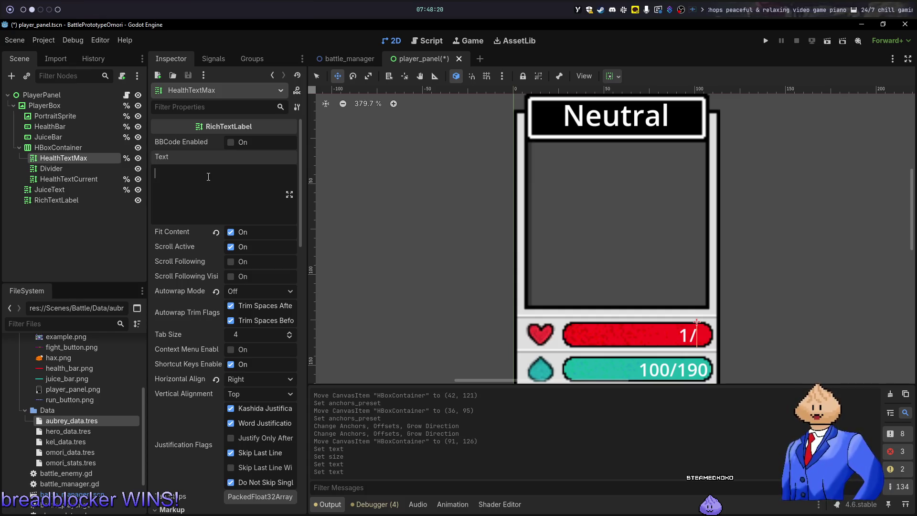
{"action": "left_click", "coordinate": [77, 147]}
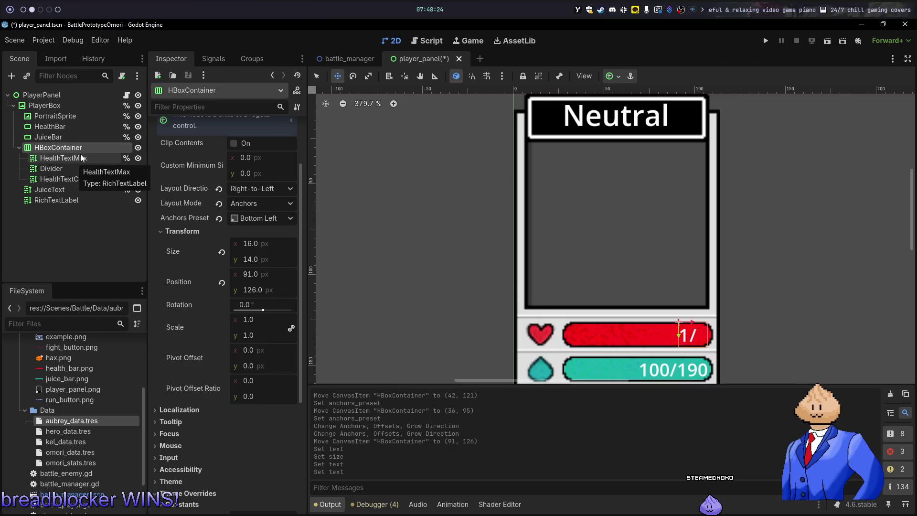
{"action": "left_click", "coordinate": [57, 159]}
{"action": "left_click", "coordinate": [226, 179]}
{"action": "type", "text": "1"}
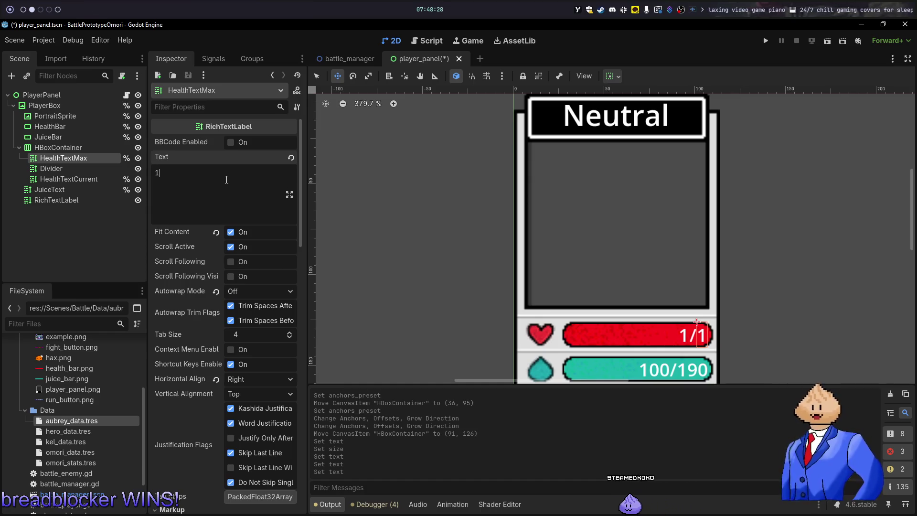
{"action": "type", "text": "00"}
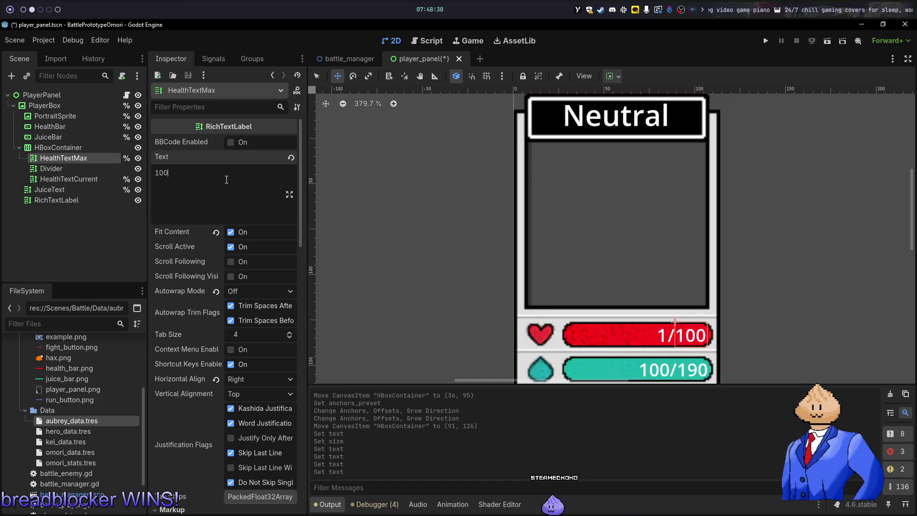
{"action": "key", "text": "ctrl+s"}
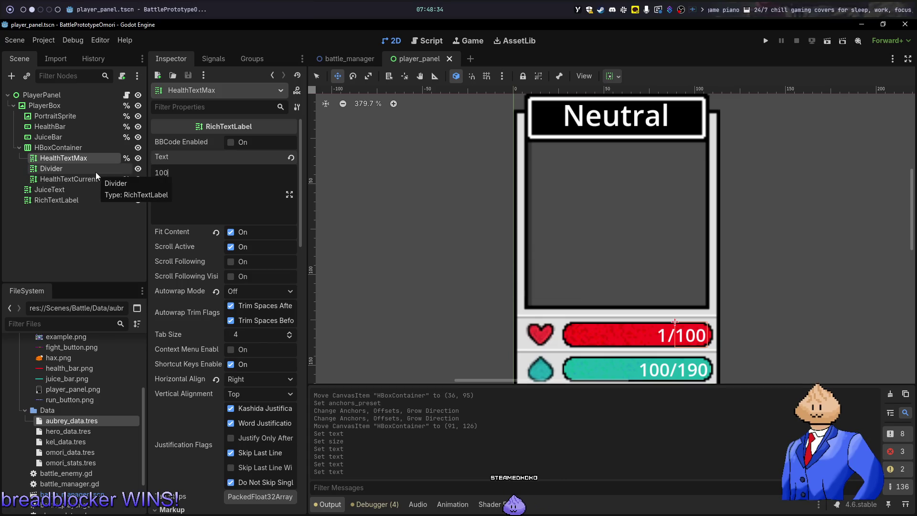
{"action": "left_click", "coordinate": [72, 149]}
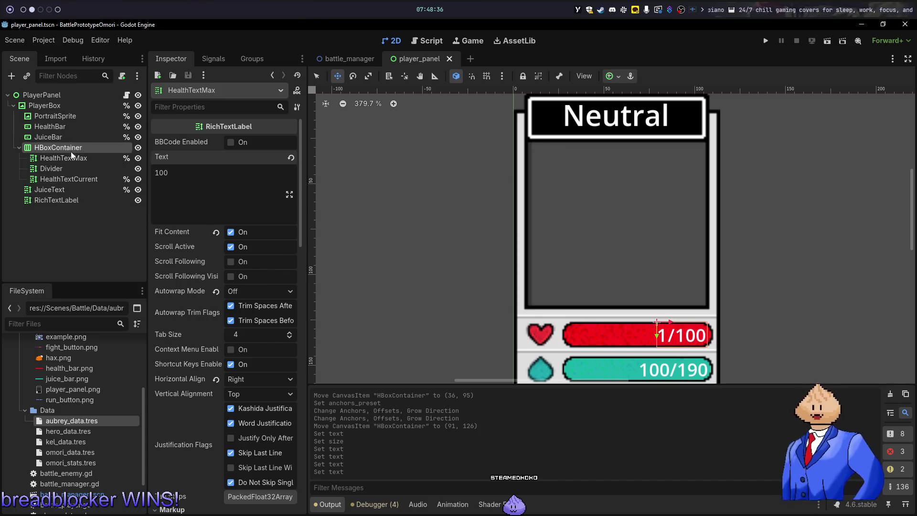
Step: Duplicate the health row, naming the original HealthHBox and the copy JuiceHBox
{"action": "key", "text": "ctrl+d"}
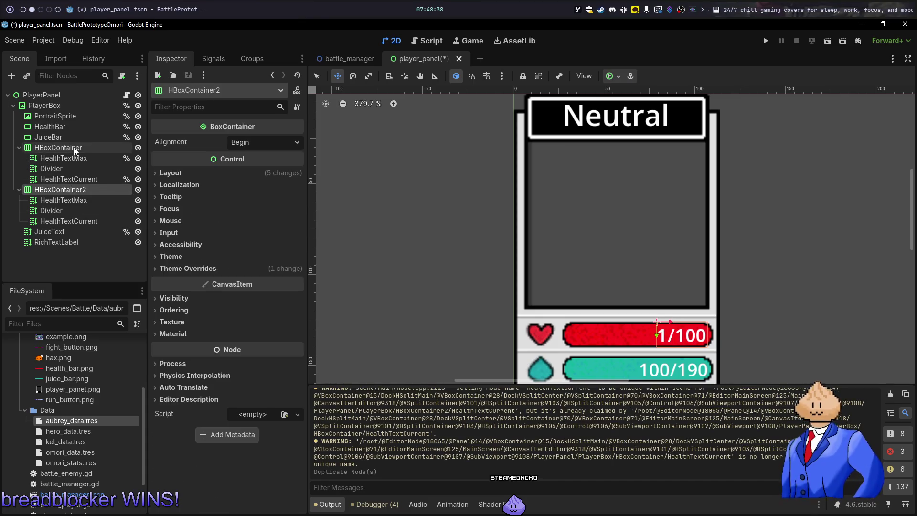
{"action": "left_click", "coordinate": [75, 149]}
{"action": "left_click", "coordinate": [75, 149]}
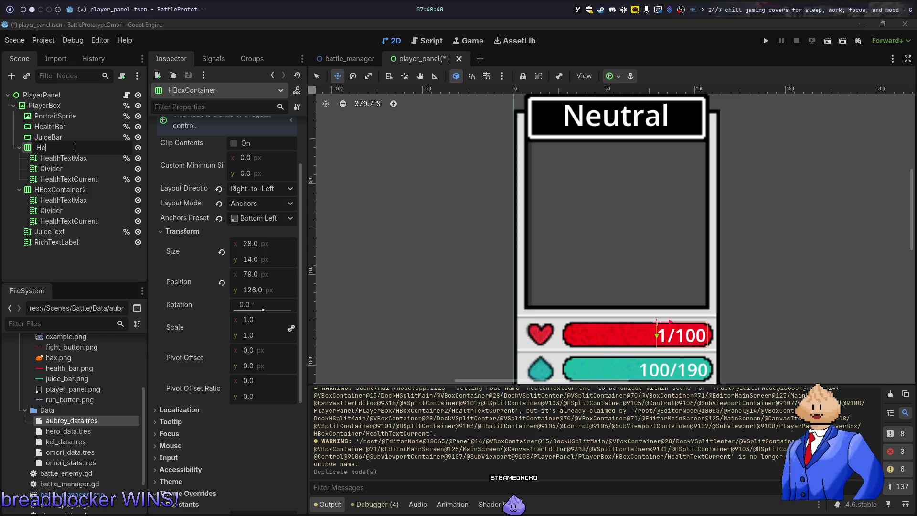
{"action": "type", "text": "Box"}
{"action": "key", "text": "Return"}
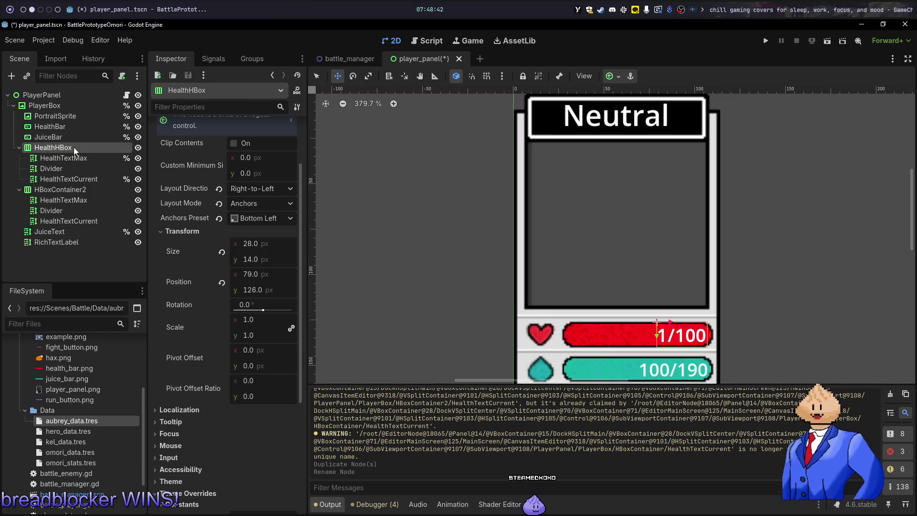
{"action": "left_click", "coordinate": [68, 189]}
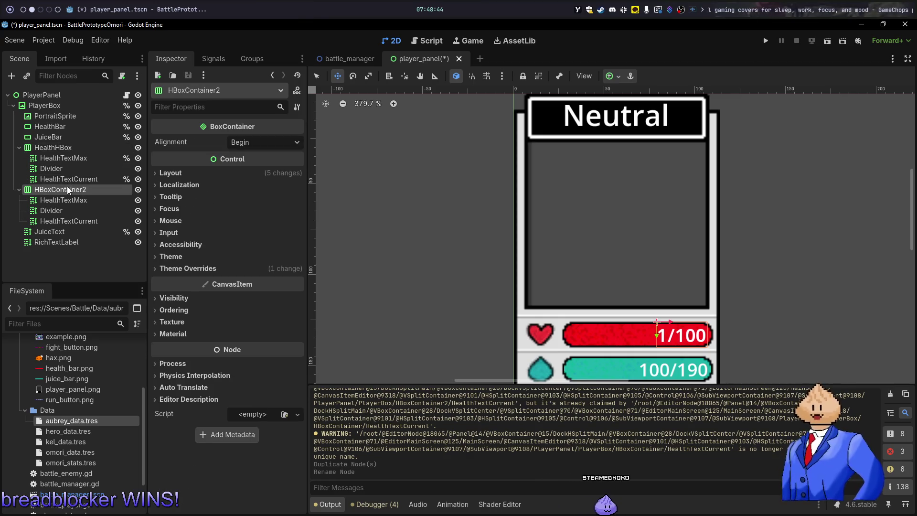
{"action": "left_click", "coordinate": [68, 189]}
{"action": "type", "text": "JuiceHBox"}
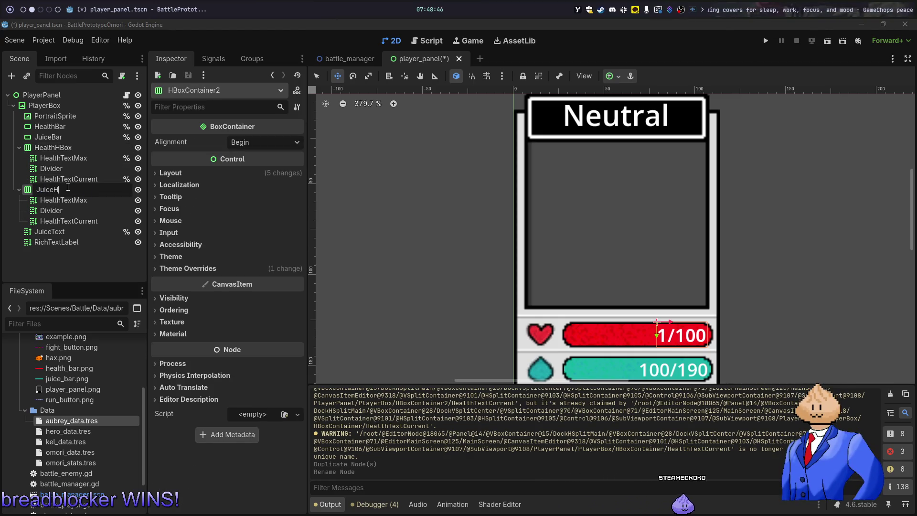
{"action": "key", "text": "Return"}
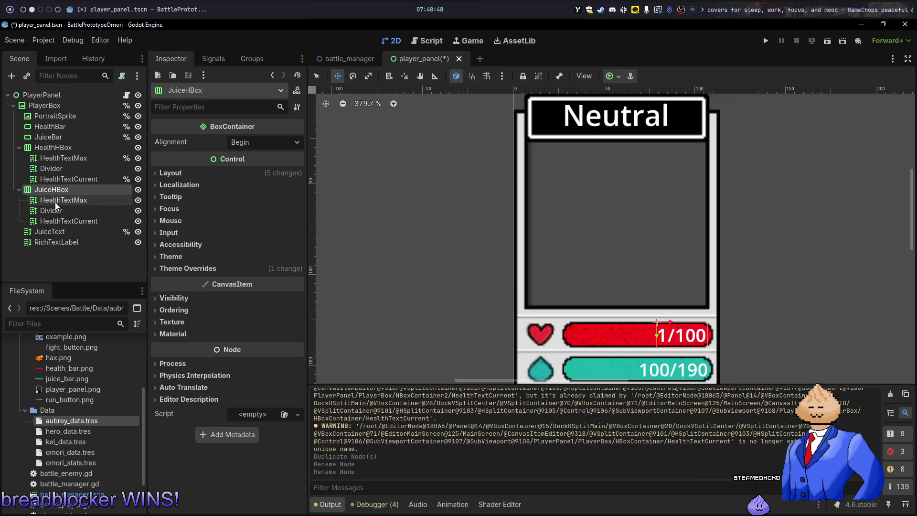
Step: Rename the copied labels in JuiceHBox to JuiceTextMax and JuiceTextCurrent
{"action": "left_click", "coordinate": [56, 202]}
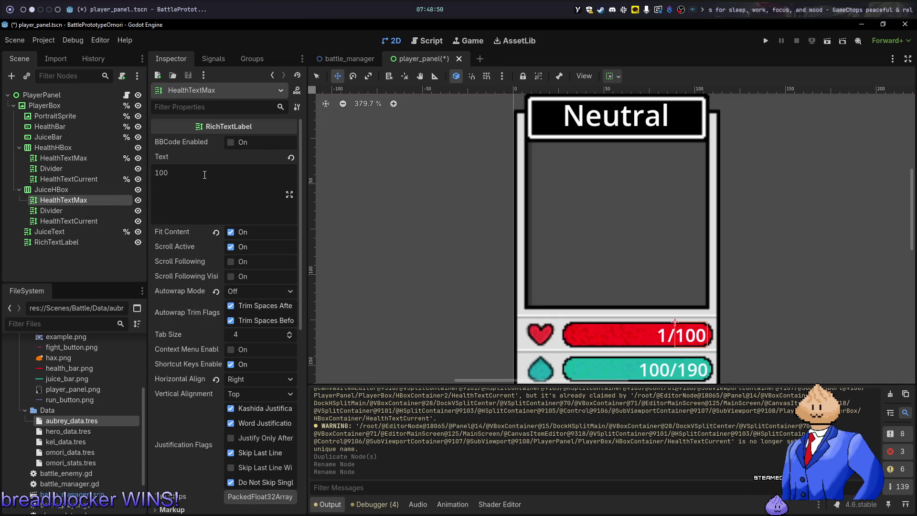
{"action": "double_click", "coordinate": [206, 175]}
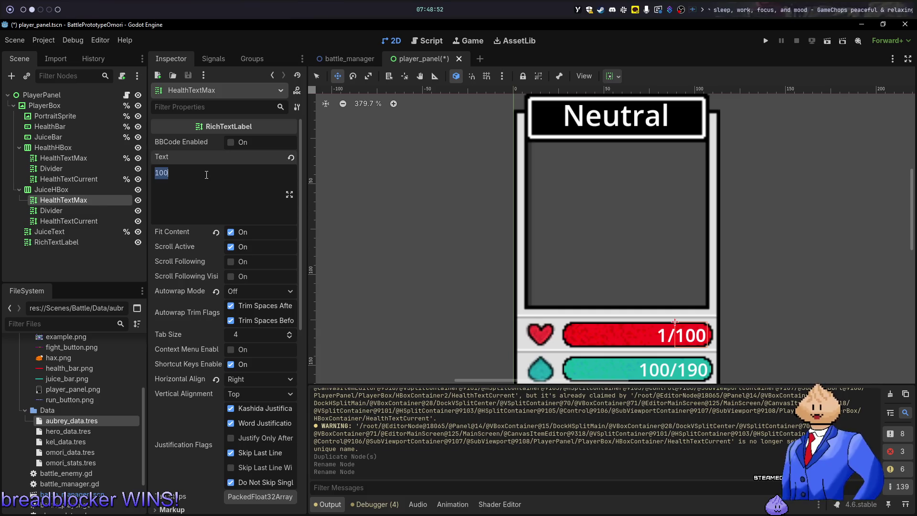
{"action": "double_click", "coordinate": [58, 201]}
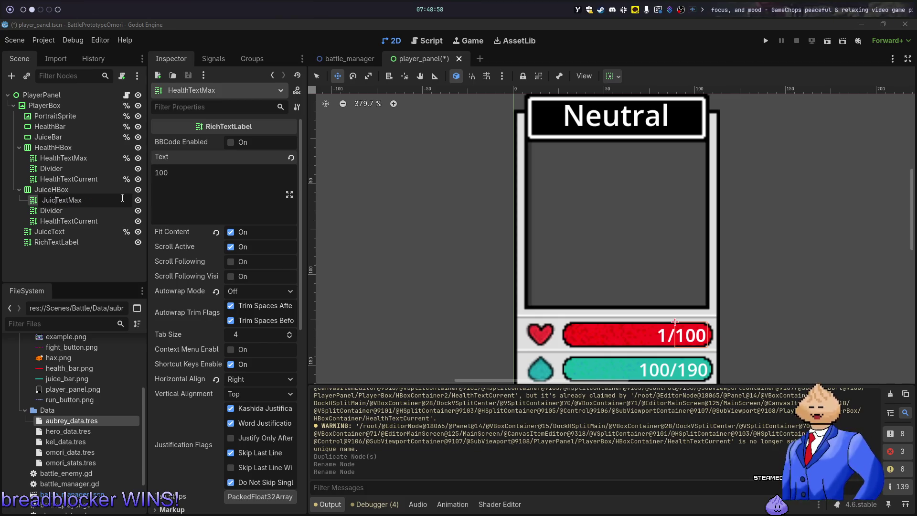
{"action": "key", "text": "Return"}
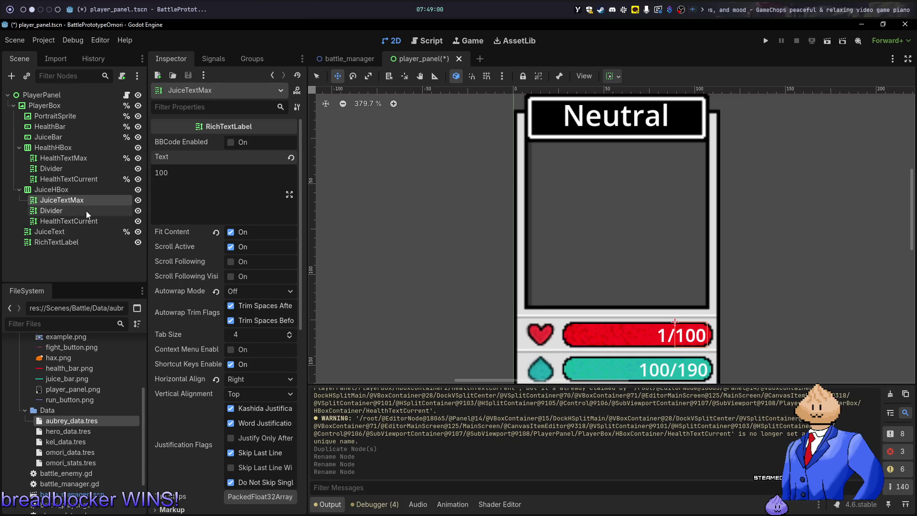
{"action": "right_click", "coordinate": [81, 221]}
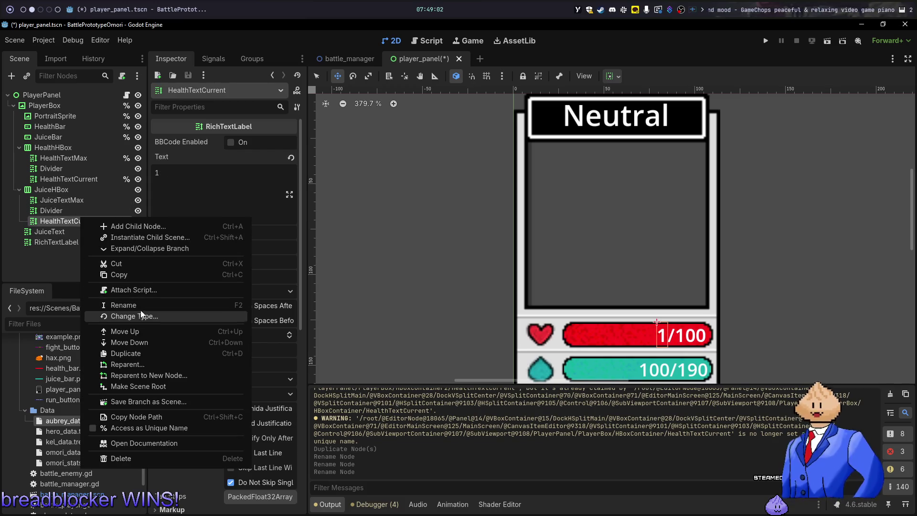
{"action": "left_click", "coordinate": [141, 306]}
{"action": "key", "text": "Left"}
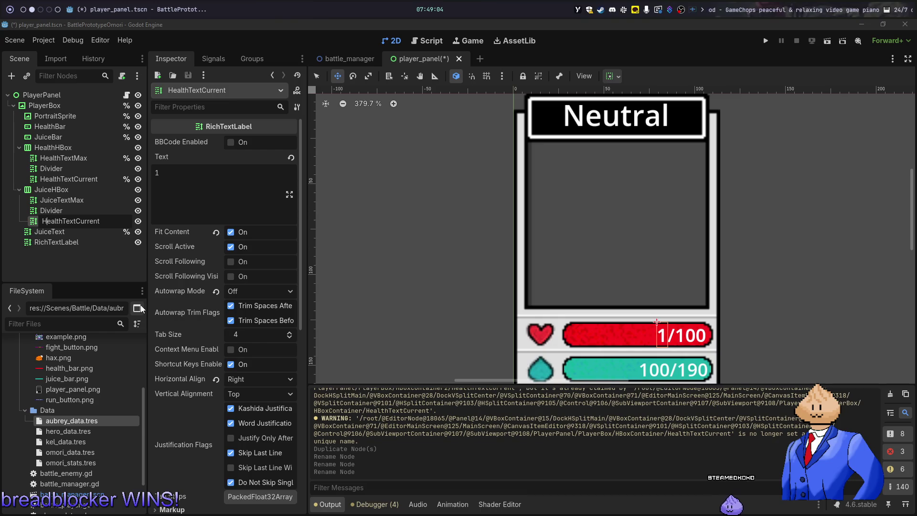
{"action": "key", "text": "BackSpace"}
{"action": "key", "text": "BackSpace"}
{"action": "key", "text": "BackSpace"}
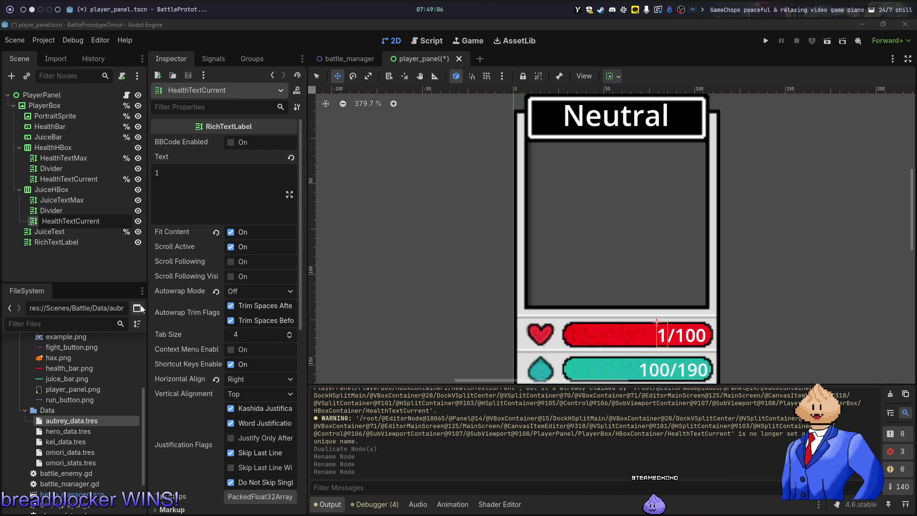
{"action": "type", "text": "Juice"}
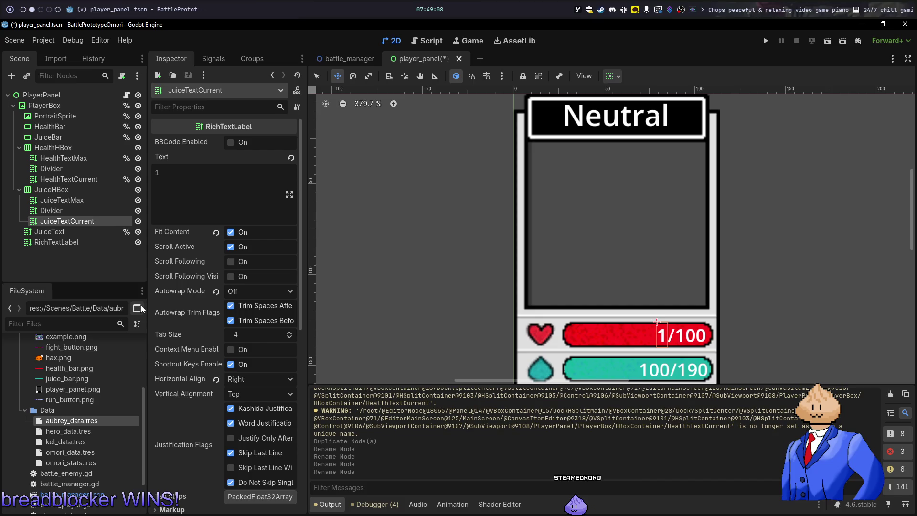
{"action": "key", "text": "Return"}
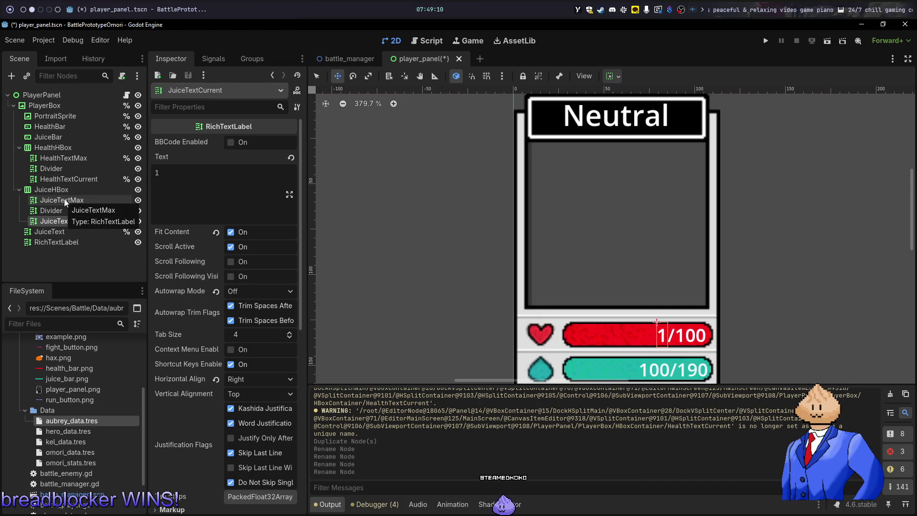
Step: Make JuiceTextMax and JuiceTextCurrent accessible as scene-unique names
{"action": "left_click", "coordinate": [67, 202], "text": "ctrl"}
{"action": "right_click", "coordinate": [71, 201]}
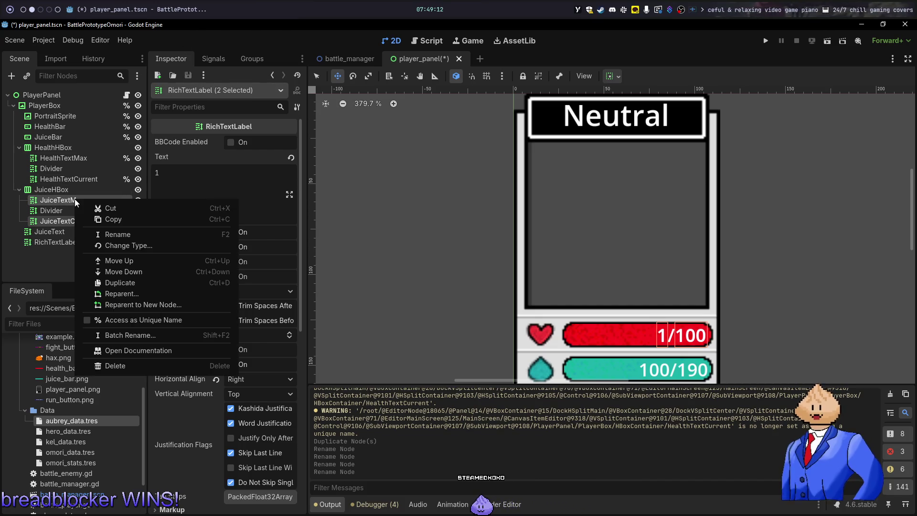
{"action": "left_click", "coordinate": [157, 320]}
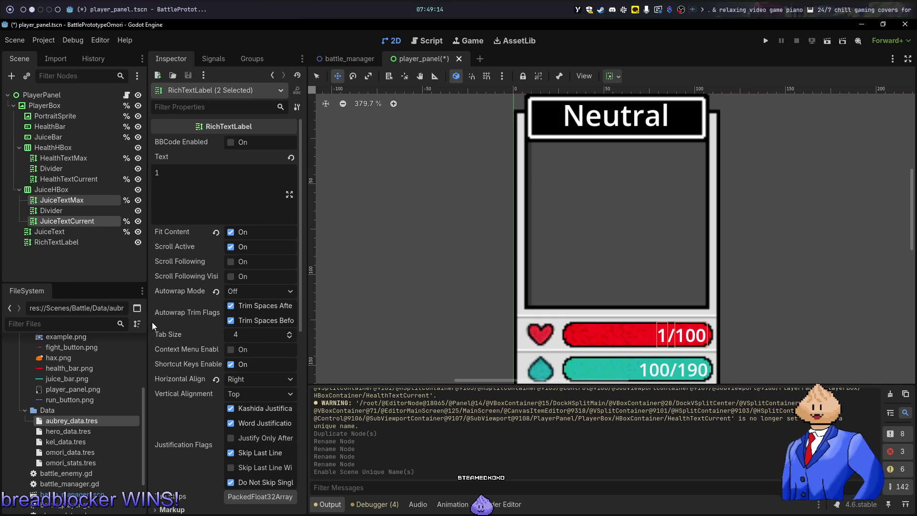
{"action": "left_click", "coordinate": [70, 232]}
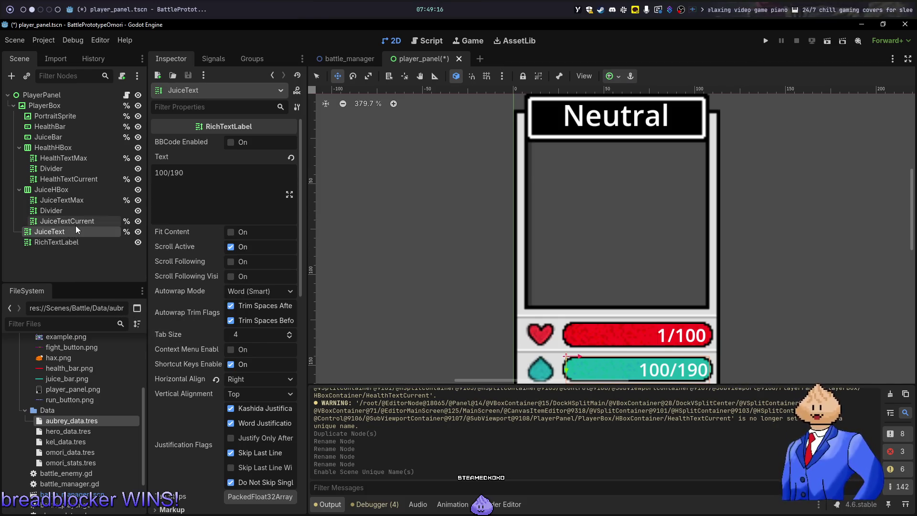
Step: Delete the old JuiceText label and save the scene
{"action": "key", "text": "Delete"}
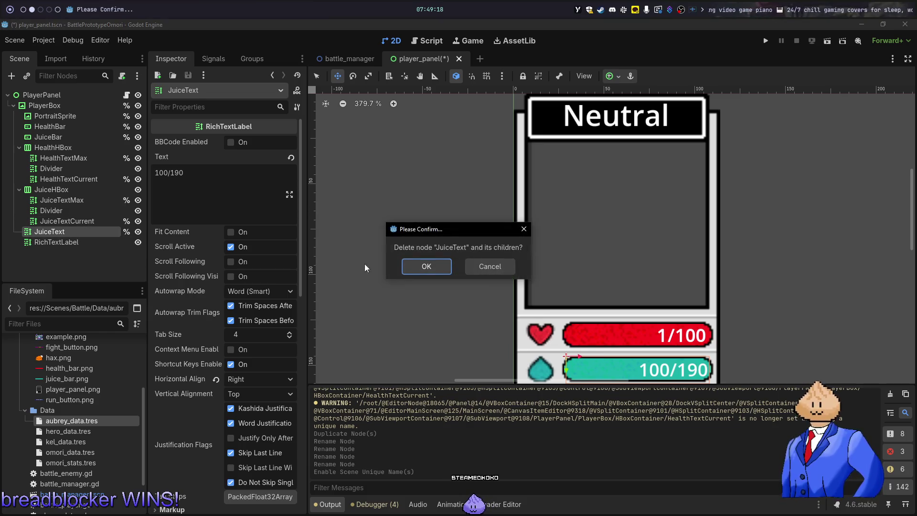
{"action": "left_click", "coordinate": [408, 267]}
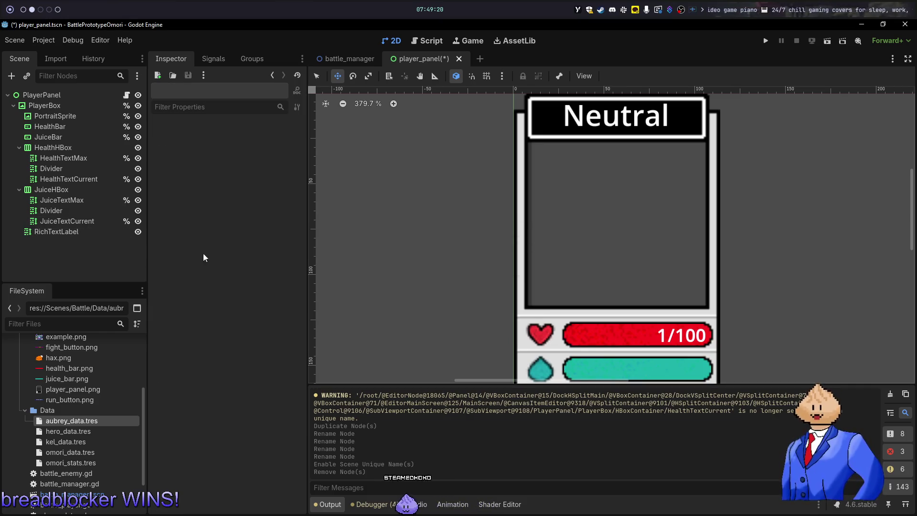
{"action": "left_click", "coordinate": [67, 220]}
{"action": "left_click", "coordinate": [75, 201]}
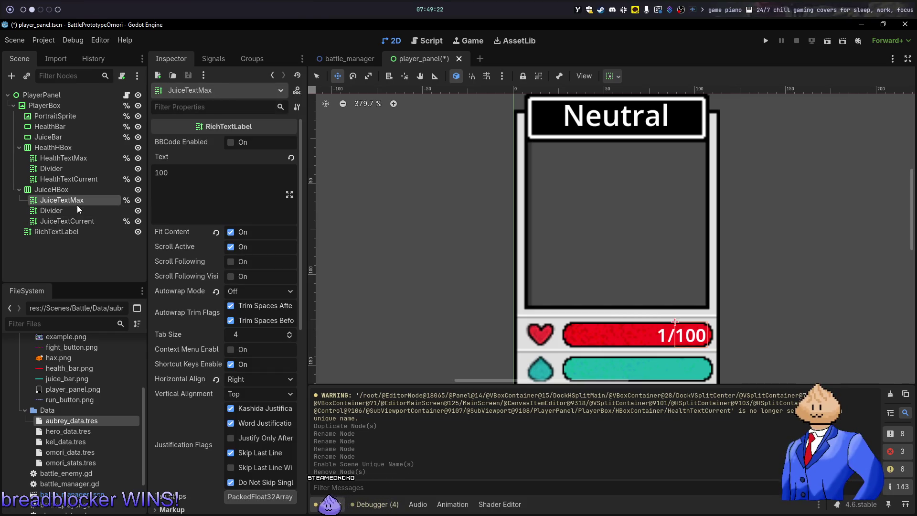
{"action": "key", "text": "ctrl+s"}
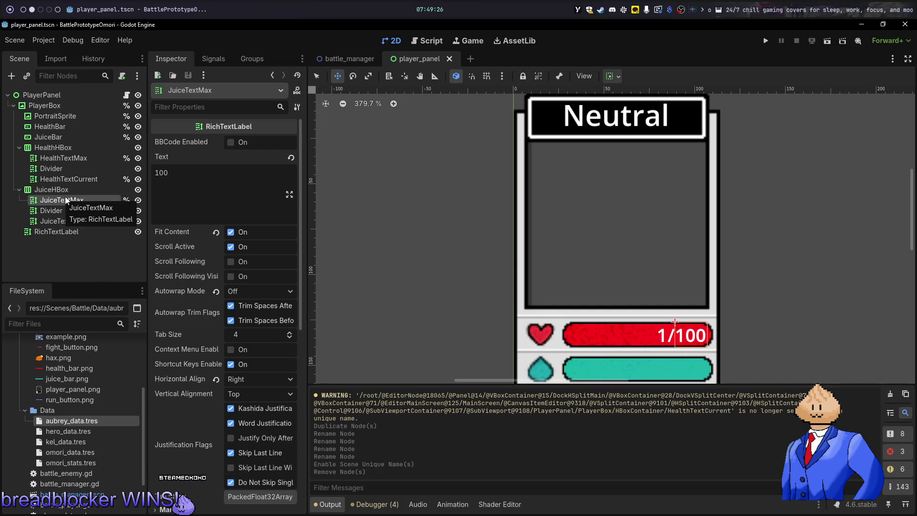
Step: Move JuiceHBox to position 79, 144.685 on the juice bar, save, and return to Neovim
{"action": "left_click", "coordinate": [51, 189]}
{"action": "left_click", "coordinate": [170, 173]}
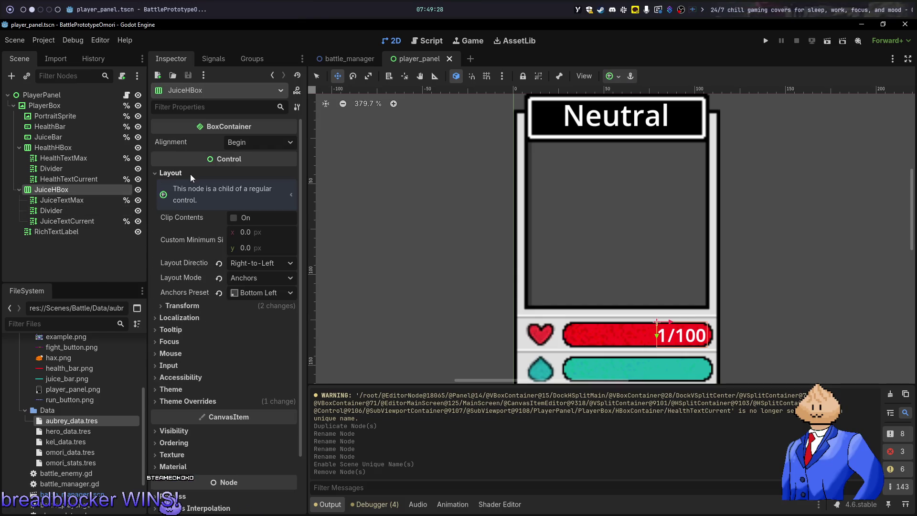
{"action": "left_click", "coordinate": [222, 406]}
{"action": "left_click", "coordinate": [220, 405]}
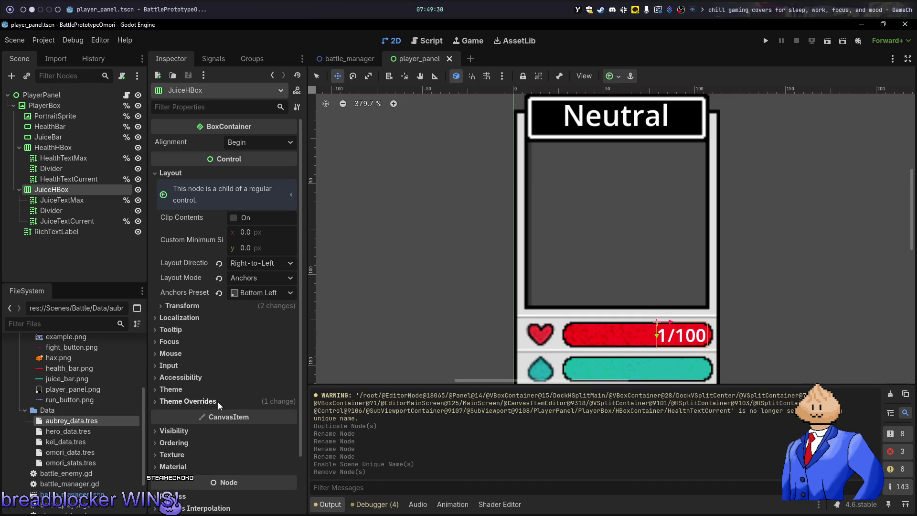
{"action": "left_click", "coordinate": [190, 305]}
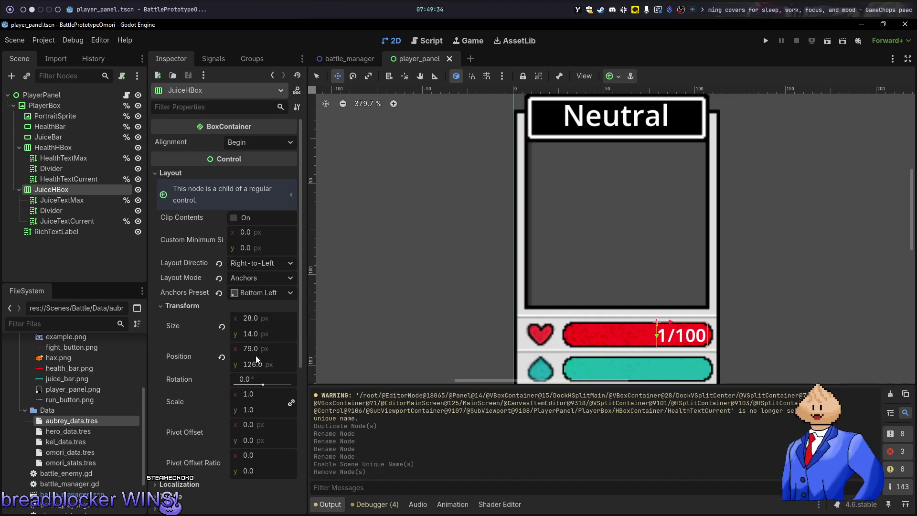
{"action": "left_click_drag", "start_coordinate": [249, 371], "coordinate": [277, 372]}
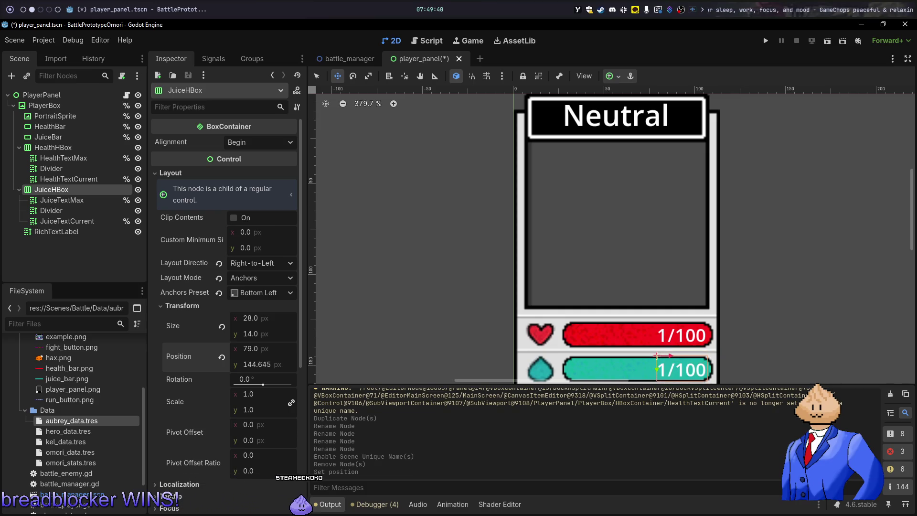
{"action": "key", "text": "ctrl+s"}
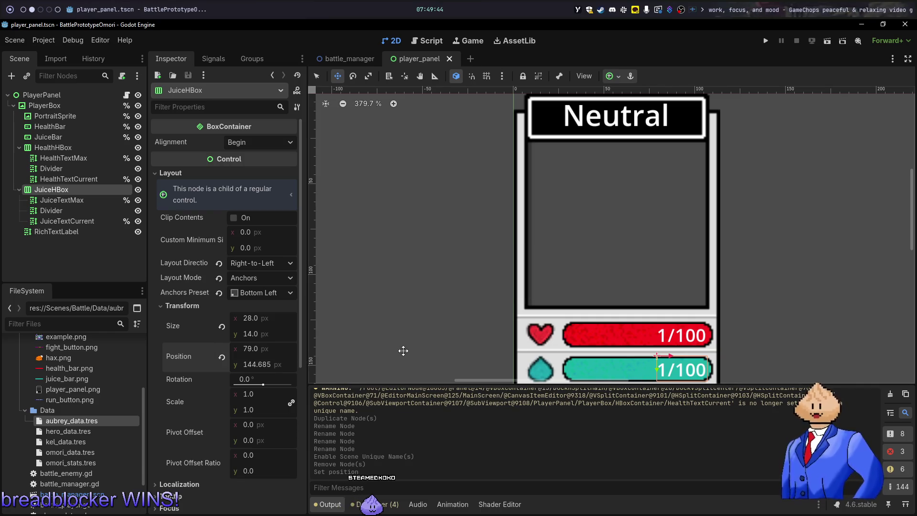
{"action": "key", "text": "ctrl+s"}
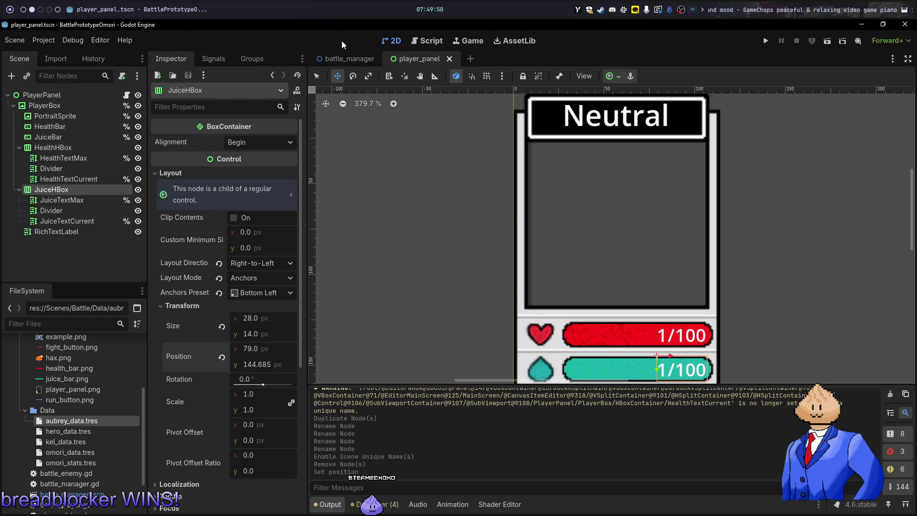
{"action": "key", "text": "alt+1"}
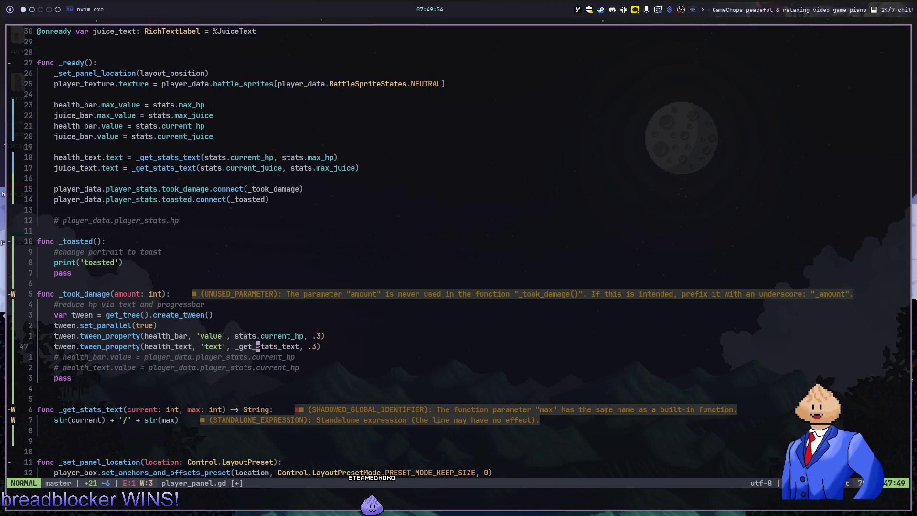
Step: Delete the _get_stats_text function and its leftover blank lines
{"action": "key", "text": "4"}
{"action": "key", "text": "j"}
{"action": "key", "text": "V"}
{"action": "key", "text": "j"}
{"action": "key", "text": "d"}
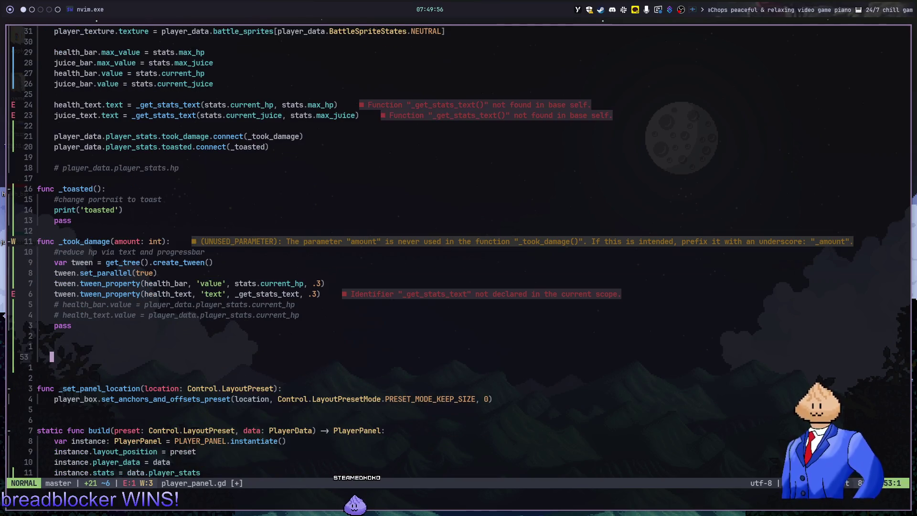
{"action": "key", "text": "d"}
{"action": "key", "text": "d"}
{"action": "key", "text": "d"}
{"action": "key", "text": "d"}
{"action": "key", "text": "d"}
{"action": "key", "text": "6"}
{"action": "key", "text": "k"}
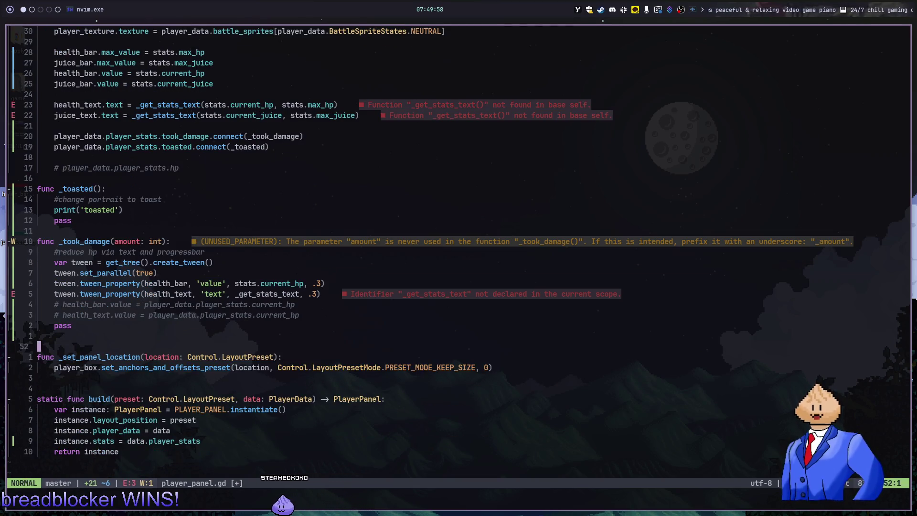
Step: Rename the health_text declaration to health_max_text
{"action": "key", "text": "1"}
{"action": "key", "text": "9"}
{"action": "key", "text": "k"}
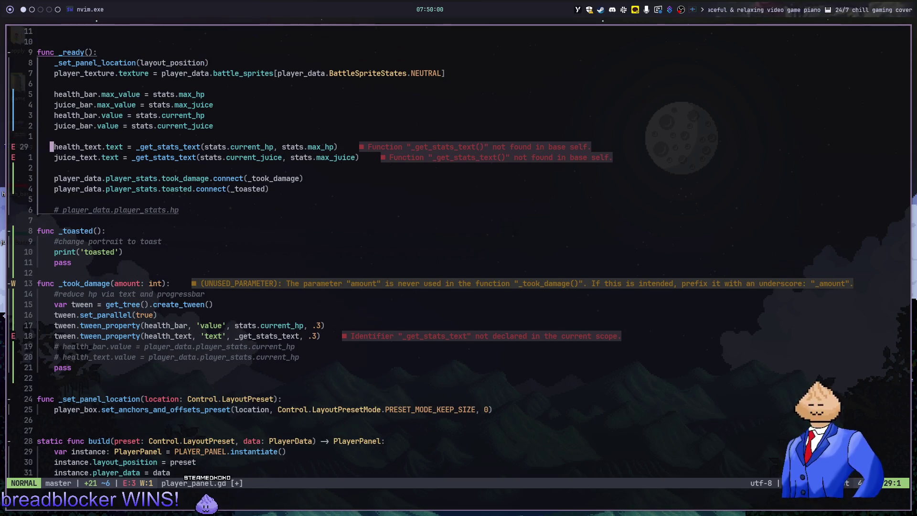
{"action": "key", "text": "1"}
{"action": "key", "text": "1"}
{"action": "key", "text": "k"}
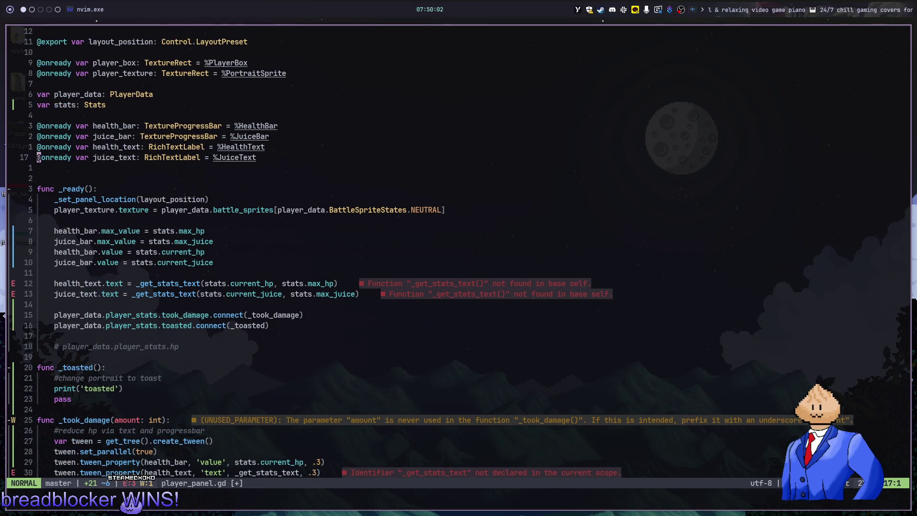
{"action": "key", "text": "k"}
{"action": "key", "text": "l"}
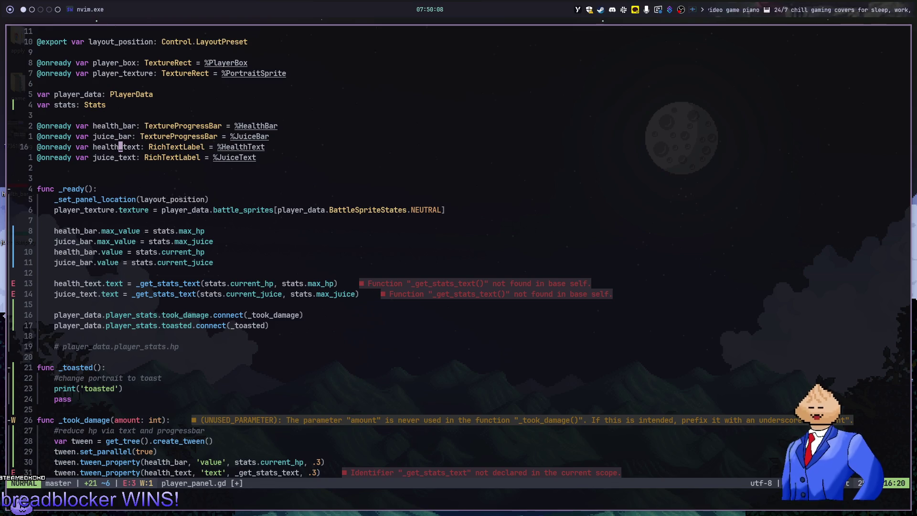
{"action": "type", "text": "_max"}
{"action": "key", "text": "Escape"}
Step: Duplicate that line as a health_current_text declaration
{"action": "key", "text": "y"}
{"action": "key", "text": "y"}
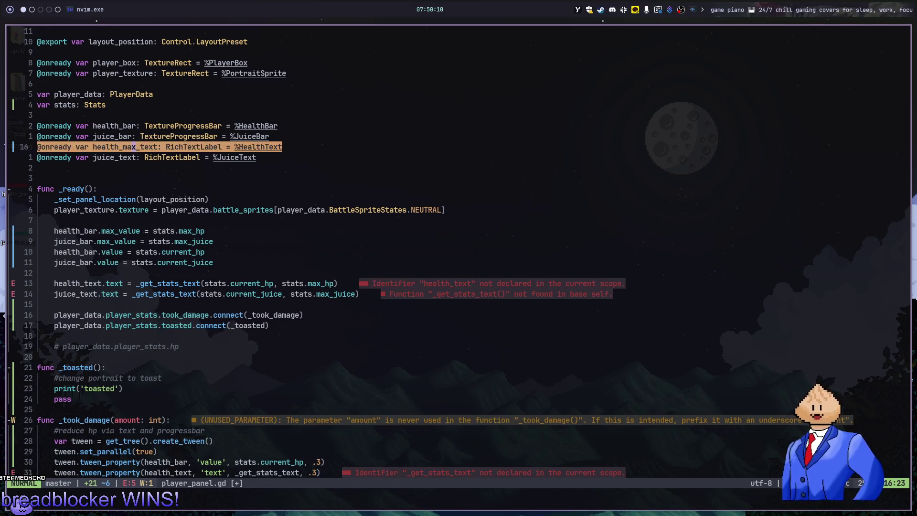
{"action": "type", "text": "p/c"}
{"action": "key", "text": "BackSpace"}
{"action": "type", "text": "max"}
{"action": "key", "text": "Return"}
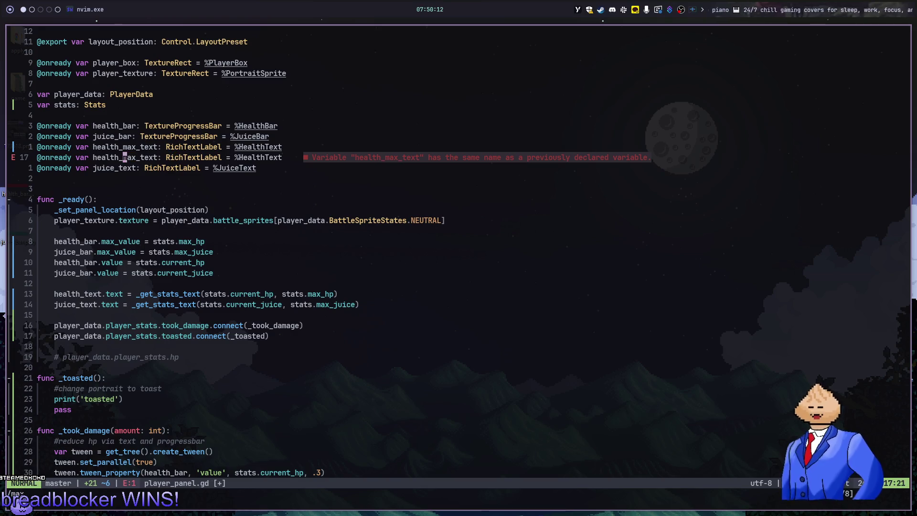
{"action": "type", "text": "cwcurrent"}
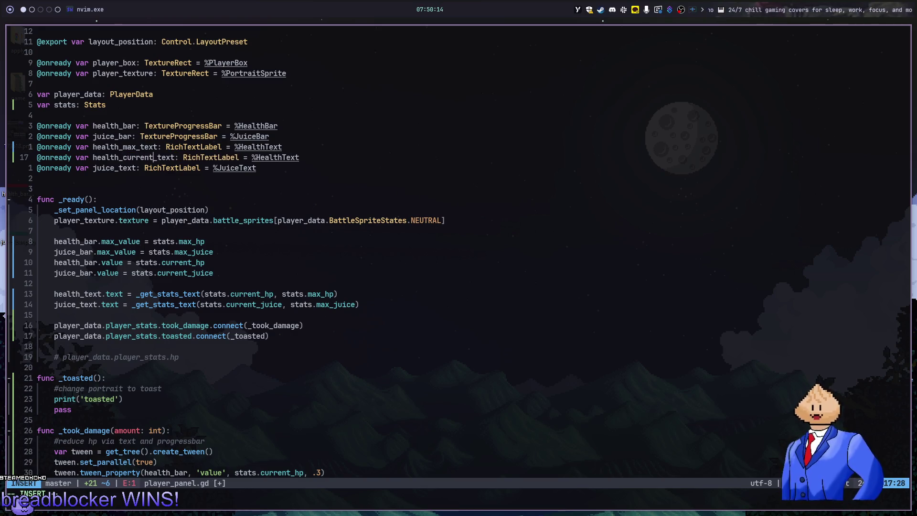
{"action": "key", "text": "Escape"}
{"action": "type", "text": ":"}
Step: Bind health_max_text to the %HealthTextMax node
{"action": "key", "text": "Escape"}
{"action": "key", "text": "k"}
{"action": "key", "text": "f"}
{"action": "key", "text": "percent"}
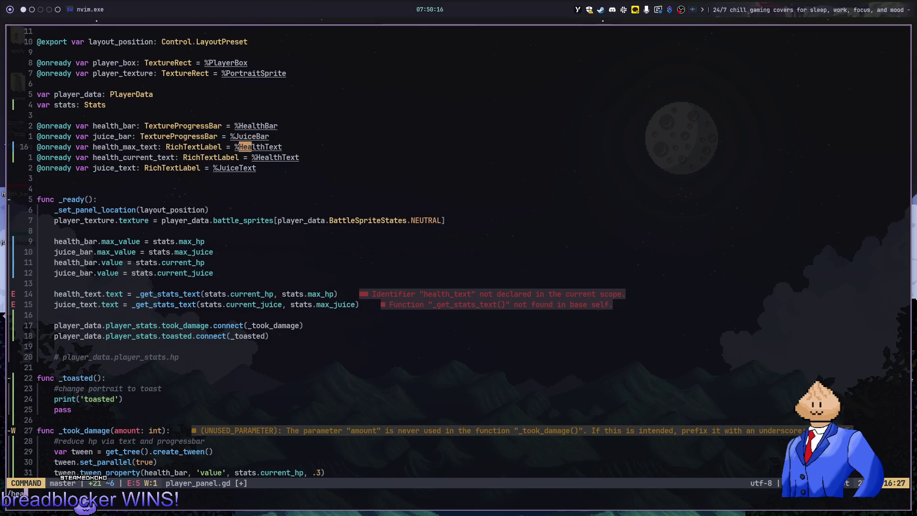
{"action": "type", "text": "C%Healthma"}
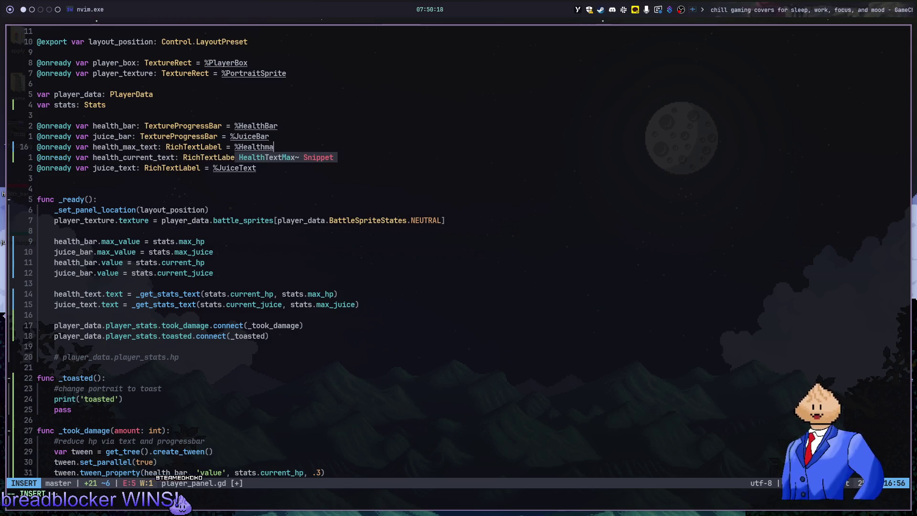
{"action": "key", "text": "Return"}
{"action": "key", "text": "Escape"}
Step: Bind health_current_text to the %HealthTextCurrent node using completion
{"action": "key", "text": "j"}
{"action": "key", "text": "F"}
{"action": "key", "text": "percent"}
{"action": "type", "text": "C"}
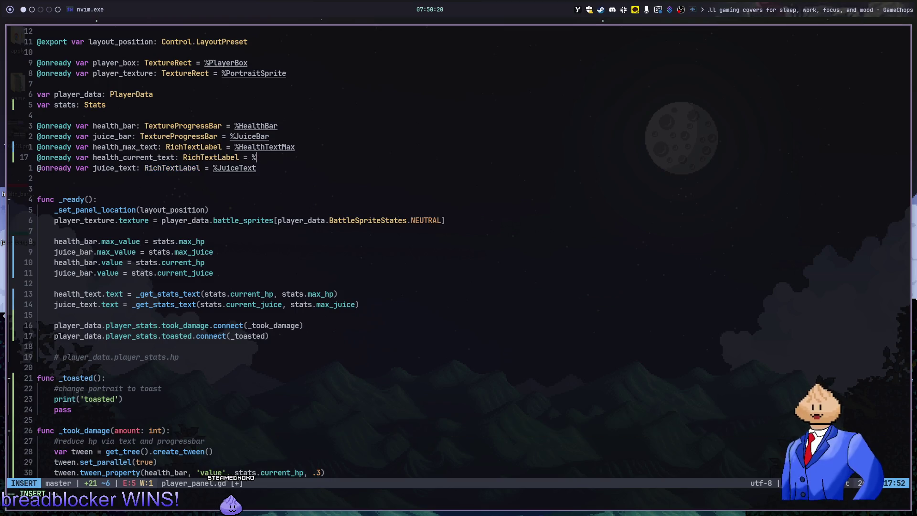
{"action": "type", "text": "%health"}
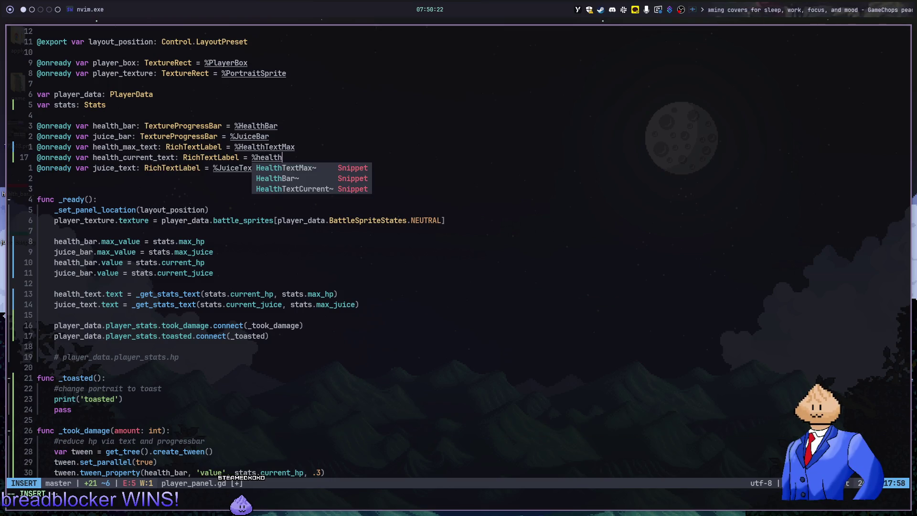
{"action": "type", "text": "tex"}
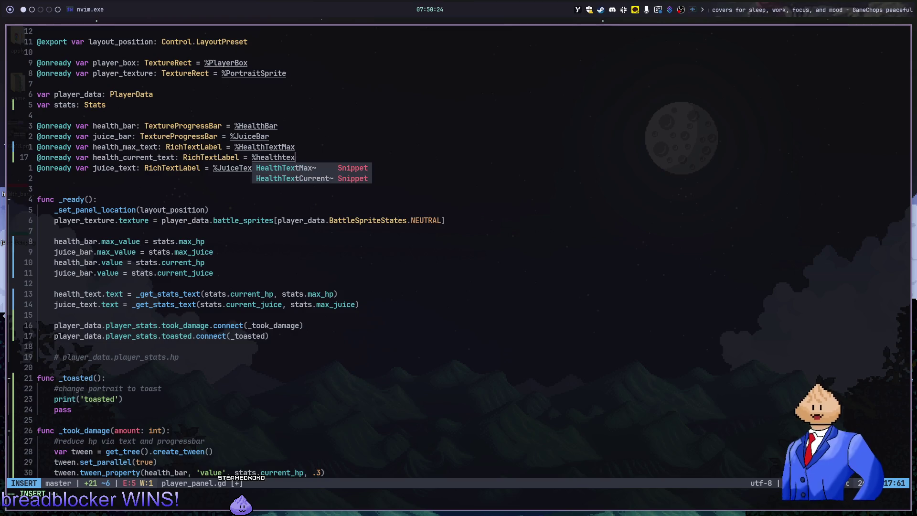
{"action": "key", "text": "Tab"}
{"action": "key", "text": "Return"}
{"action": "key", "text": "Escape"}
{"action": "key", "text": "j"}
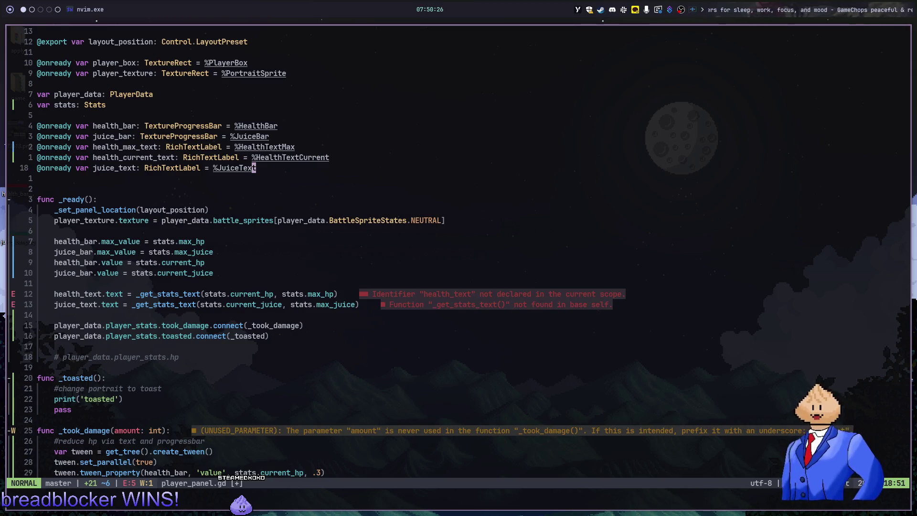
{"action": "key", "text": "B"}
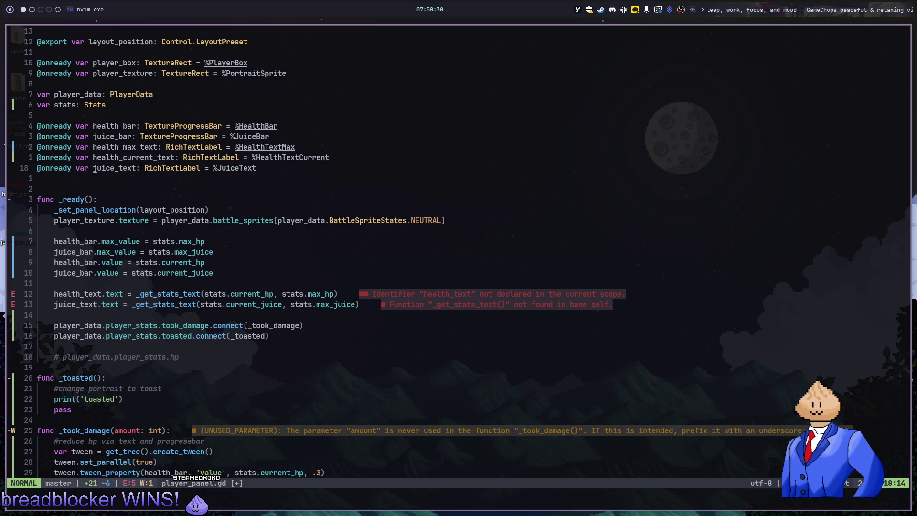
Step: Rename the juice_text variable to juice_max_text and bind it to %JuiceTextMax
{"action": "key", "text": "shift+f"}
{"action": "key", "text": "colon"}
{"action": "key", "text": "i"}
{"action": "key", "text": "BackSpace"}
{"action": "key", "text": "BackSpace"}
{"action": "key", "text": "BackSpace"}
{"action": "type", "text": "ce_max_"}
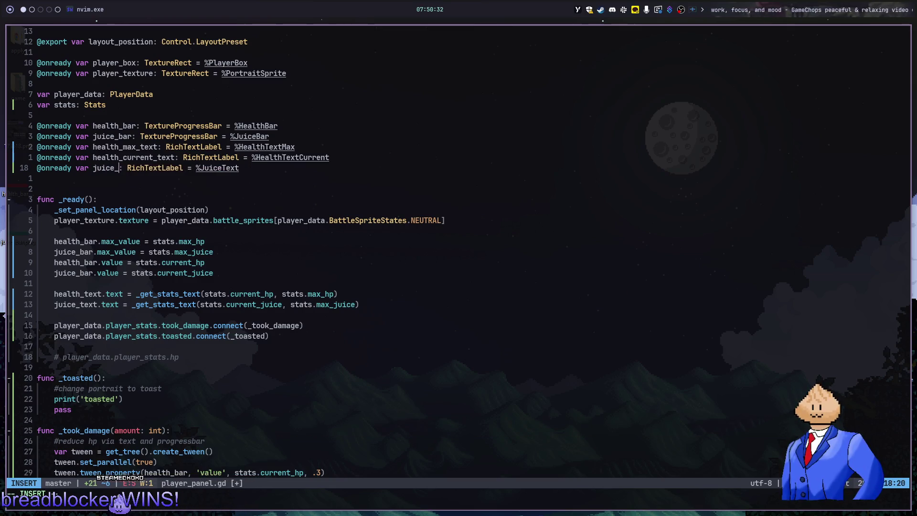
{"action": "type", "text": "text"}
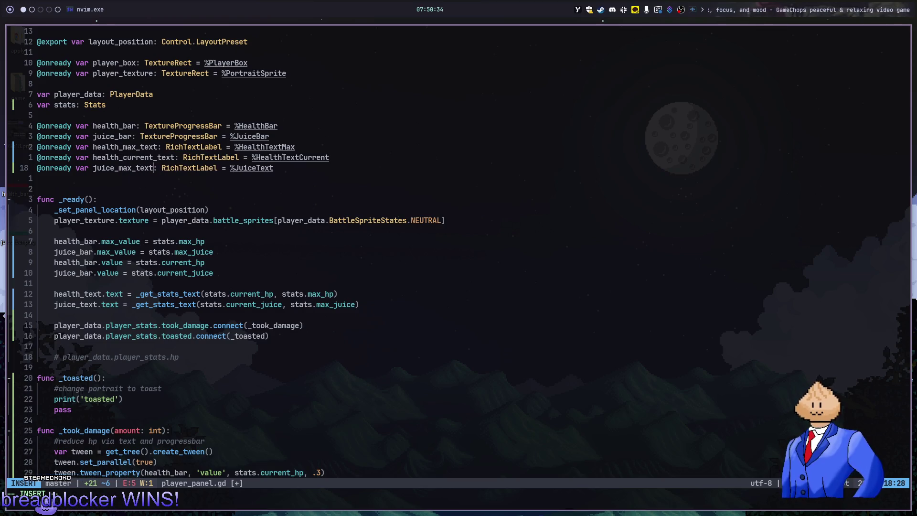
{"action": "key", "text": "Escape"}
{"action": "key", "text": "W"}
{"action": "key", "text": "W"}
{"action": "key", "text": "W"}
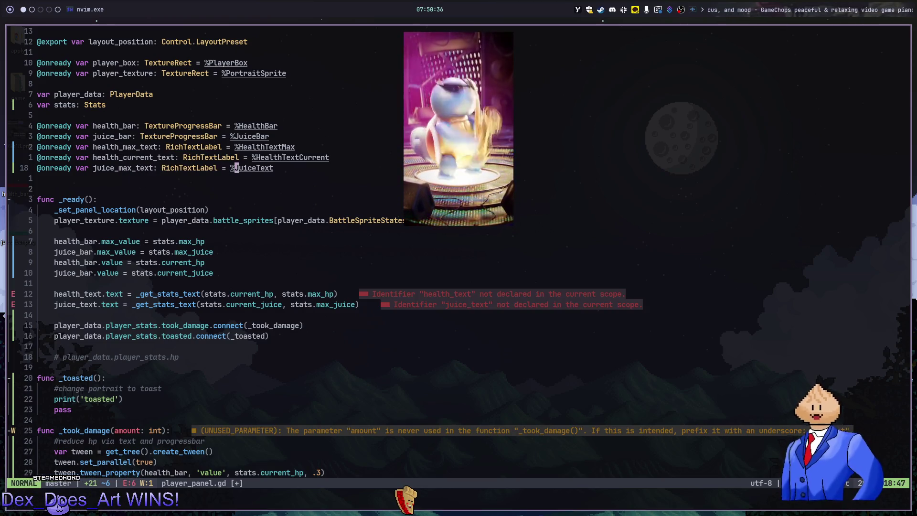
{"action": "key", "text": "l"}
{"action": "key", "text": "C"}
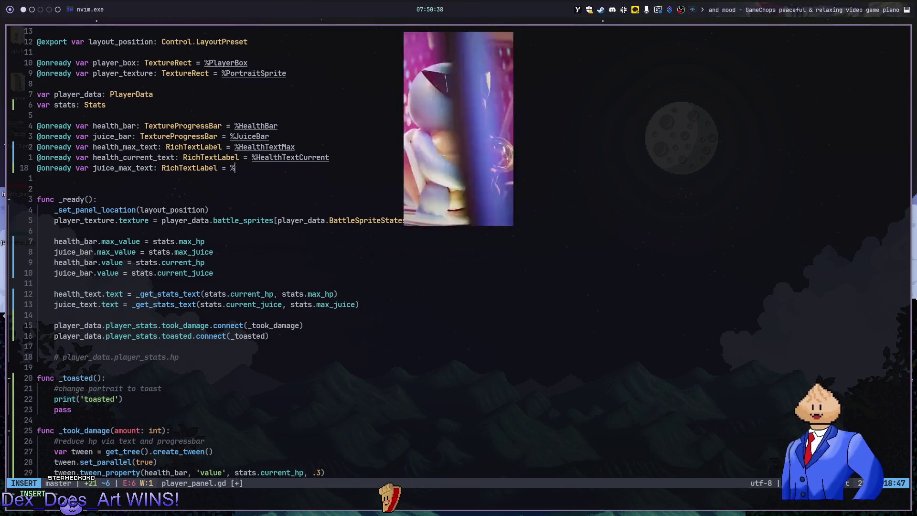
{"action": "type", "text": "J"}
{"action": "key", "text": "Tab"}
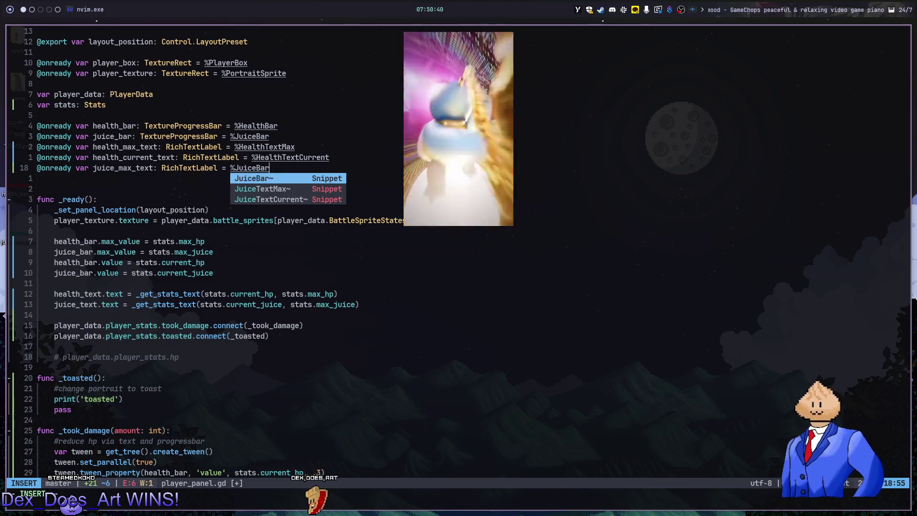
{"action": "key", "text": "Tab"}
{"action": "key", "text": "Return"}
{"action": "key", "text": "Escape"}
Step: Duplicate that line as juice_current_text bound to %JuiceTextCurrent, then save the script with :w
{"action": "key", "text": "y"}
{"action": "key", "text": "y"}
{"action": "type", "text": "p"}
{"action": "type", "text": "/max"}
{"action": "key", "text": "Return"}
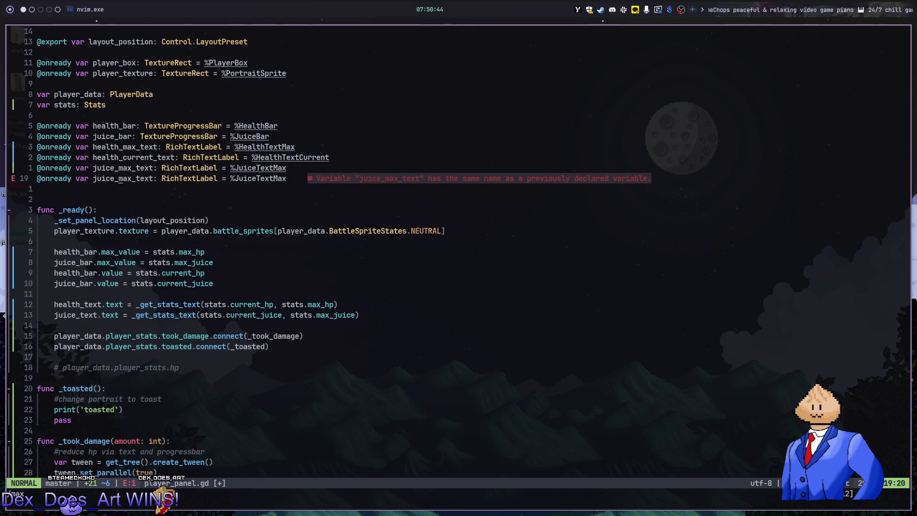
{"action": "type", "text": "ct_current"}
{"action": "key", "text": "Escape"}
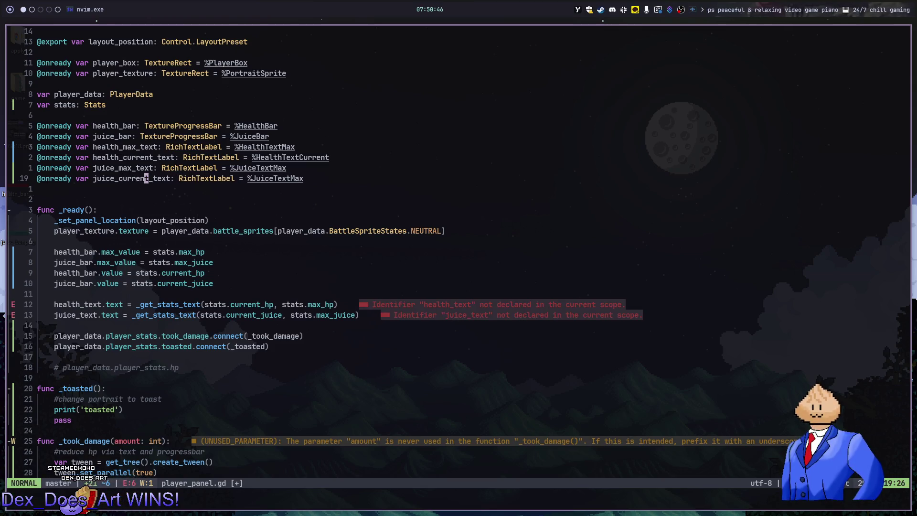
{"action": "key", "text": "f"}
{"action": "key", "text": "M"}
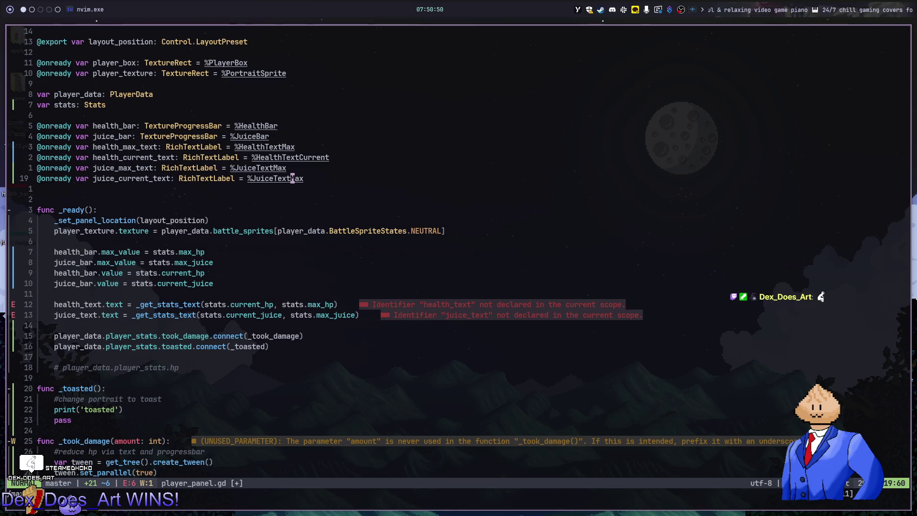
{"action": "type", "text": "cwCu"}
{"action": "type", "text": "t"}
{"action": "key", "text": "Escape"}
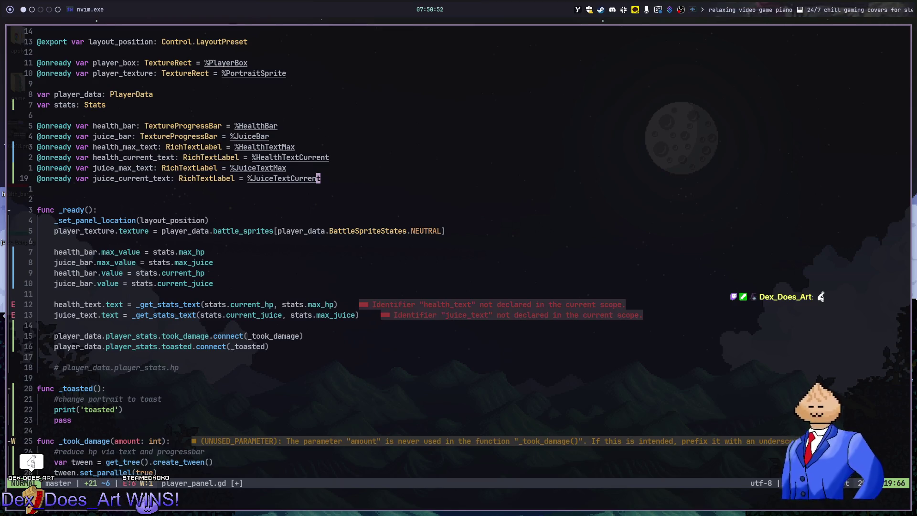
{"action": "type", "text": ":w"}
{"action": "key", "text": "Return"}
Step: In _ready, rename the health label reference and assign it stats.max_hp
{"action": "type", "text": "12j"}
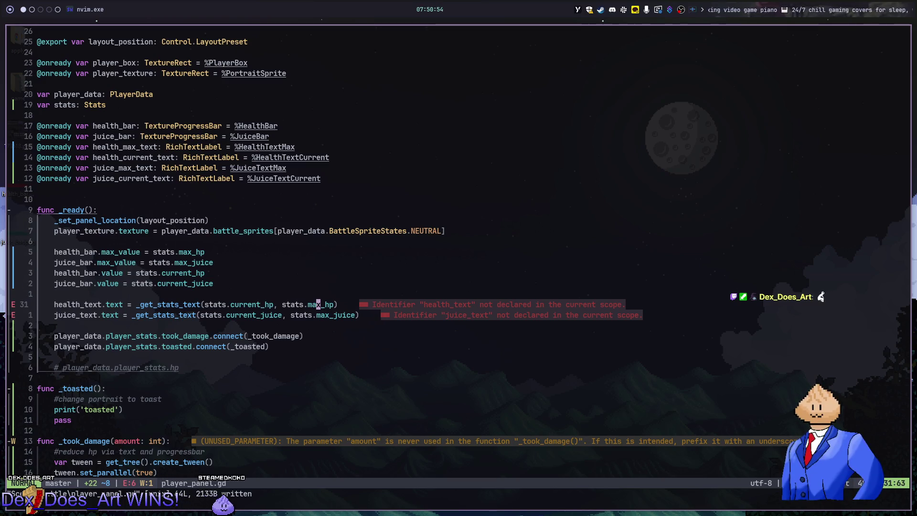
{"action": "key", "text": "b"}
{"action": "key", "text": "b"}
{"action": "key", "text": "b"}
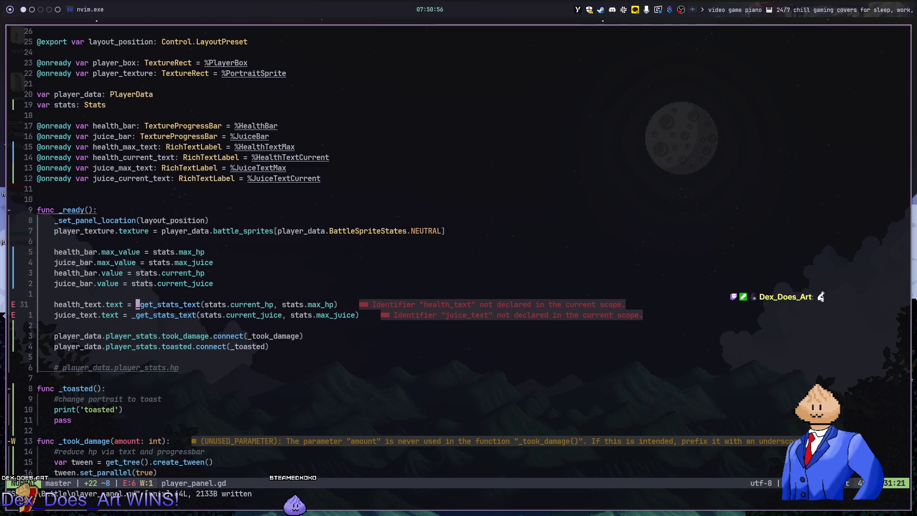
{"action": "key", "text": "b"}
{"action": "key", "text": "b"}
{"action": "key", "text": "b"}
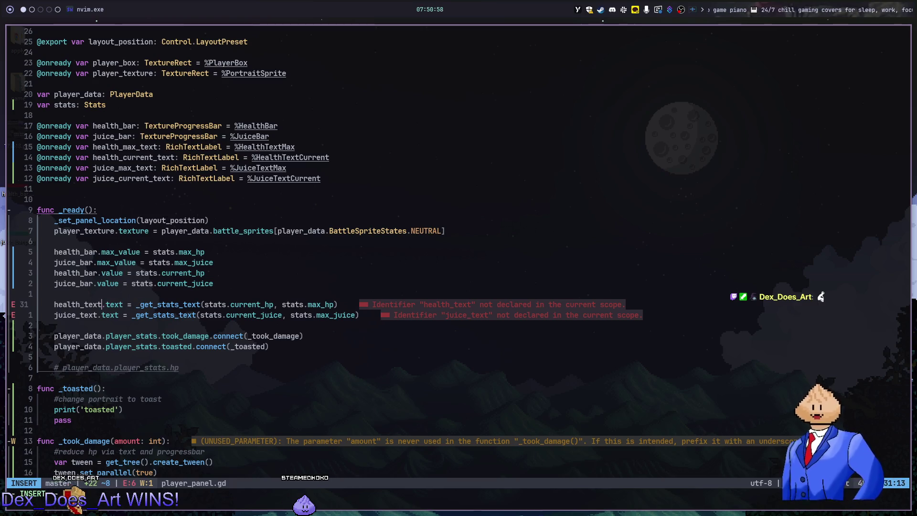
{"action": "type", "text": "ice_max"}
{"action": "key", "text": "Escape"}
{"action": "key", "text": "w"}
{"action": "key", "text": "w"}
{"action": "key", "text": "w"}
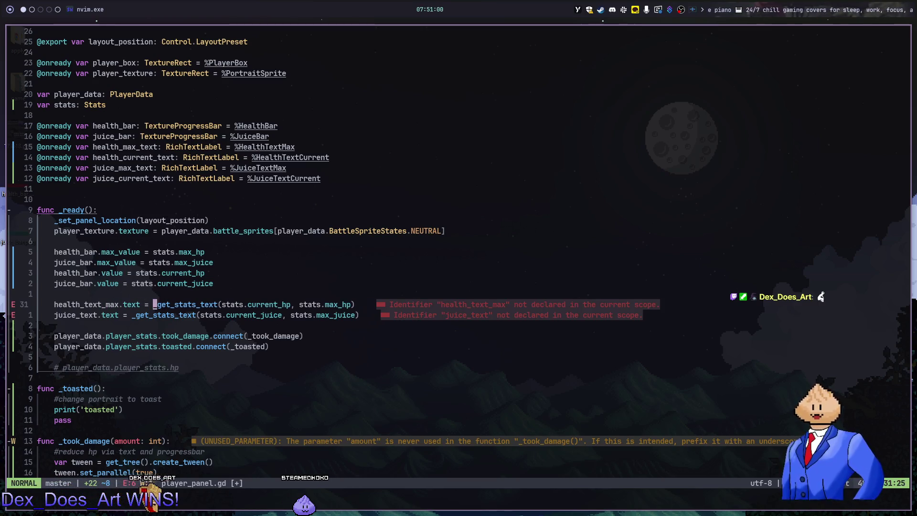
{"action": "key", "text": "shift+c"}
{"action": "type", "text": "stats.max"}
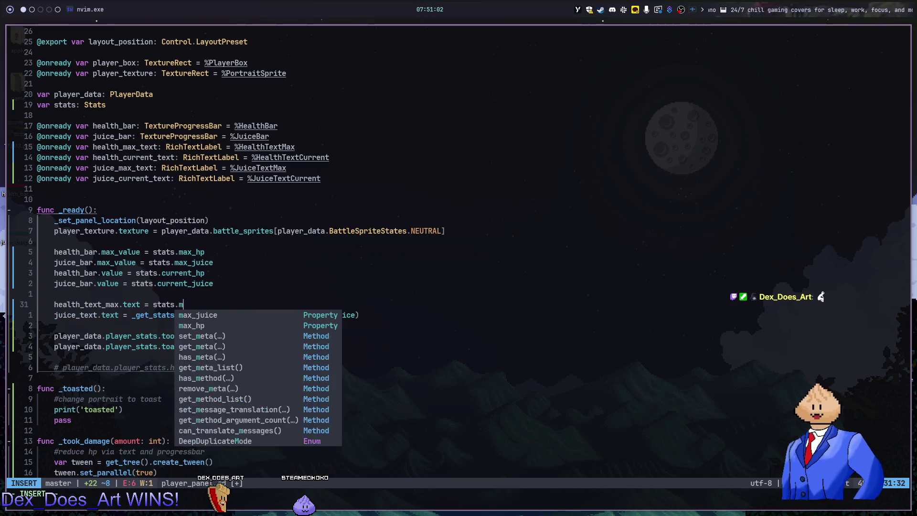
{"action": "type", "text": "_hp"}
{"action": "key", "text": "Escape"}
Step: Replace the juice line's right-hand side with a stats value and save the script
{"action": "key", "text": "j"}
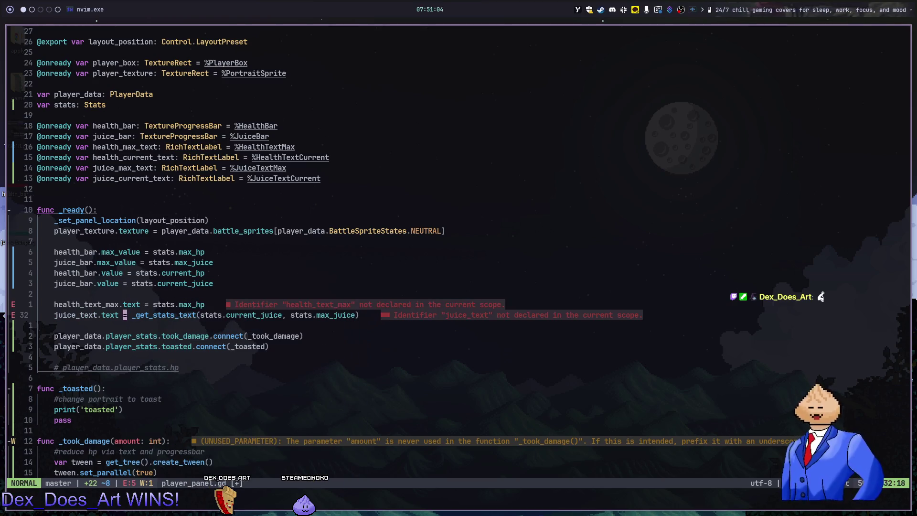
{"action": "key", "text": "shift+c"}
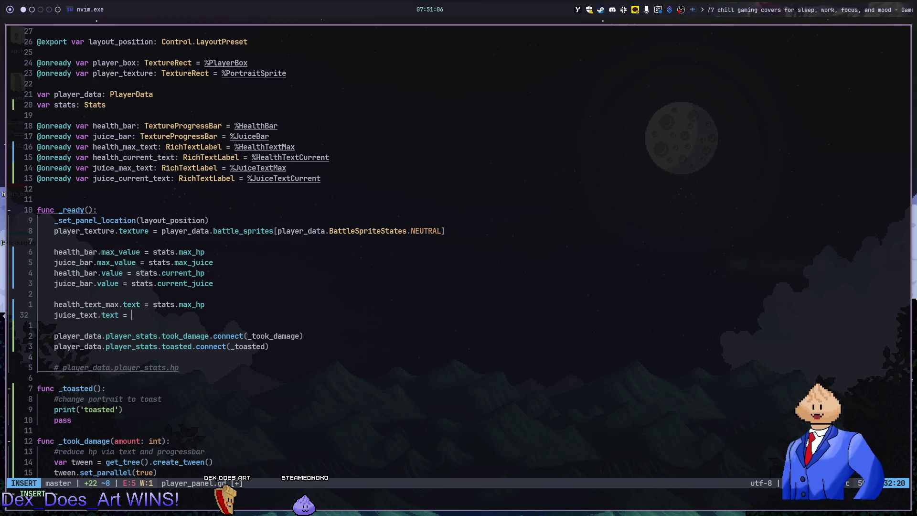
{"action": "type", "text": "ats.current_juice"}
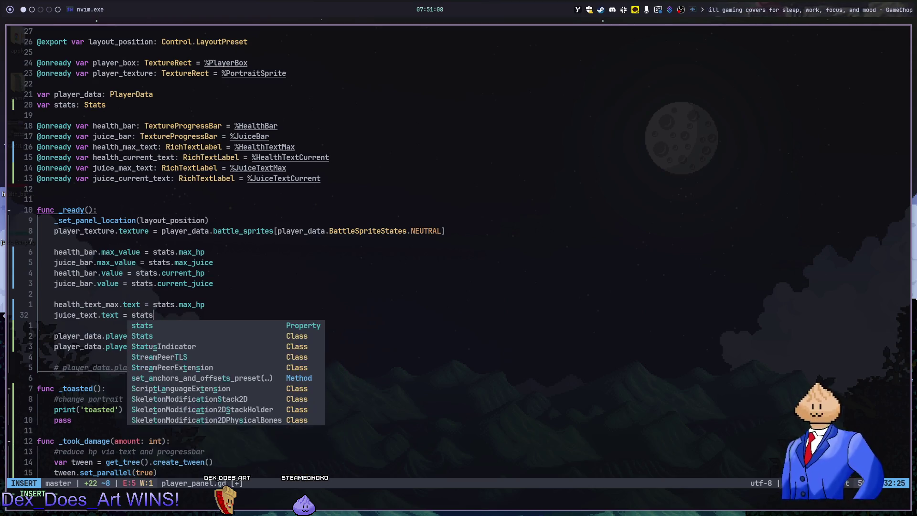
{"action": "key", "text": "ctrl+w"}
{"action": "type", "text": "currehp"}
{"action": "key", "text": "ctrl+y"}
{"action": "key", "text": "Escape"}
{"action": "type", "text": ":w"}
{"action": "key", "text": "Return"}
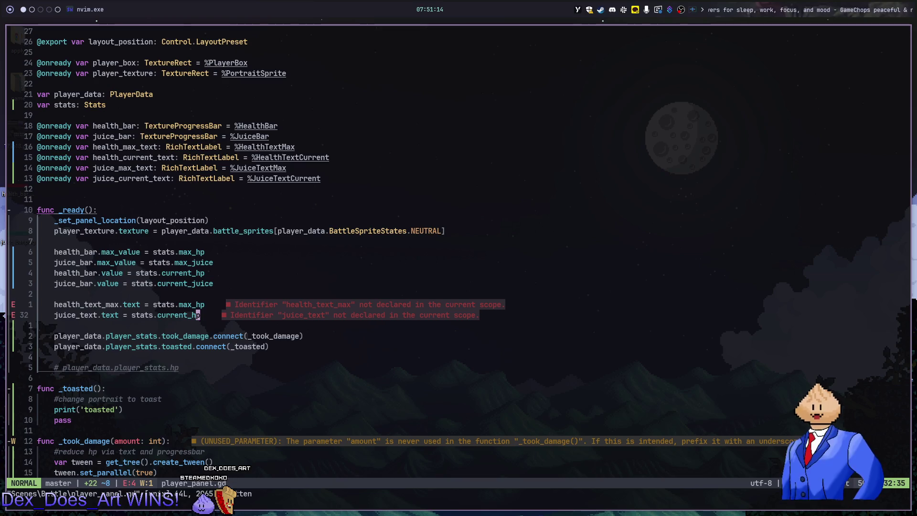
Step: Rename the two label references to health_max_text and juice_max_text
{"action": "key", "text": "b"}
{"action": "key", "text": "b"}
{"action": "key", "text": "asciicircum"}
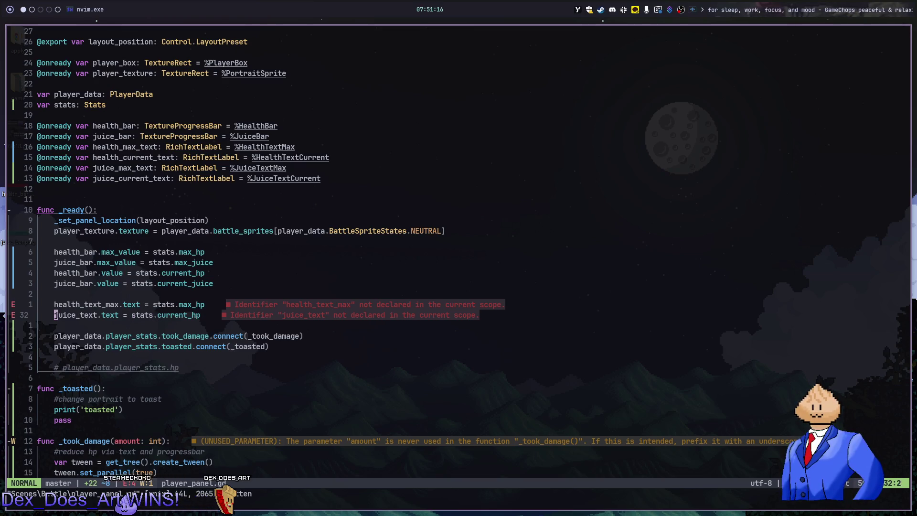
{"action": "type", "text": "wi_"}
{"action": "key", "text": "Escape"}
{"action": "type", "text": "kbcwhealth_m"}
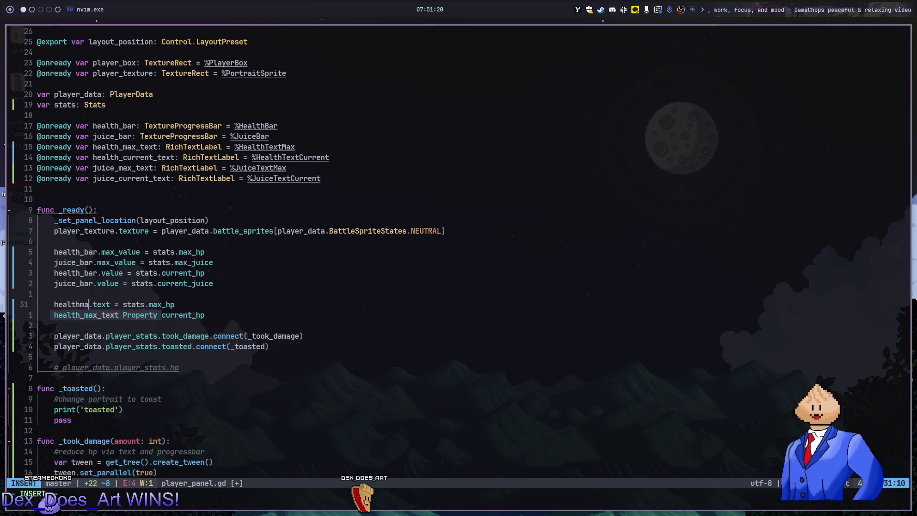
{"action": "key", "text": "Tab"}
{"action": "key", "text": "Escape"}
{"action": "key", "text": "j"}
{"action": "key", "text": "asciicircum"}
{"action": "type", "text": "cwjuice_m"}
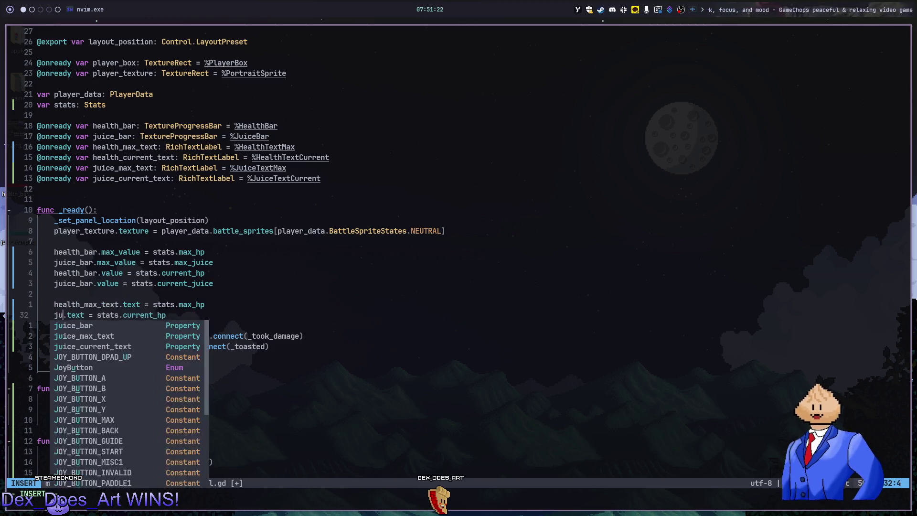
{"action": "key", "text": "Tab"}
{"action": "key", "text": "Escape"}
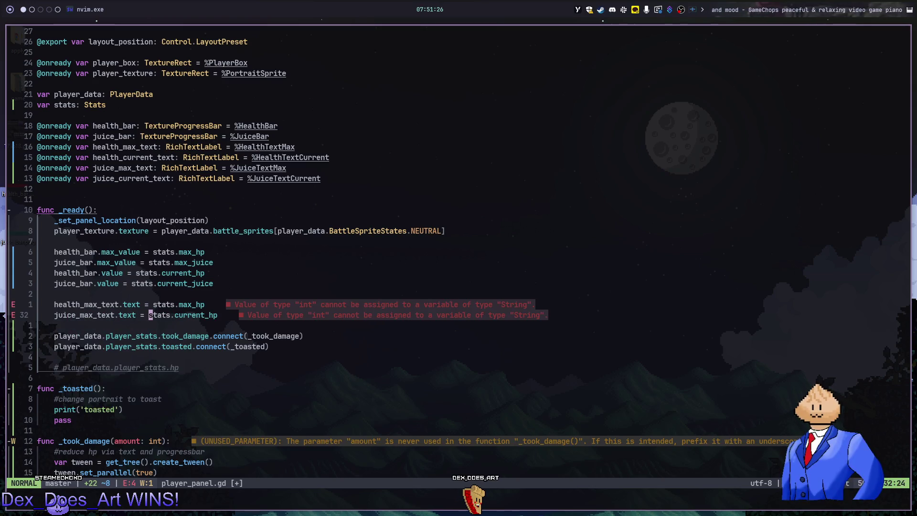
Step: Set juice_max_text.text to stats.max_juice and begin wrapping max_hp in str()
{"action": "type", "text": "cw"}
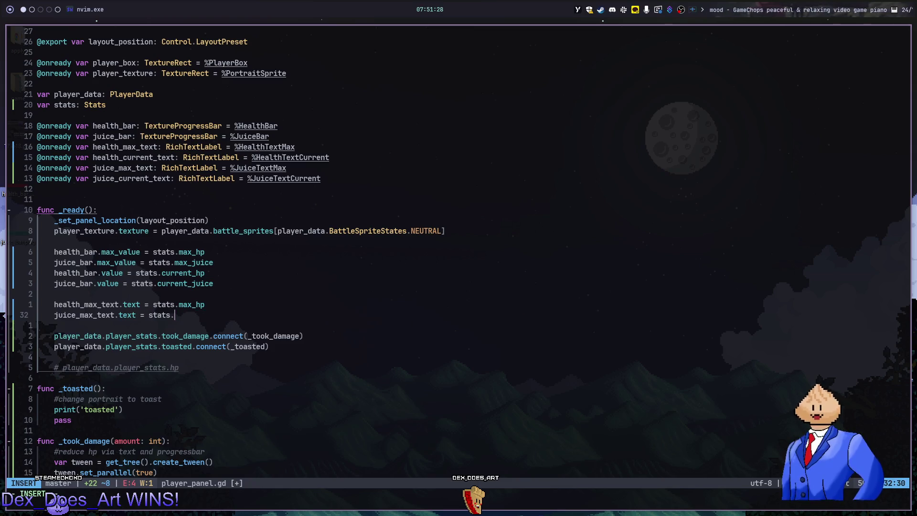
{"action": "type", "text": "max_j"}
{"action": "key", "text": "Tab"}
{"action": "key", "text": "Escape"}
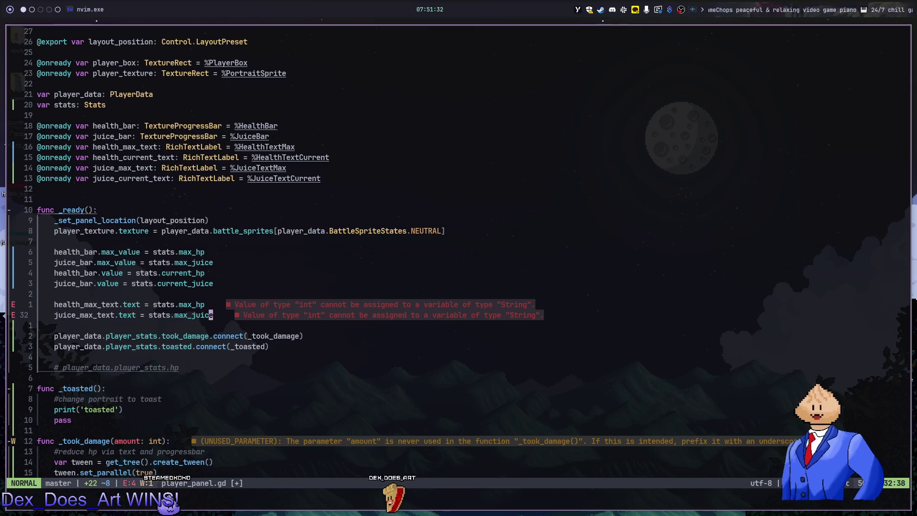
{"action": "key", "text": "b"}
{"action": "key", "text": "b"}
{"action": "key", "text": "b"}
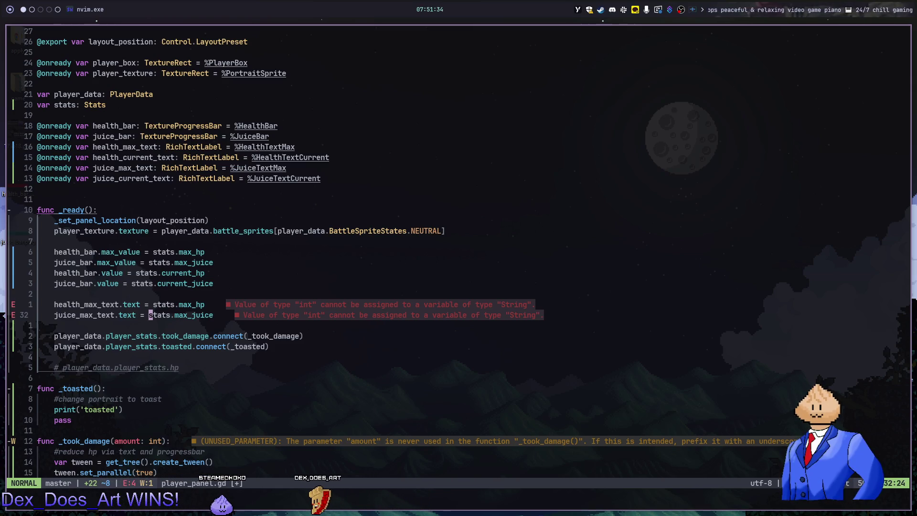
{"action": "type", "text": "kstr("}
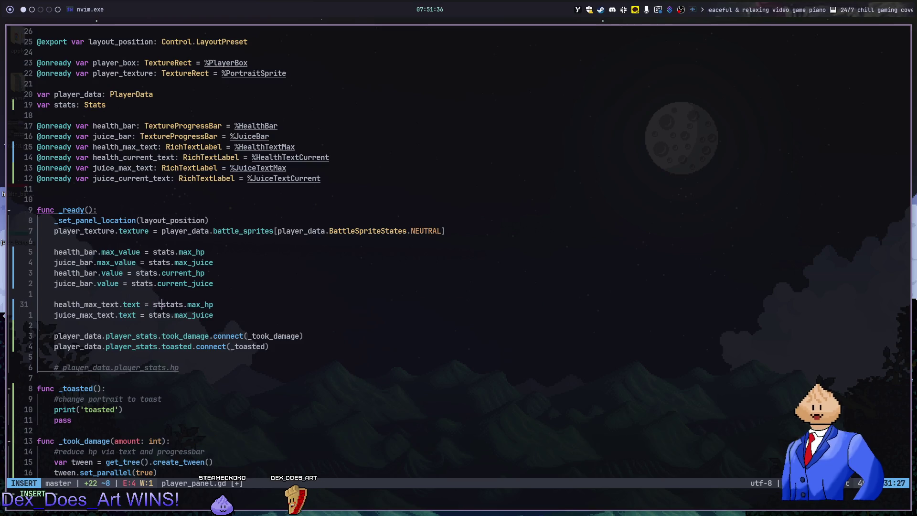
Step: Wrap stats.max_hp and stats.max_juice in str() and save player_panel.gd
{"action": "key", "text": "End"}
{"action": "type", "text": ")"}
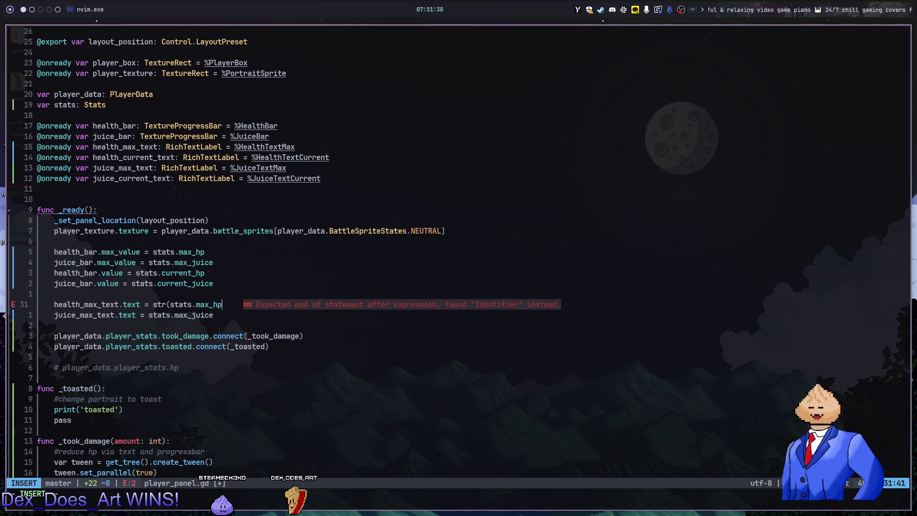
{"action": "key", "text": "Escape"}
{"action": "type", "text": "str("}
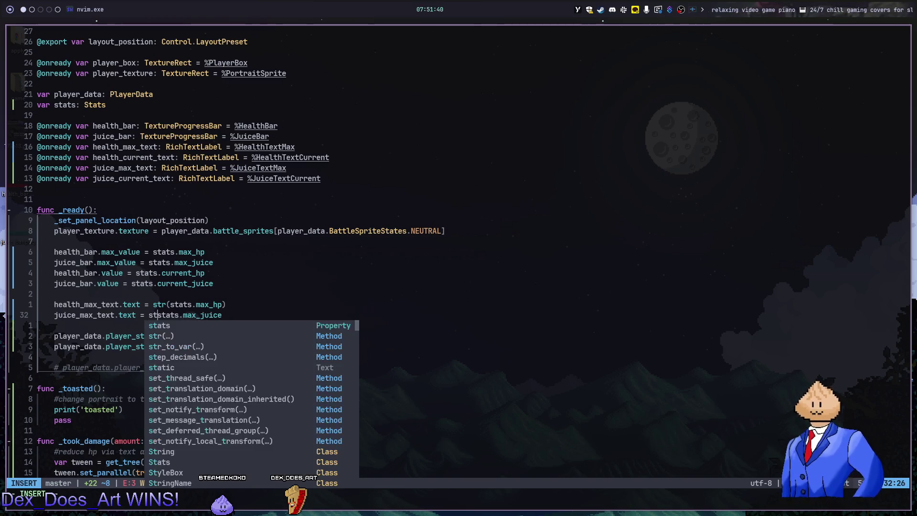
{"action": "key", "text": "End"}
{"action": "type", "text": ")"}
{"action": "key", "text": "Escape"}
{"action": "type", "text": ":w"}
{"action": "key", "text": "Return"}
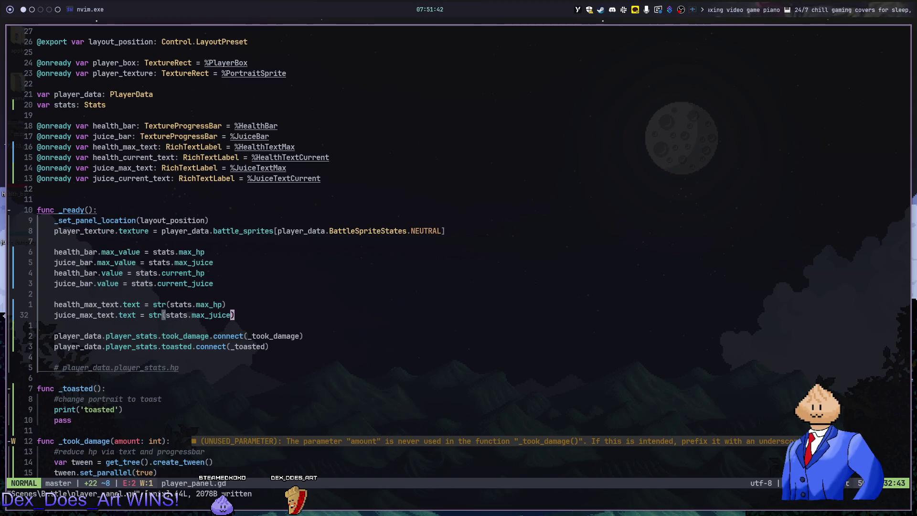
Step: Add health_current_text.text = str(stats.current_hp) and juice_current_text.text = str(stats.current_juice), then save
{"action": "type", "text": "o"}
{"action": "type", "text": "health_current_text"}
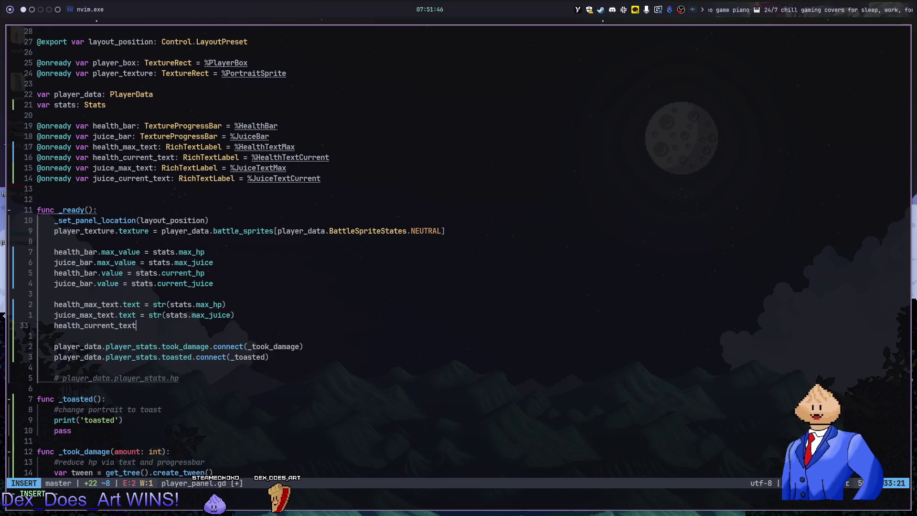
{"action": "type", "text": ".text = str(stats"}
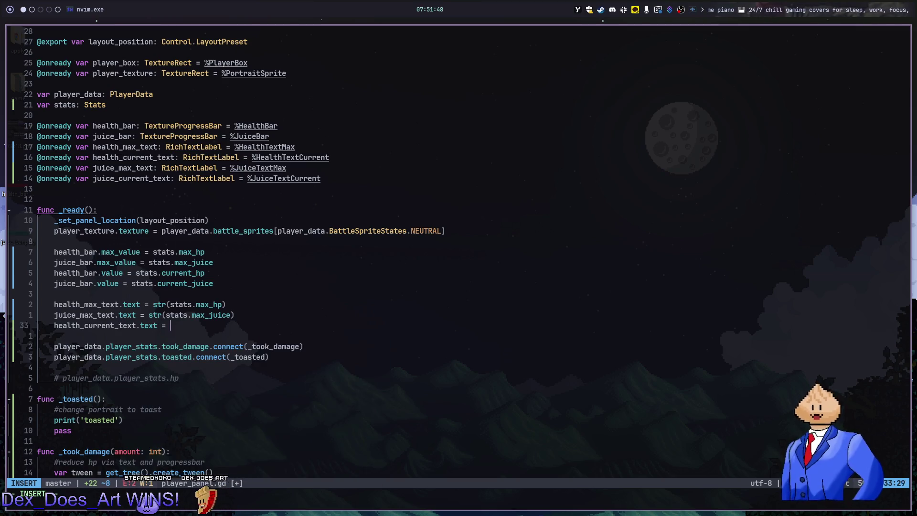
{"action": "type", "text": ".current_hp"}
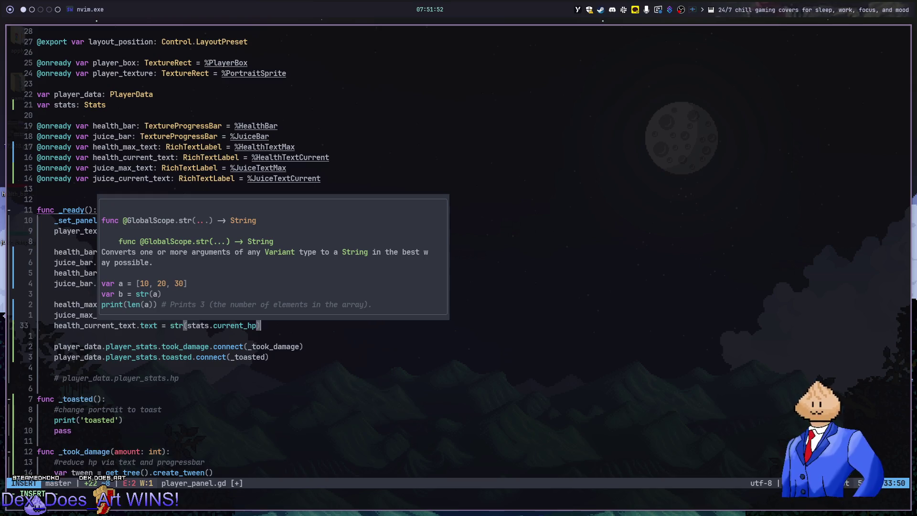
{"action": "type", "text": ")"}
{"action": "key", "text": "Escape"}
{"action": "key", "text": "y"}
{"action": "key", "text": "y"}
{"action": "type", "text": "pcw"}
{"action": "type", "text": "juice_current_text"}
{"action": "key", "text": "Escape"}
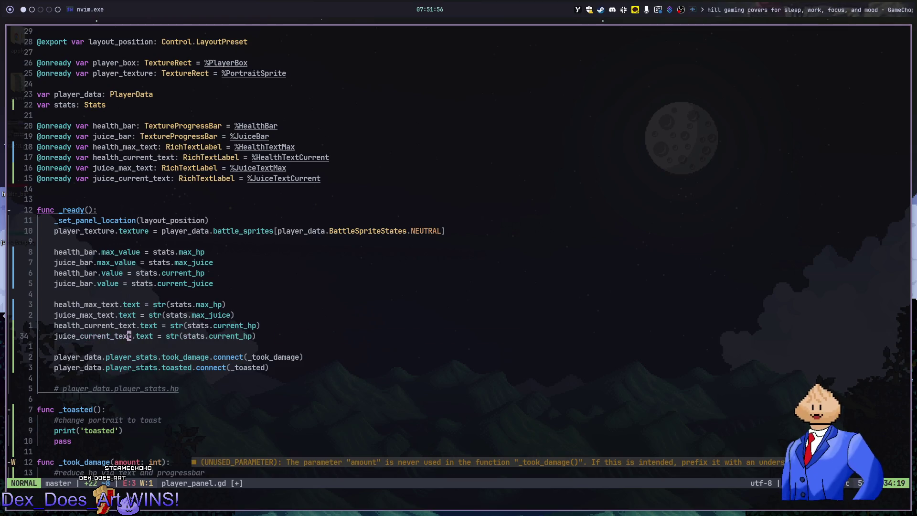
{"action": "type", "text": "f(ci(stats.curre"}
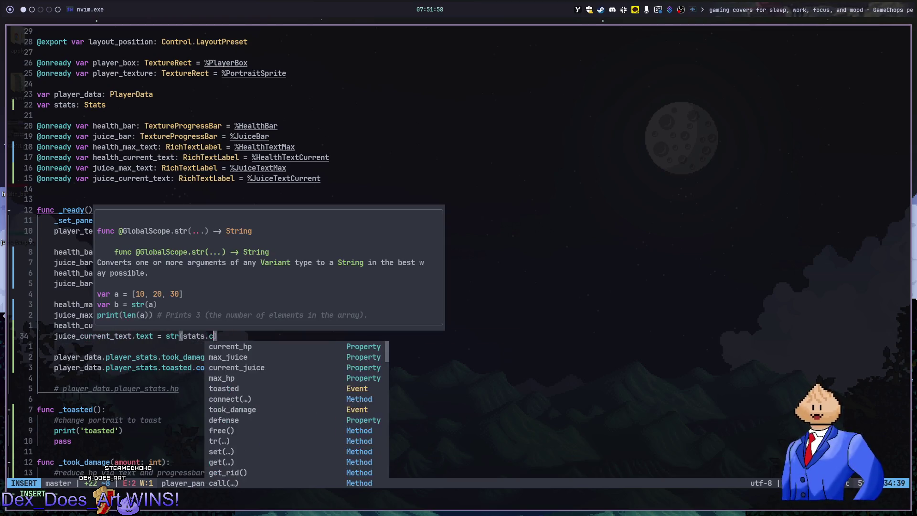
{"action": "type", "text": "nt_juice)"}
{"action": "key", "text": "Return"}
{"action": "key", "text": "Escape"}
{"action": "type", "text": ":w"}
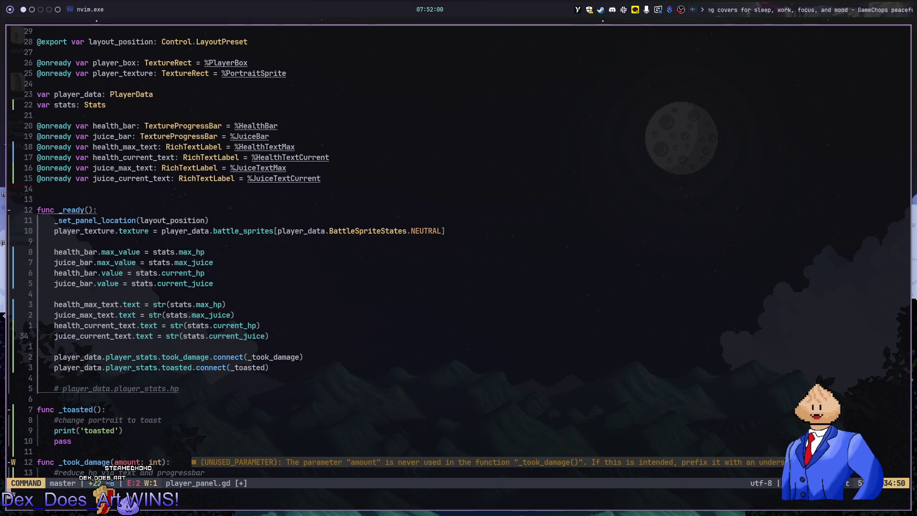
{"action": "key", "text": "Return"}
{"action": "scroll", "coordinate": [383, 249], "scroll_direction": "down", "scroll_amount": 5}
Step: In _took_damage, retarget the health text tween from health_text to health_current_text
{"action": "left_click", "coordinate": [262, 368]}
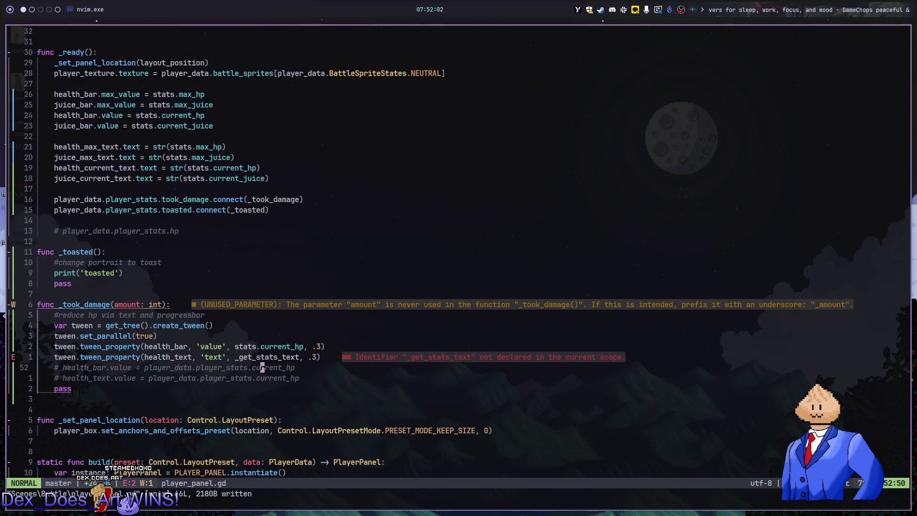
{"action": "left_click", "coordinate": [262, 346]}
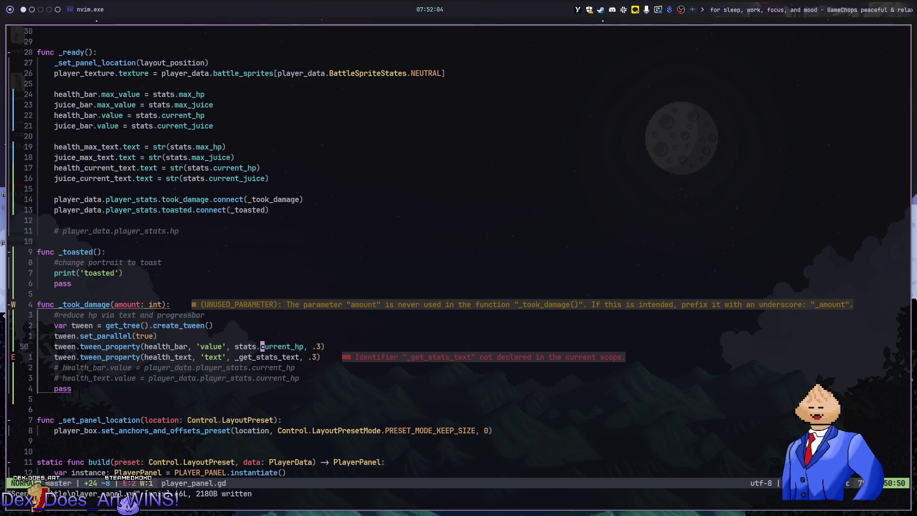
{"action": "left_click", "coordinate": [198, 347]}
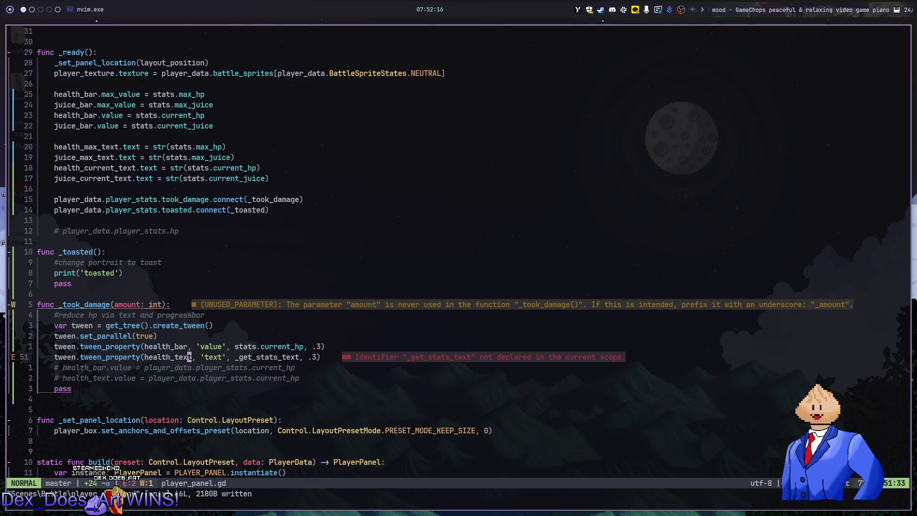
{"action": "key", "text": "a"}
{"action": "key", "text": "Escape"}
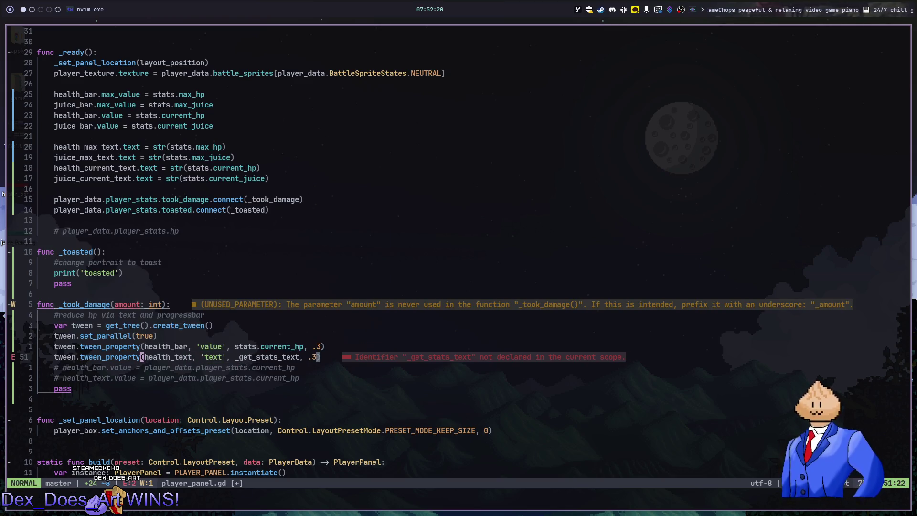
{"action": "type", "text": "ciw"}
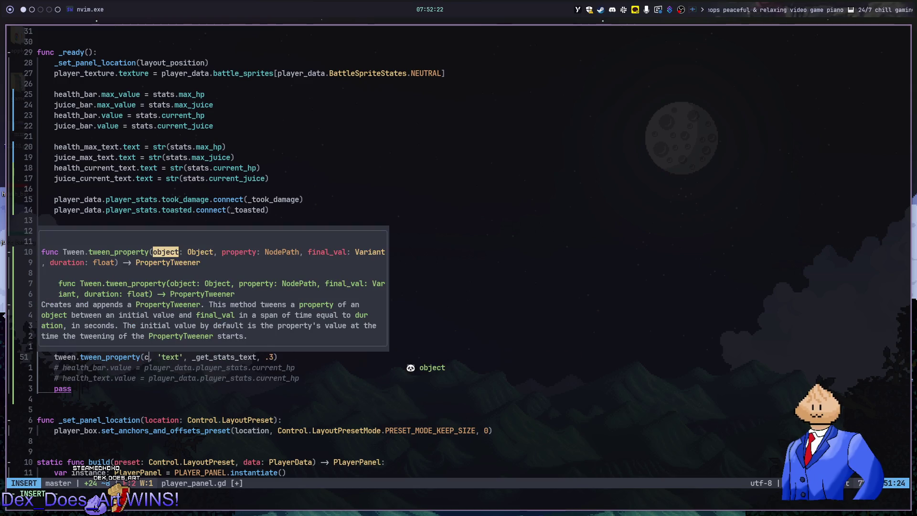
{"action": "type", "text": "ur"}
{"action": "key", "text": "Tab"}
{"action": "key", "text": "Escape"}
Step: Replace the tween's _get_stats_text value with str(stats.current_hp) and save player_panel.gd
{"action": "key", "text": "w"}
{"action": "key", "text": "w"}
{"action": "key", "text": "w"}
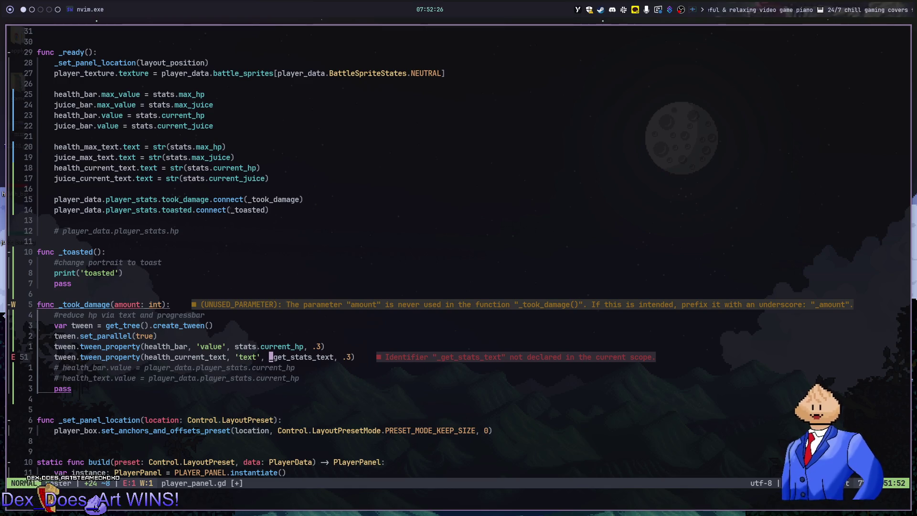
{"action": "type", "text": "ciwstr("}
{"action": "key", "text": "Escape"}
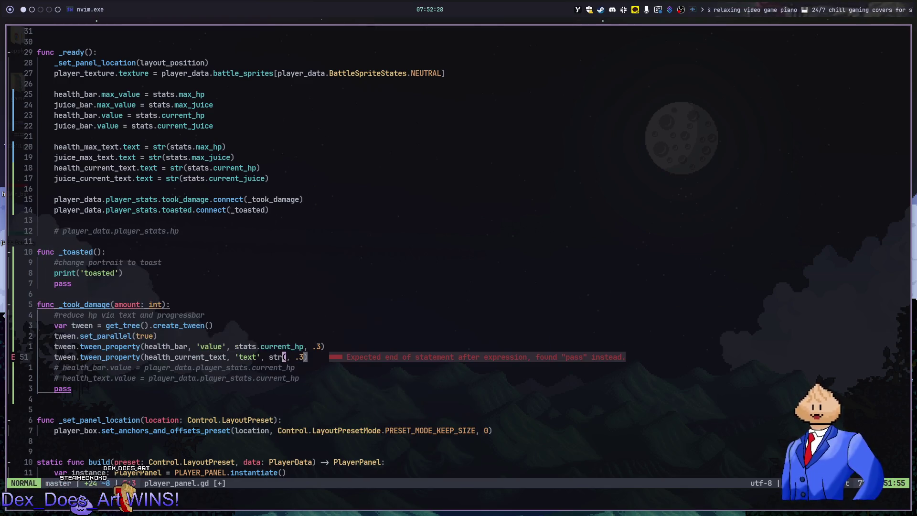
{"action": "type", "text": "astats."}
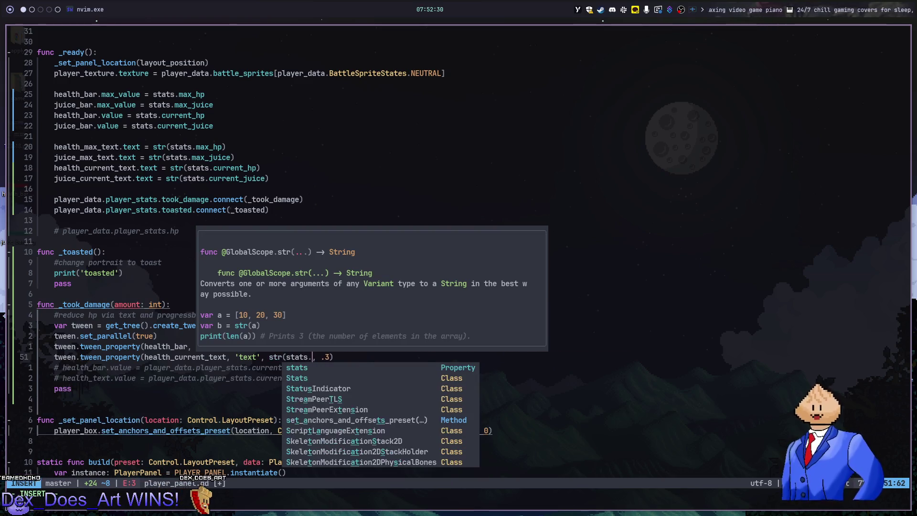
{"action": "type", "text": "current"}
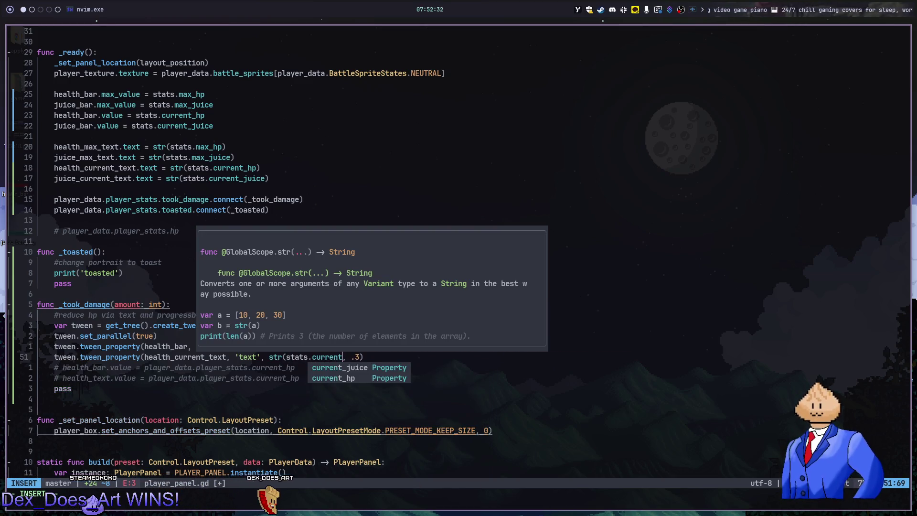
{"action": "type", "text": "_hp"}
{"action": "key", "text": "Escape"}
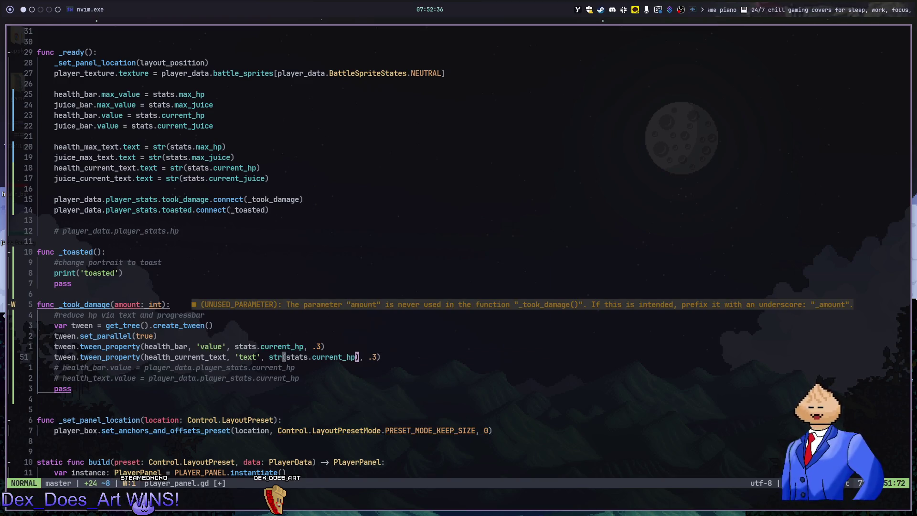
{"action": "key", "text": "colon"}
{"action": "key", "text": "w"}
{"action": "key", "text": "Return"}
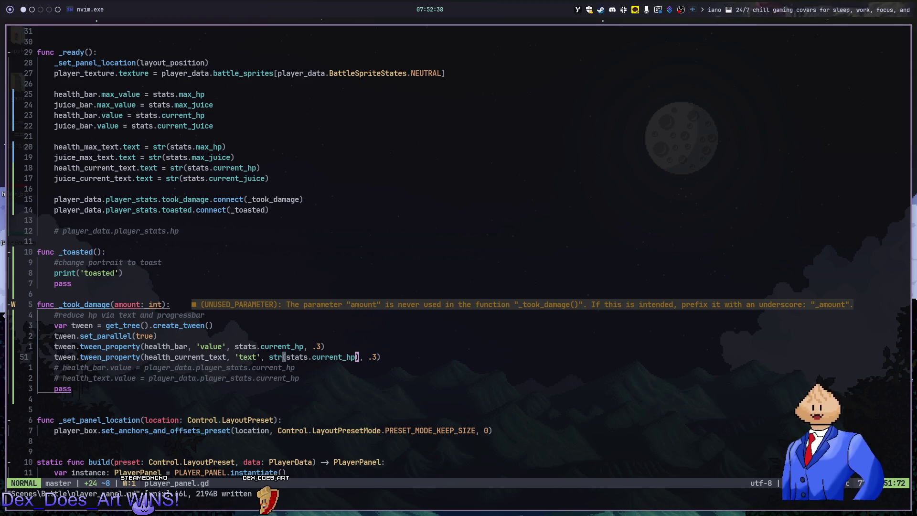
{"action": "key", "text": "space"}
Step: Search 'enemy' in the file finder, open battle_enemy.gd, and move down into act()
{"action": "key", "text": "f"}
{"action": "key", "text": "f"}
{"action": "type", "text": "enemy"}
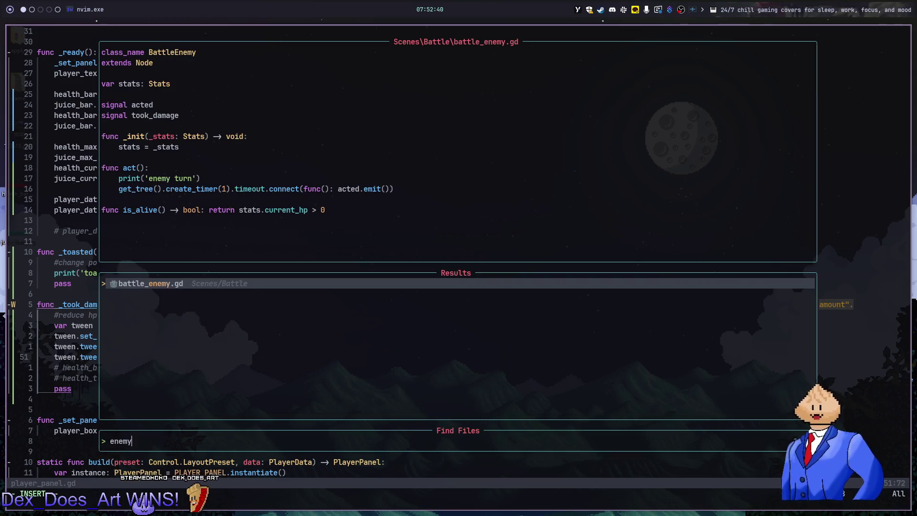
{"action": "key", "text": "Return"}
{"action": "key", "text": "5"}
{"action": "key", "text": "j"}
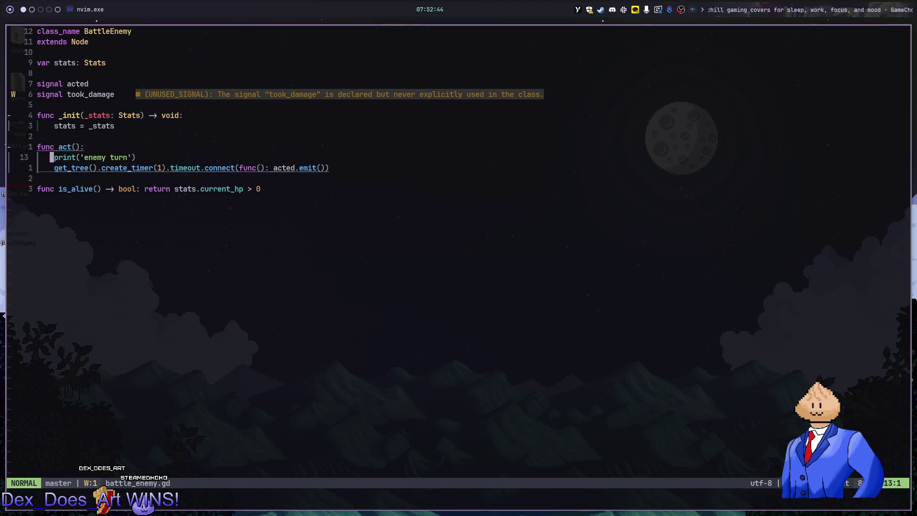
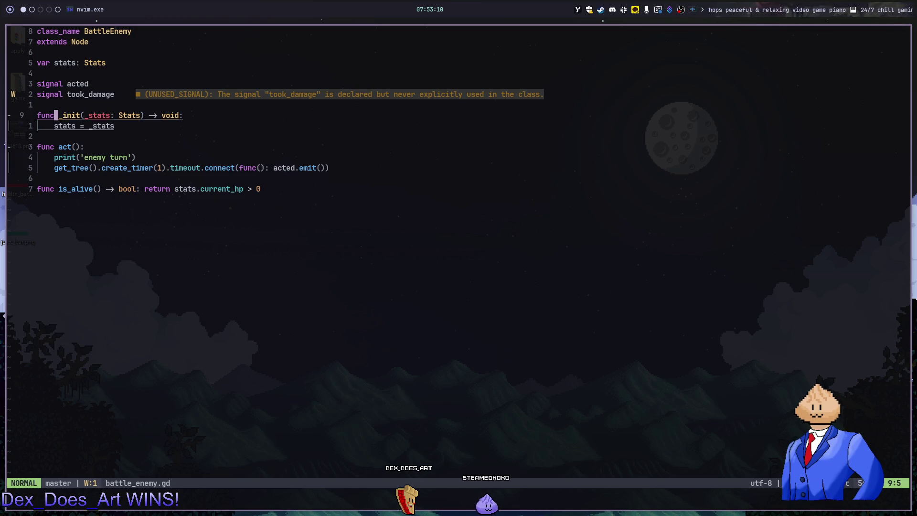
Step: Add a targets: Array[BattlePlayer] parameter to the enemy's act function
{"action": "key", "text": "j"}
{"action": "key", "text": "j"}
{"action": "key", "text": "j"}
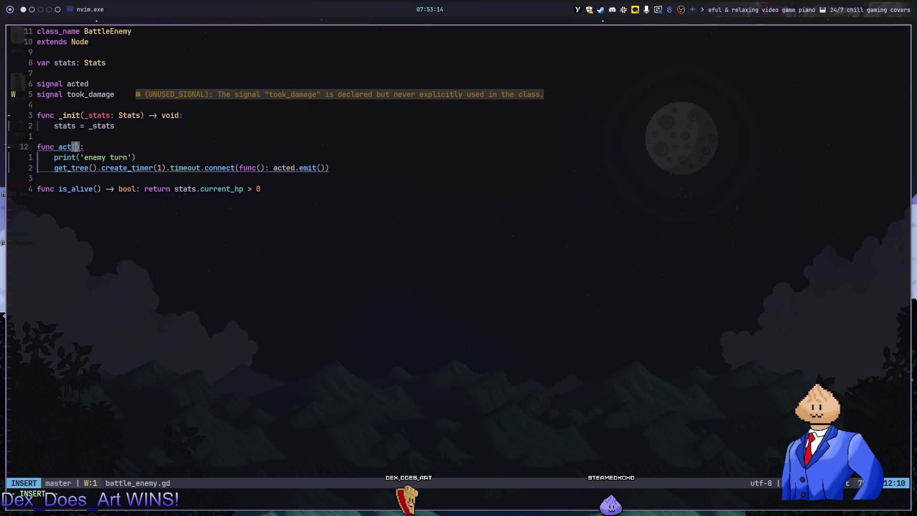
{"action": "type", "text": "targets: "}
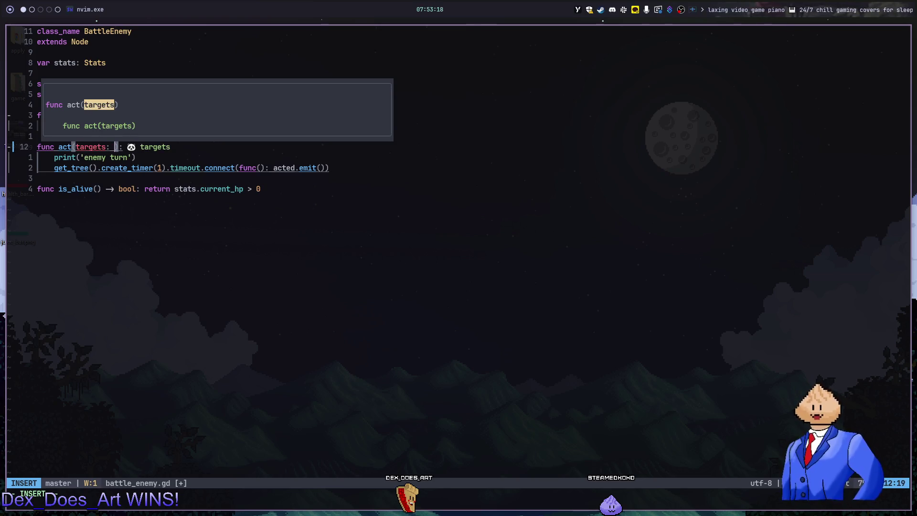
{"action": "type", "text": "Array[Ba"}
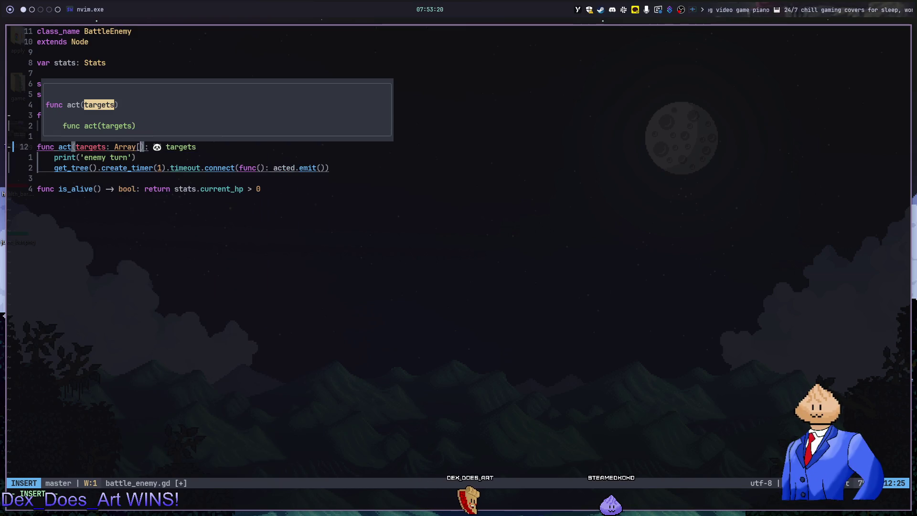
{"action": "type", "text": "ttleP"}
{"action": "key", "text": "Return"}
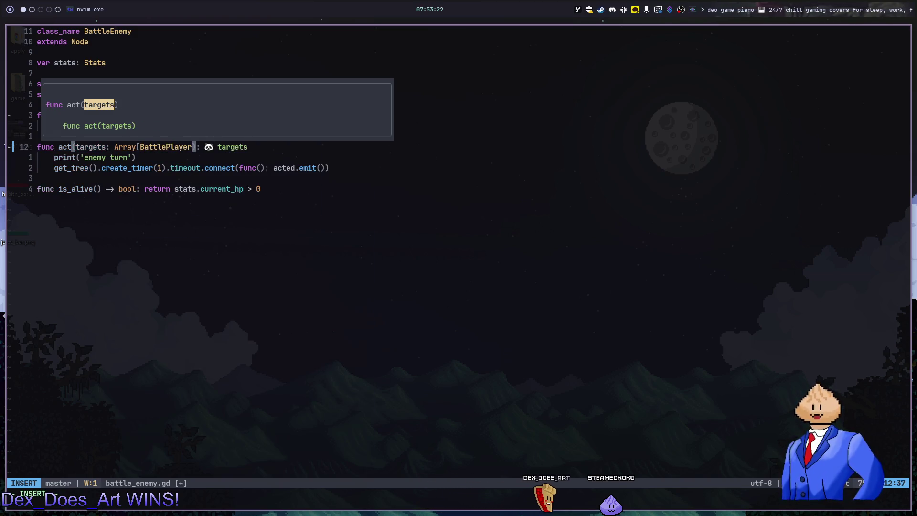
{"action": "key", "text": "Escape"}
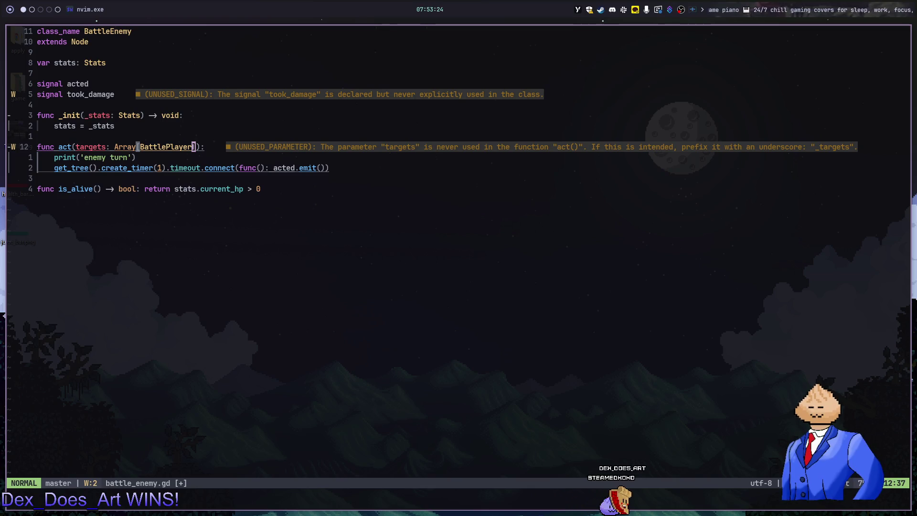
Step: Save battle_enemy.gd with :w
{"action": "type", "text": ":w"}
{"action": "key", "text": "Return"}
{"action": "key", "text": "j"}
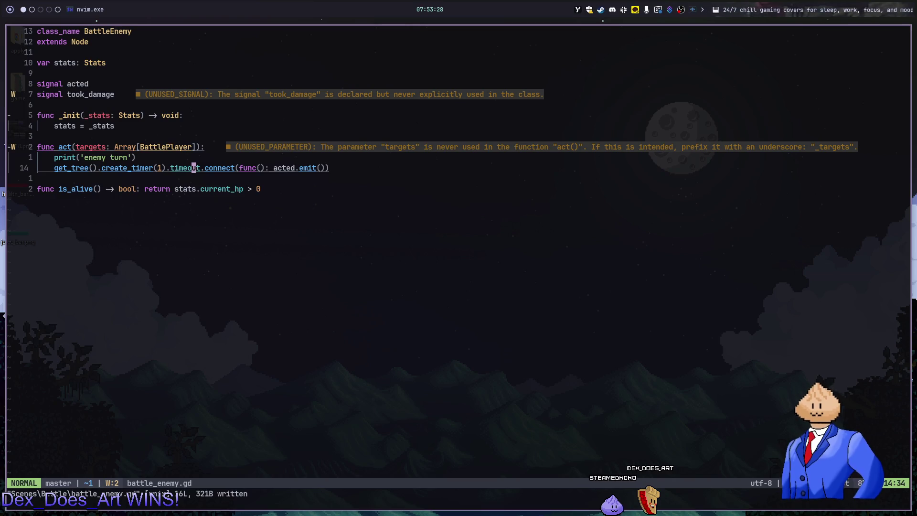
Step: Start a print('attacking ', target...) line in the enemy's act function
{"action": "type", "text": "Oprint('attacking "}
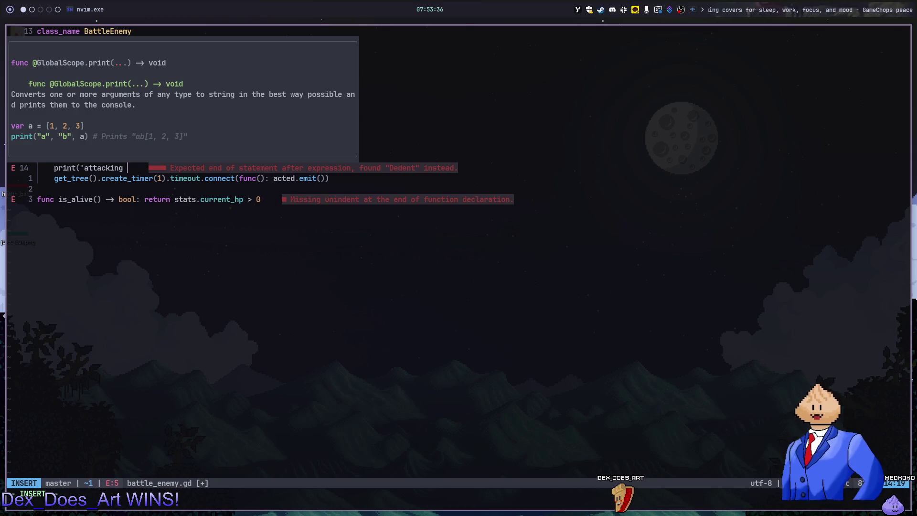
{"action": "type", "text": "'"}
{"action": "type", "text": ", "}
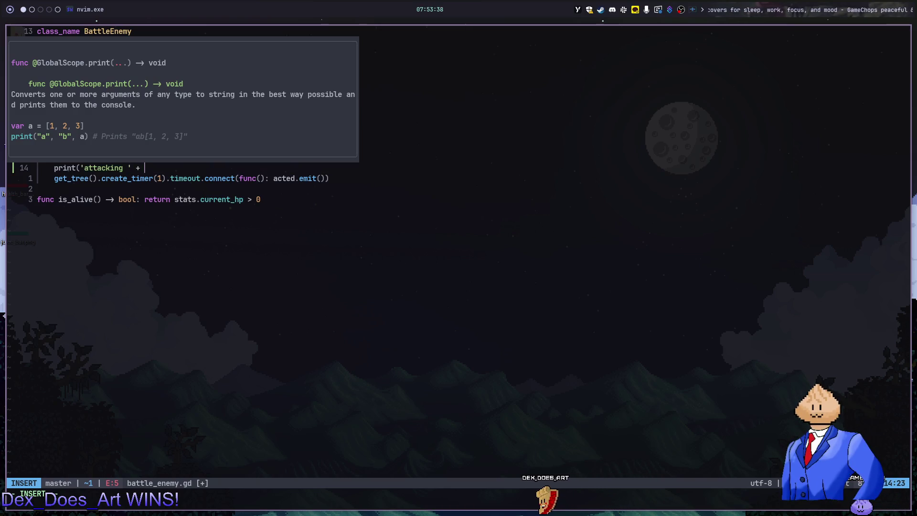
{"action": "type", "text": "tar"}
{"action": "key", "text": "BackSpace"}
{"action": "key", "text": "Escape"}
{"action": "key", "text": "k"}
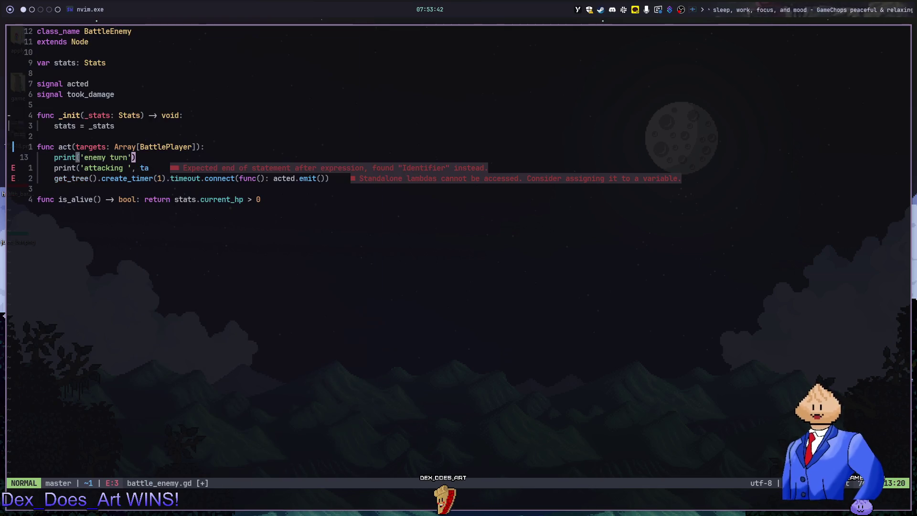
Step: Add 'var target = targets.pick_random()' below the enemy turn print
{"action": "type", "text": "o"}
{"action": "type", "text": "var target ="}
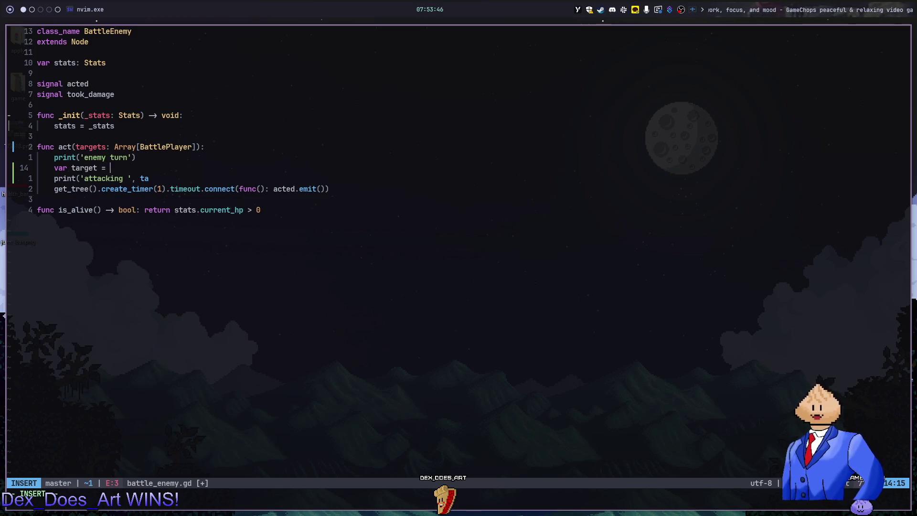
{"action": "type", "text": "targets."}
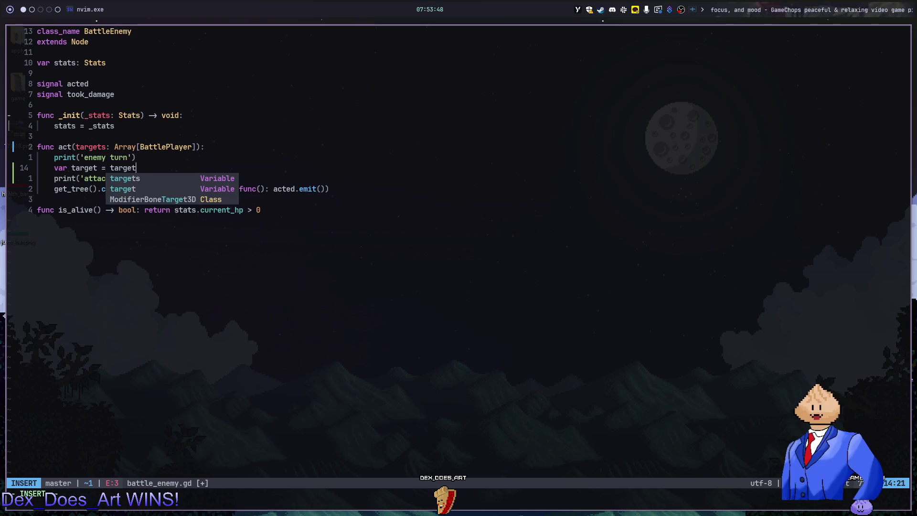
{"action": "type", "text": "and"}
{"action": "key", "text": "Return"}
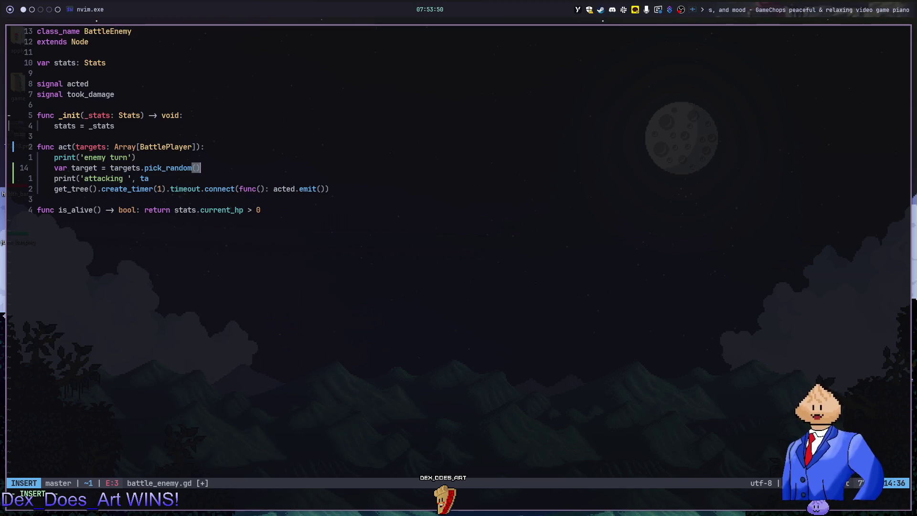
{"action": "key", "text": "Escape"}
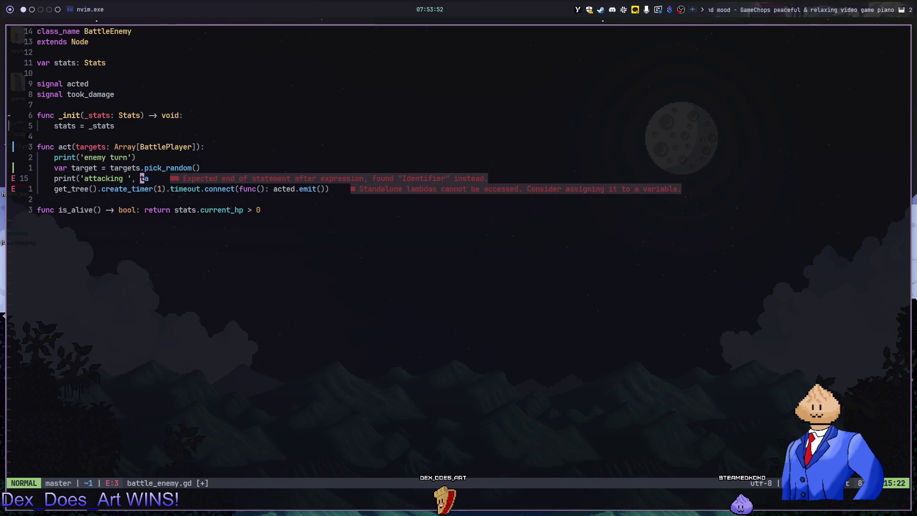
Step: Make the attacking print line reference target.stats
{"action": "type", "text": "Arget."}
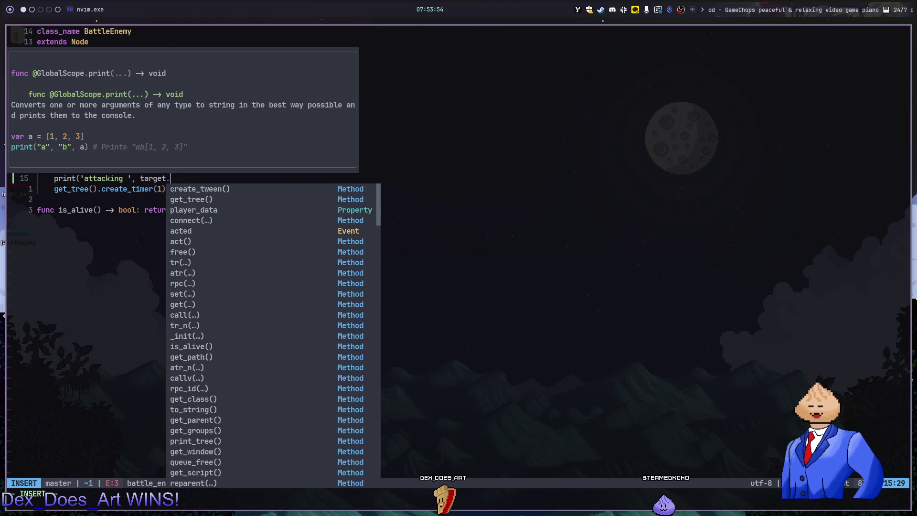
{"action": "type", "text": "n"}
{"action": "key", "text": "BackSpace"}
{"action": "type", "text": "player"}
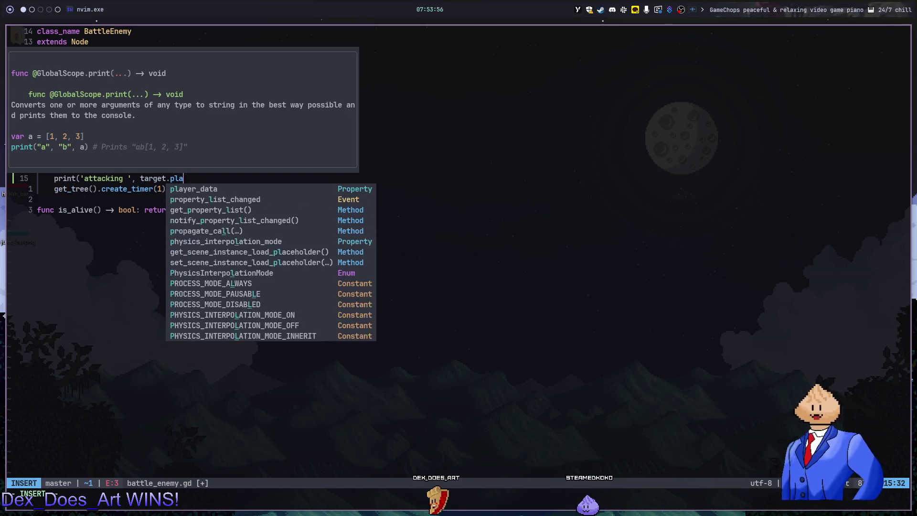
{"action": "key", "text": "ctrl+y"}
{"action": "type", "text": ".p"}
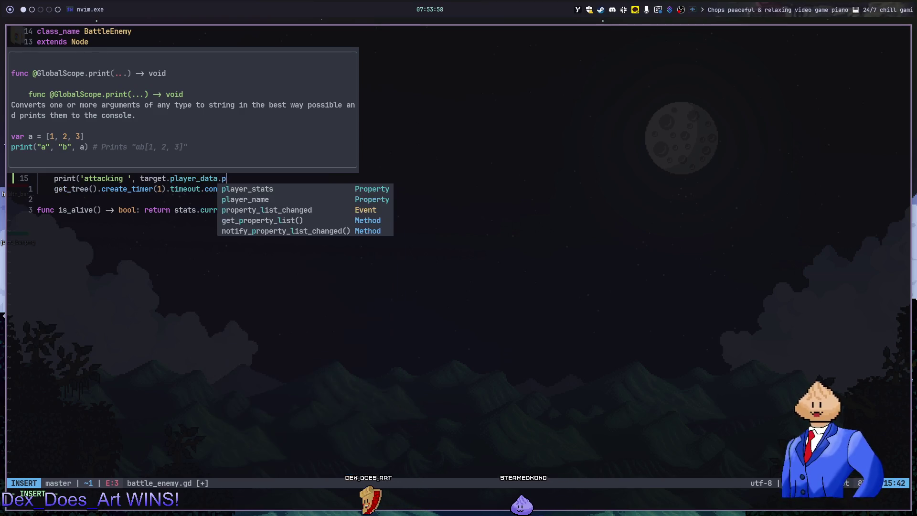
{"action": "key", "text": "Escape"}
{"action": "key", "text": "b"}
{"action": "key", "text": "b"}
{"action": "type", "text": "Cstats."}
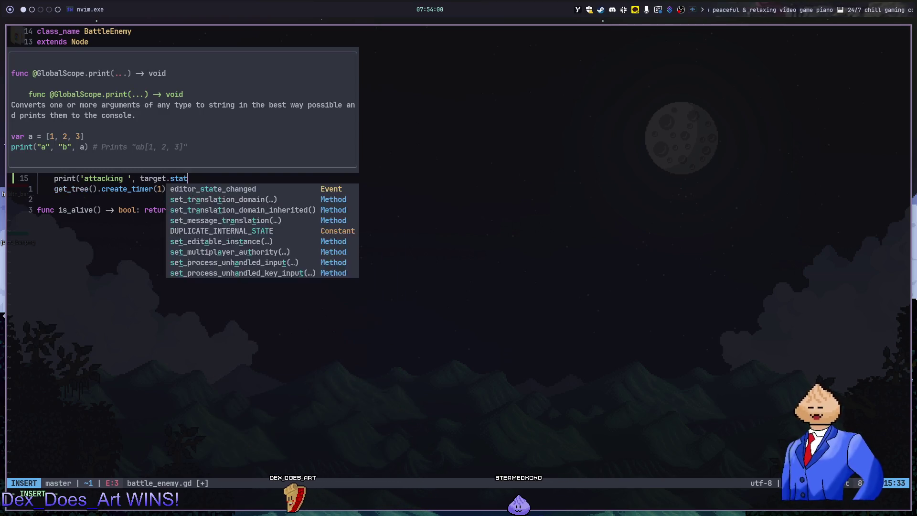
{"action": "key", "text": "Escape"}
Step: Check where stats is declared, then begin a type annotation on var target
{"action": "key", "text": "b"}
{"action": "key", "text": "g"}
{"action": "key", "text": "d"}
{"action": "key", "text": "j"}
{"action": "key", "text": "j"}
{"action": "key", "text": "j"}
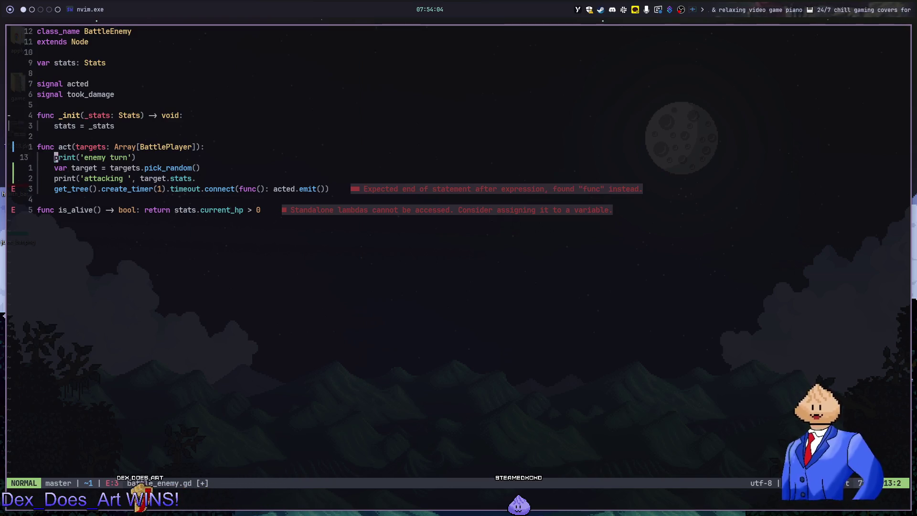
{"action": "type", "text": "ea:"}
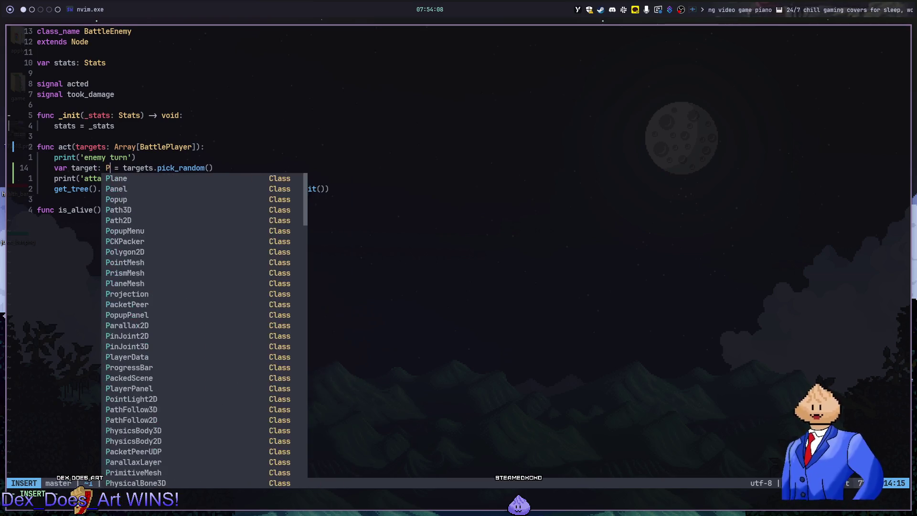
Step: Type the target variable as BattlePlayer
{"action": "key", "text": "BackSpace"}
{"action": "type", "text": "Battle"}
{"action": "key", "text": "Tab"}
{"action": "key", "text": "Escape"}
Step: Replace target.stats in the attacking print with target.player_data
{"action": "key", "text": "j"}
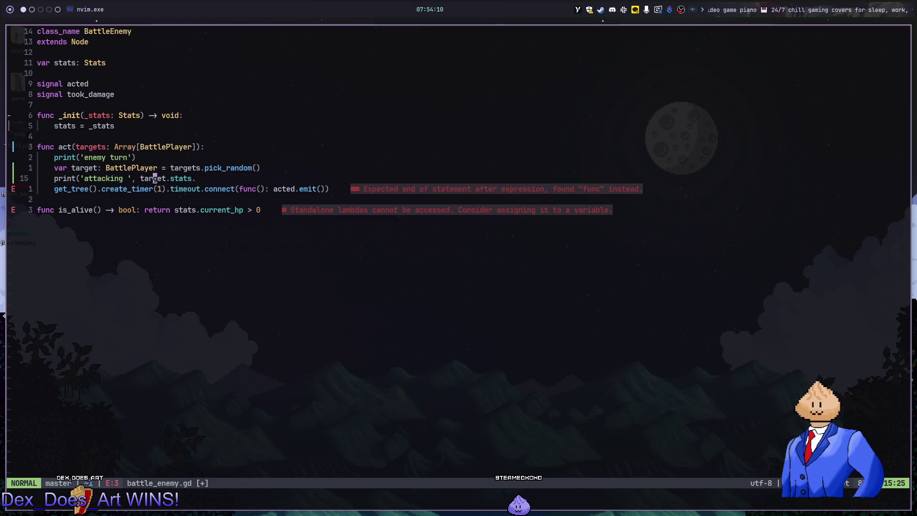
{"action": "key", "text": "Escape"}
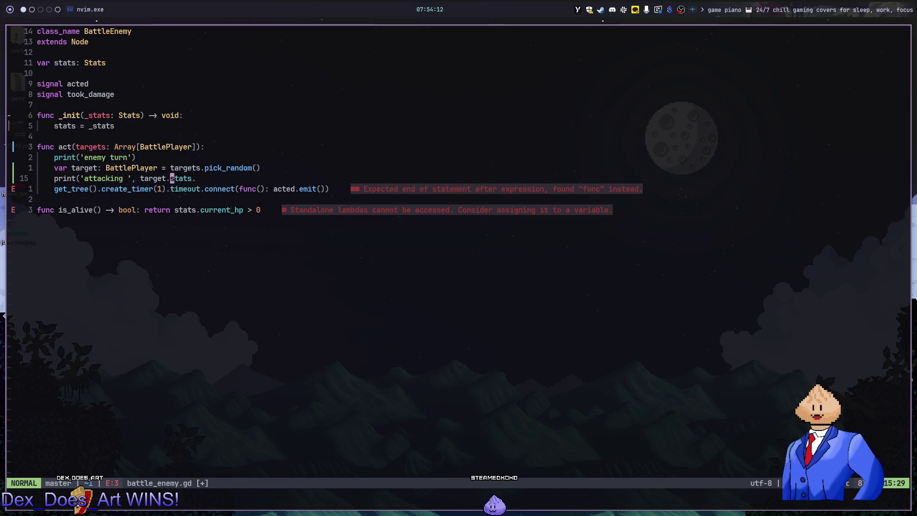
{"action": "key", "text": "shift+c"}
{"action": "type", "text": "arget."}
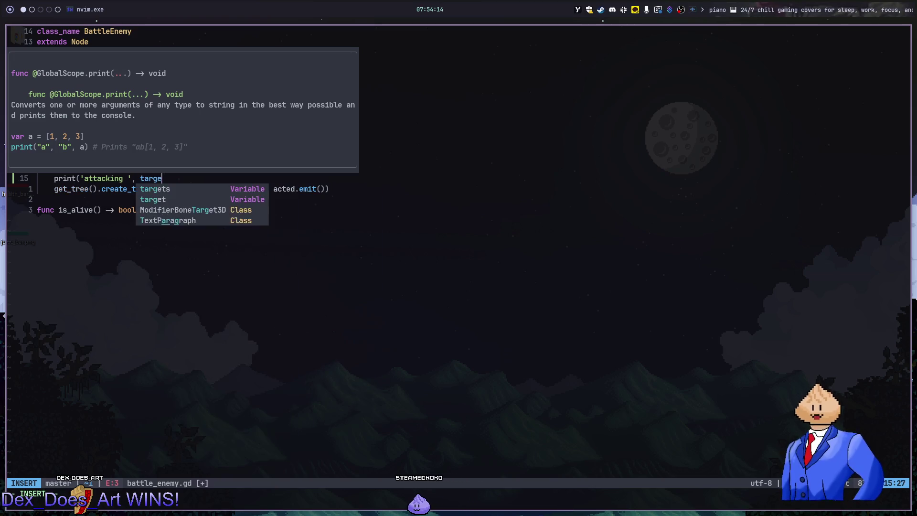
{"action": "type", "text": "data"}
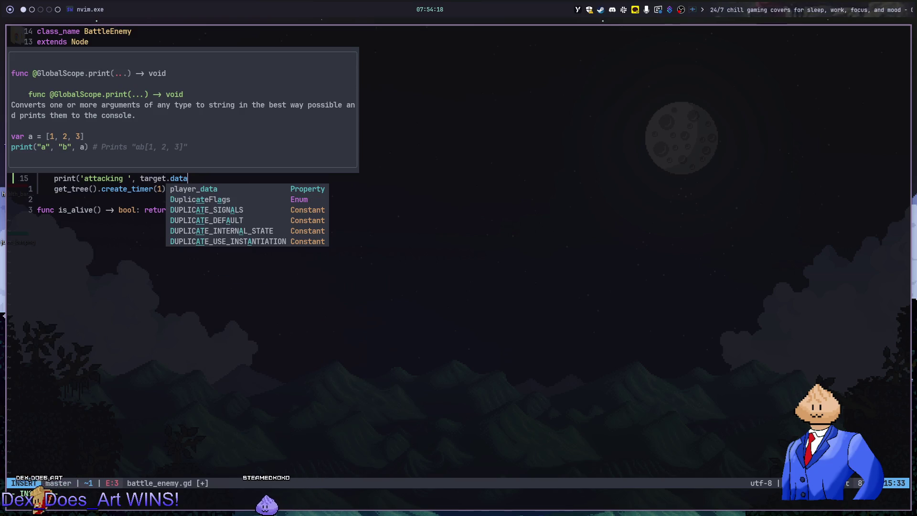
{"action": "key", "text": "Return"}
{"action": "type", "text": "."}
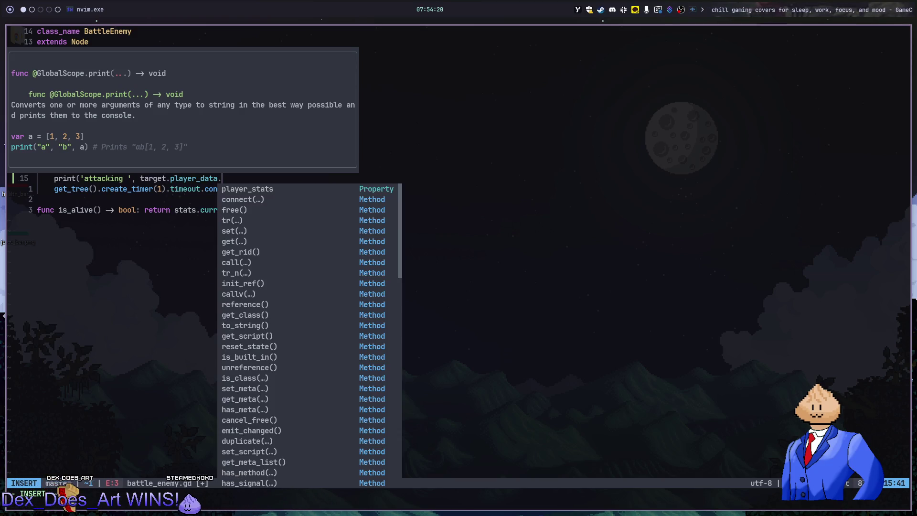
Step: Complete the print argument as target.player_data.player_name
{"action": "key", "text": "ctrl+e"}
{"action": "key", "text": "ctrl+space"}
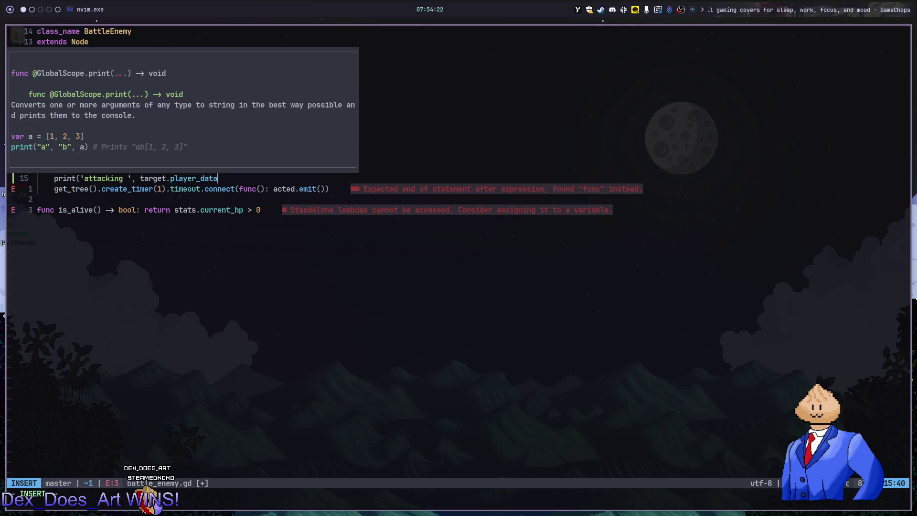
{"action": "type", "text": "d"}
{"action": "key", "text": "BackSpace"}
{"action": "type", "text": "name"}
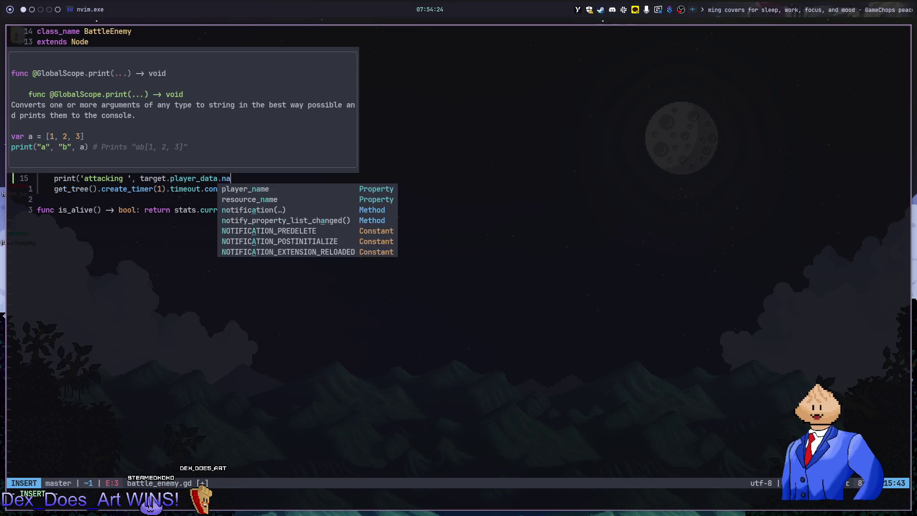
{"action": "key", "text": "Return"}
{"action": "key", "text": "Escape"}
{"action": "type", "text": "ame)"}
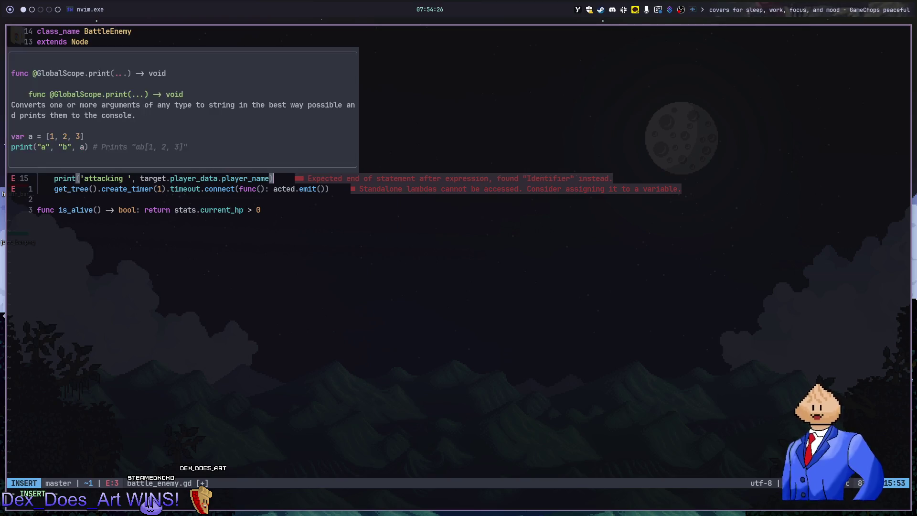
{"action": "key", "text": "Escape"}
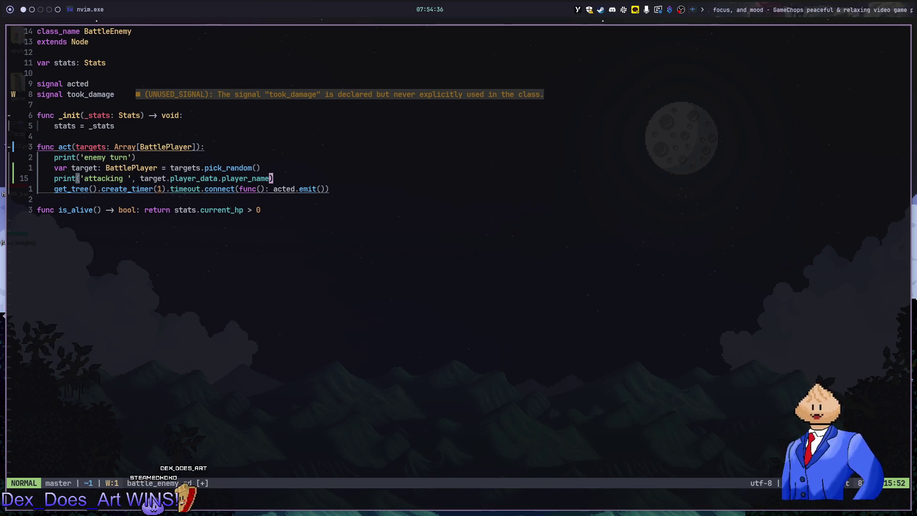
Step: Start a new line 16 with target.player_data. and browse its members
{"action": "key", "text": "o"}
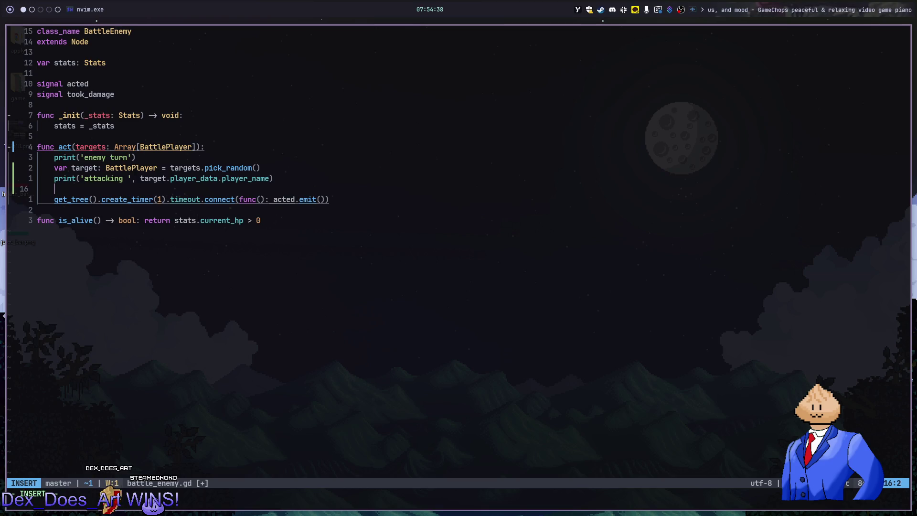
{"action": "type", "text": "target."}
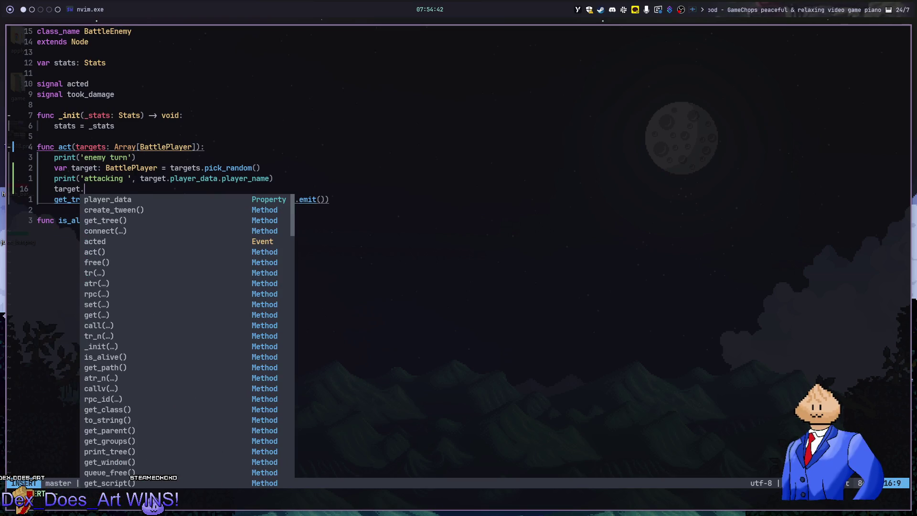
{"action": "type", "text": "player_data.de"}
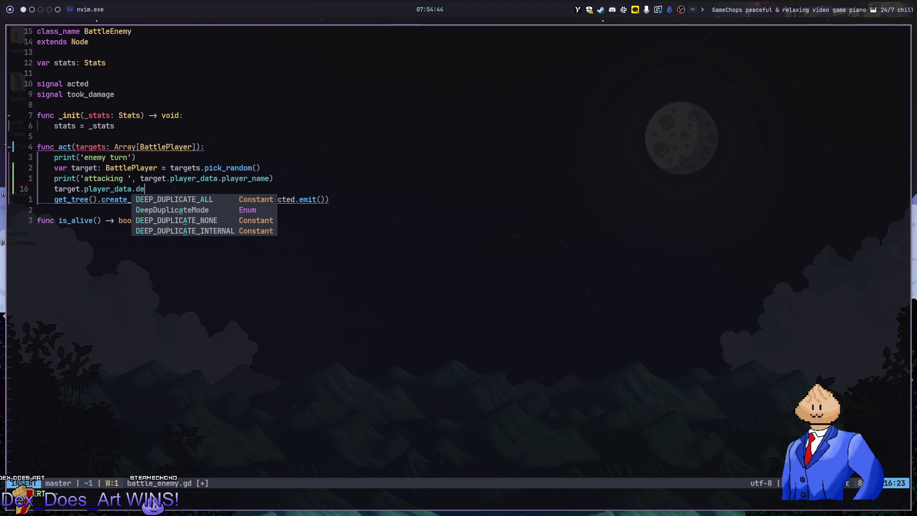
{"action": "key", "text": "BackSpace"}
{"action": "key", "text": "BackSpace"}
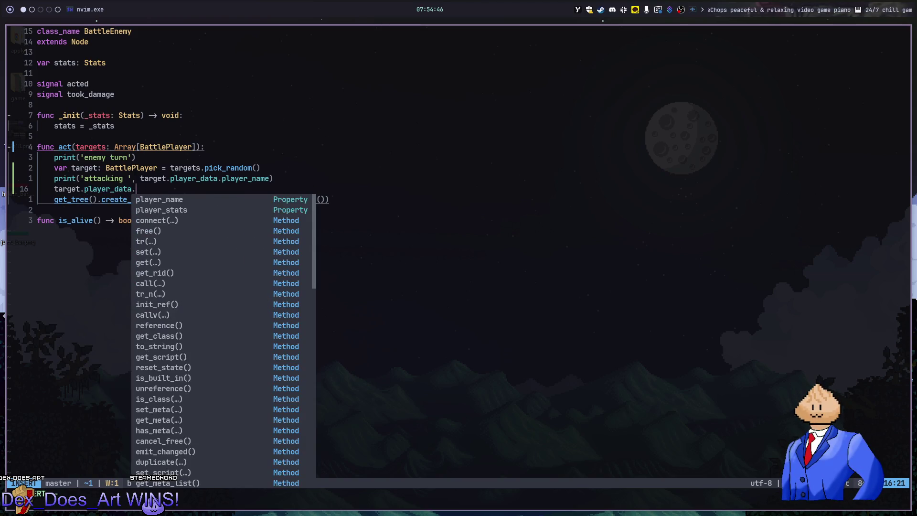
{"action": "type", "text": "ake"}
{"action": "key", "text": "BackSpace"}
{"action": "key", "text": "BackSpace"}
{"action": "key", "text": "BackSpace"}
{"action": "key", "text": "Escape"}
Step: Check PlayerData's fields in player_data.gd, then return to battle_enemy.gd
{"action": "key", "text": "space"}
{"action": "key", "text": "f"}
{"action": "key", "text": "f"}
{"action": "type", "text": "player_d"}
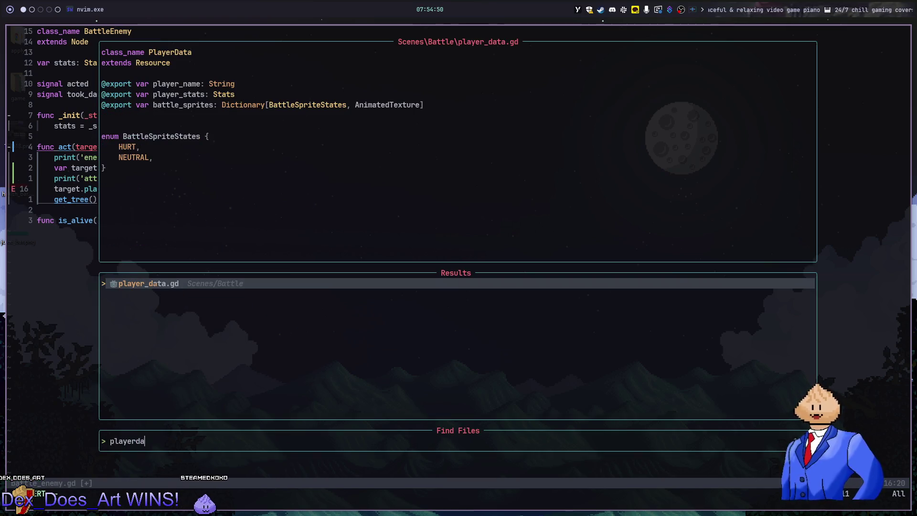
{"action": "key", "text": "Return"}
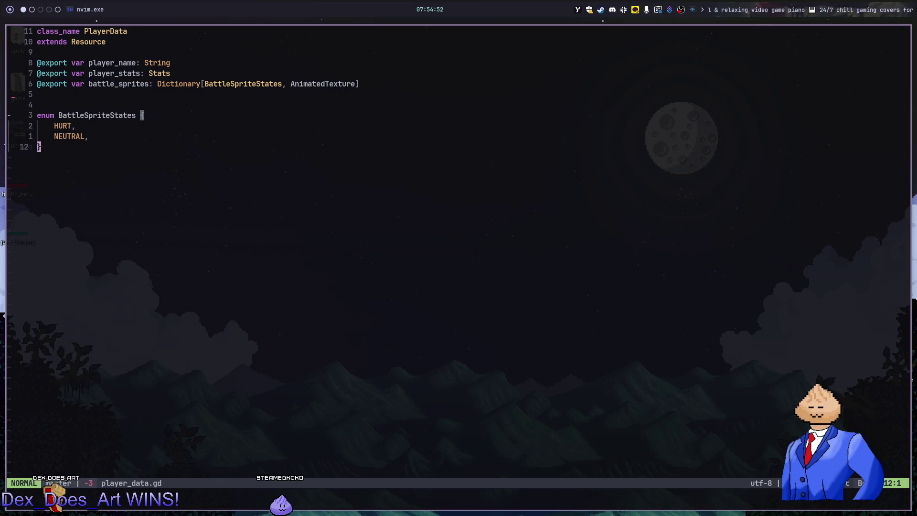
{"action": "key", "text": "ctrl+o"}
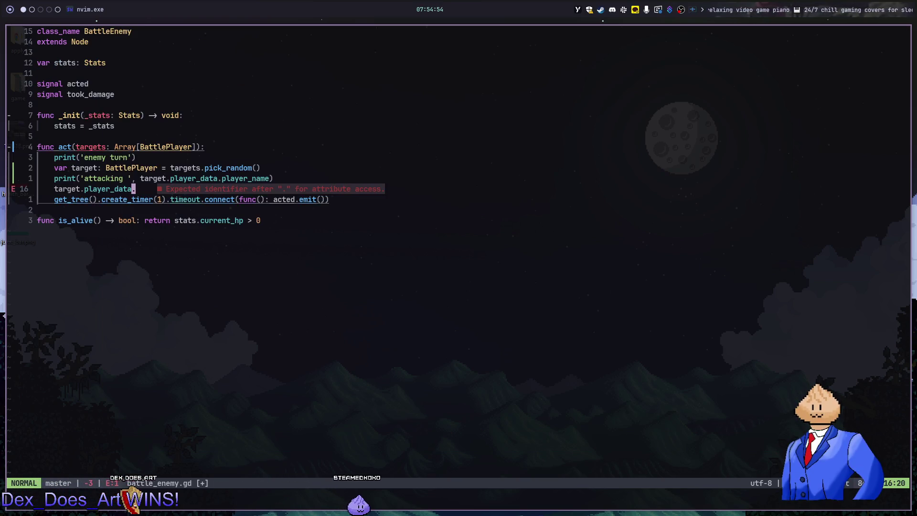
Step: Complete line 16 as target.player_data.player_stats
{"action": "type", "text": "Aplayer_stats"}
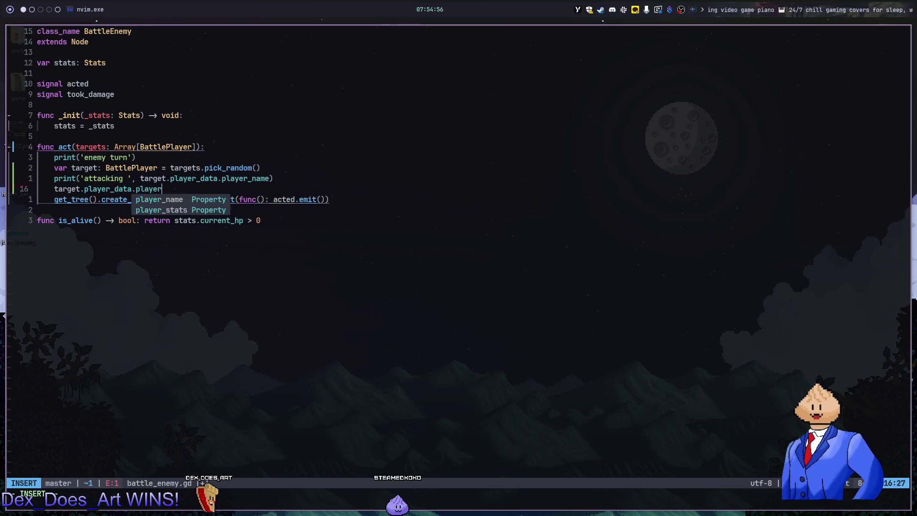
{"action": "key", "text": "Escape"}
{"action": "left_click", "coordinate": [86, 189]}
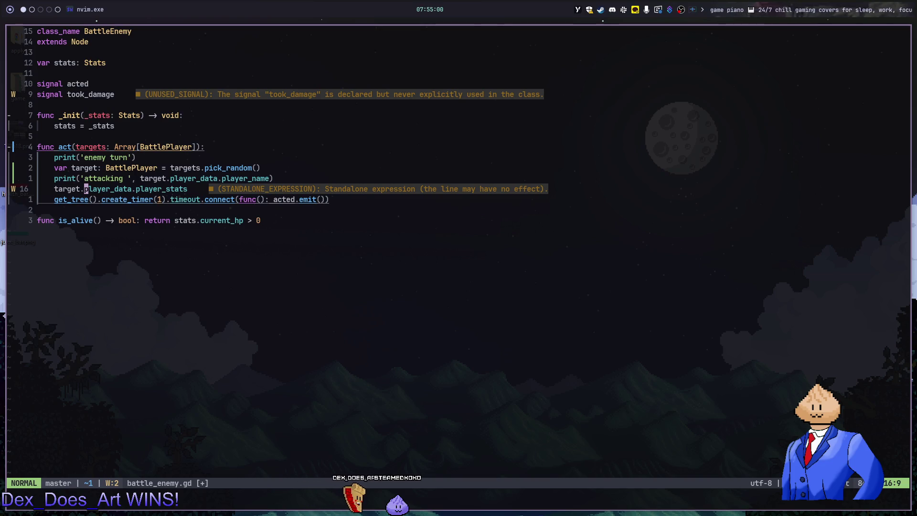
Step: Look up player_data's definition and retrace battle_manager.gd back to line 16
{"action": "key", "text": "g"}
{"action": "key", "text": "d"}
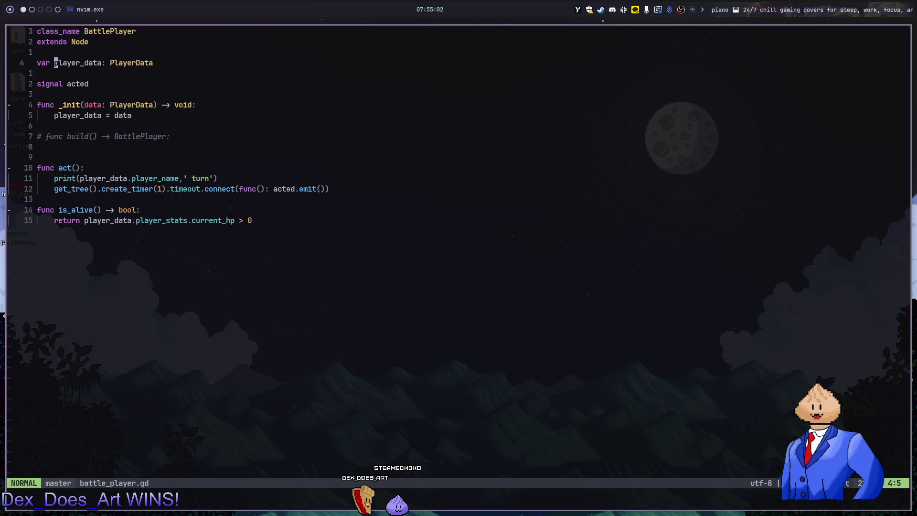
{"action": "key", "text": "ctrl+o"}
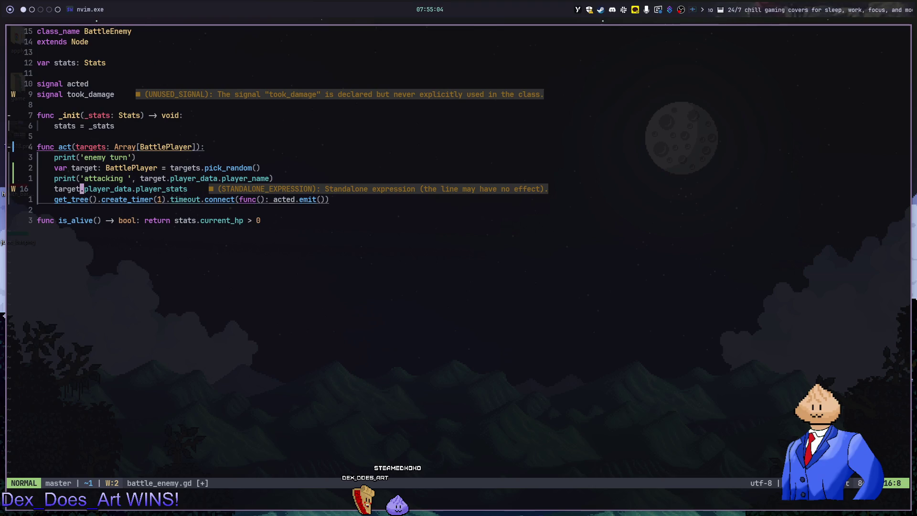
{"action": "key", "text": "ctrl+o"}
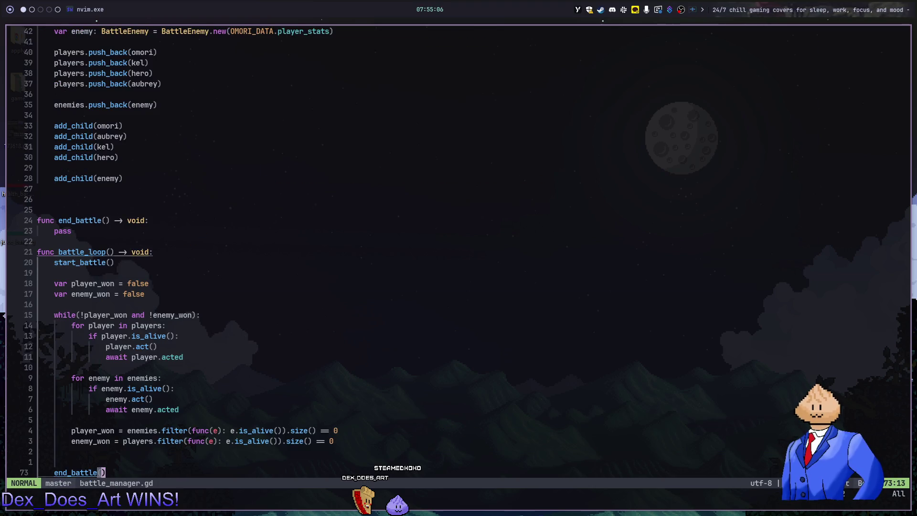
{"action": "key", "text": "ctrl+o"}
{"action": "key", "text": "ctrl+i"}
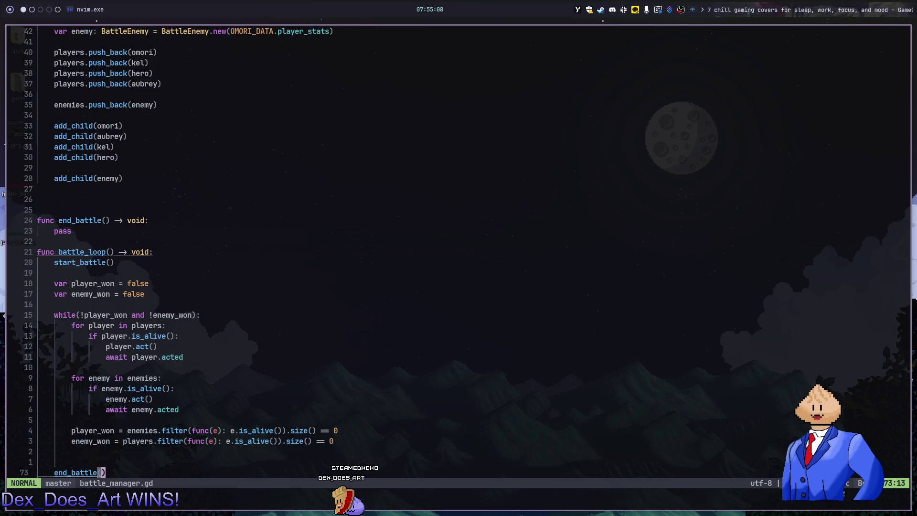
{"action": "key", "text": "ctrl+i"}
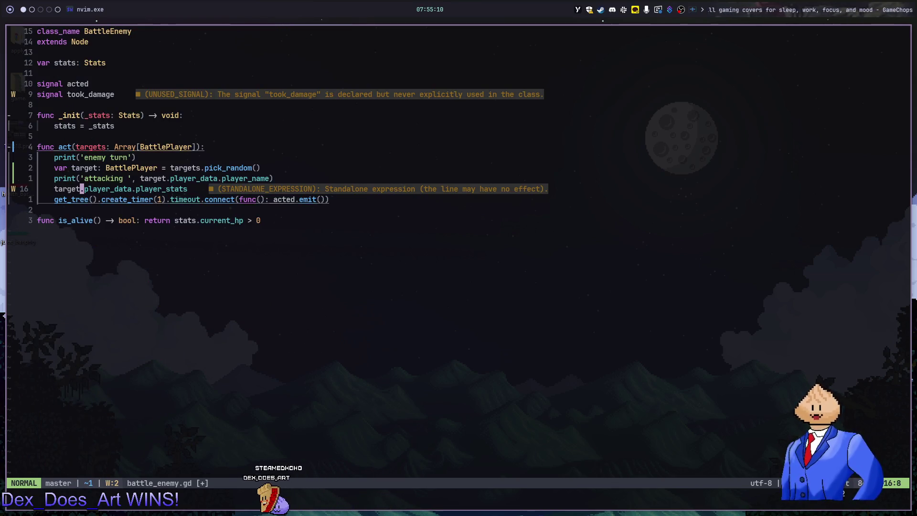
Step: Change line 16 to target.stats and jump to the stats declaration
{"action": "key", "text": "l"}
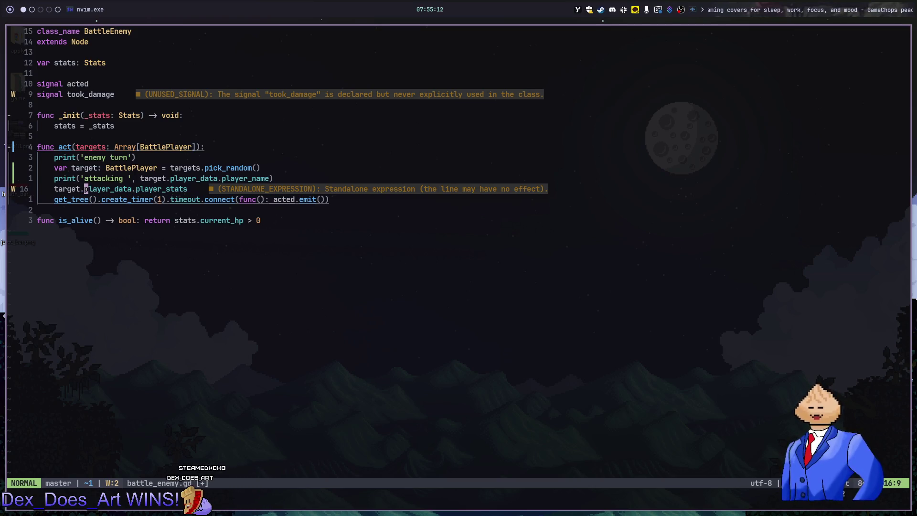
{"action": "type", "text": "Cstats"}
{"action": "key", "text": "Escape"}
{"action": "key", "text": "g"}
{"action": "key", "text": "d"}
Step: Open battle_player.gd and inspect the PlayerData class definition
{"action": "left_click", "coordinate": [56, 167]}
{"action": "key", "text": "space"}
{"action": "key", "text": "f"}
{"action": "key", "text": "f"}
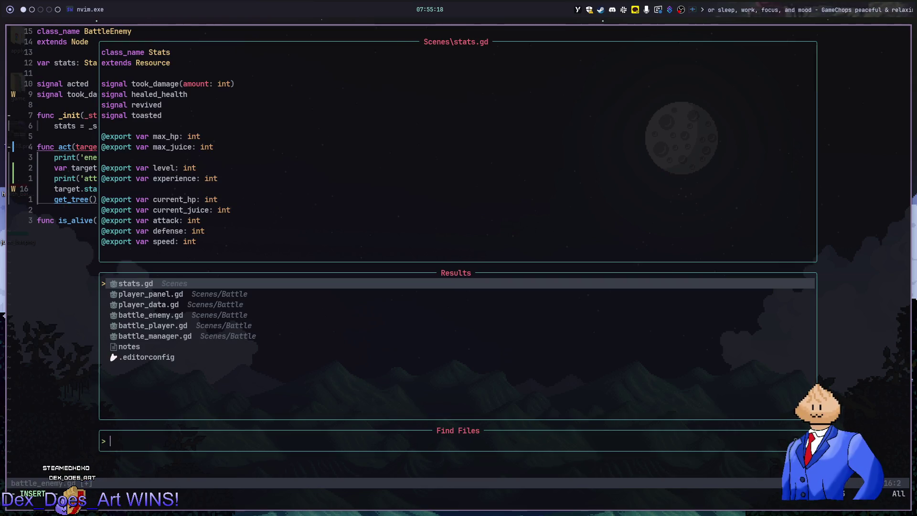
{"action": "type", "text": "battleplay"}
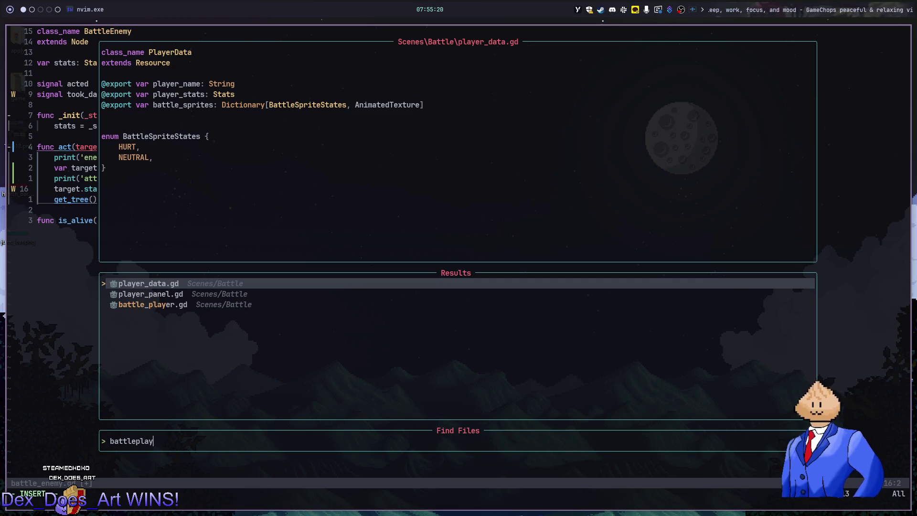
{"action": "key", "text": "Return"}
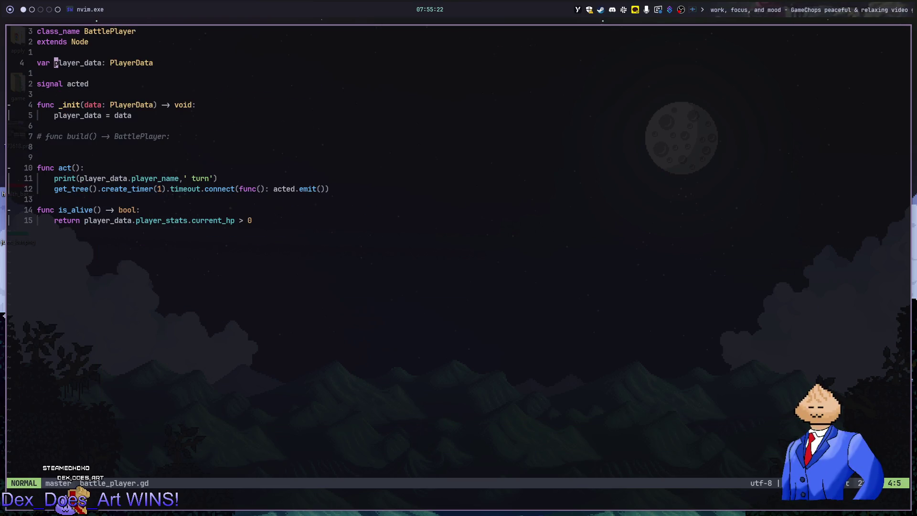
{"action": "key", "text": "w"}
{"action": "key", "text": "w"}
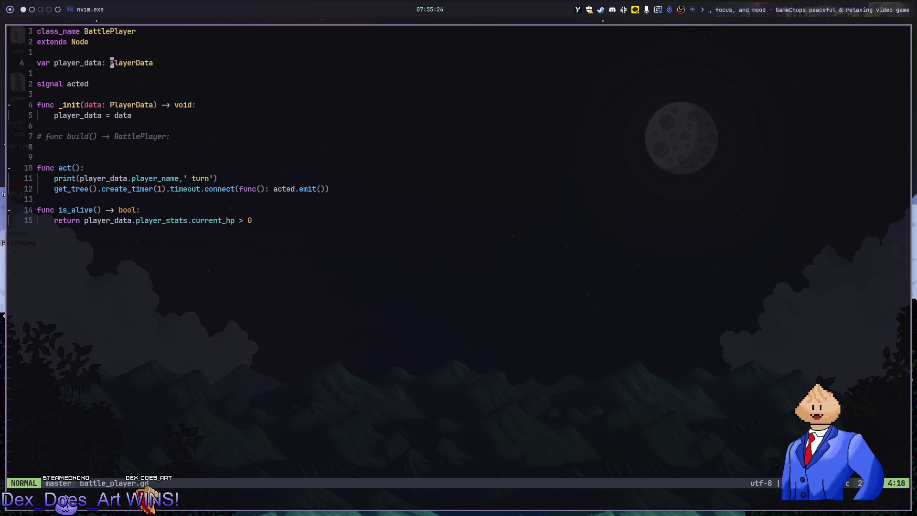
{"action": "key", "text": "g"}
{"action": "key", "text": "d"}
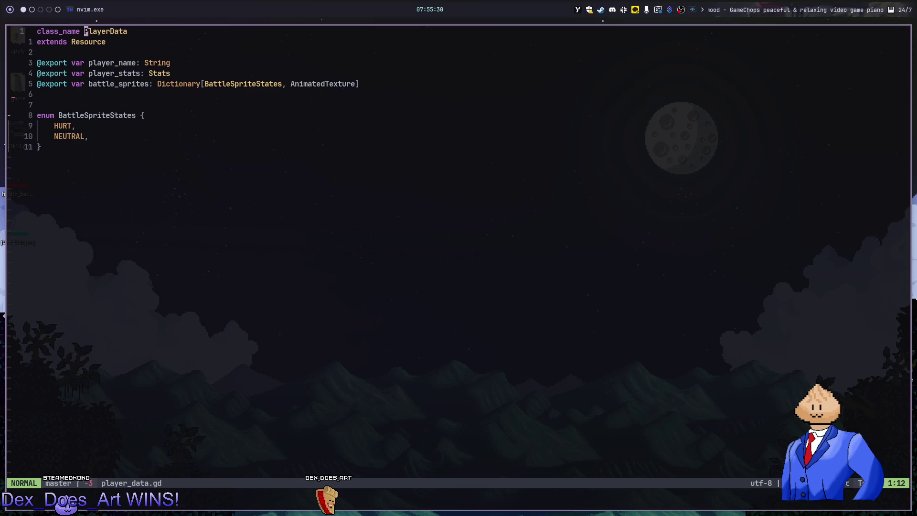
{"action": "key", "text": "ctrl+o"}
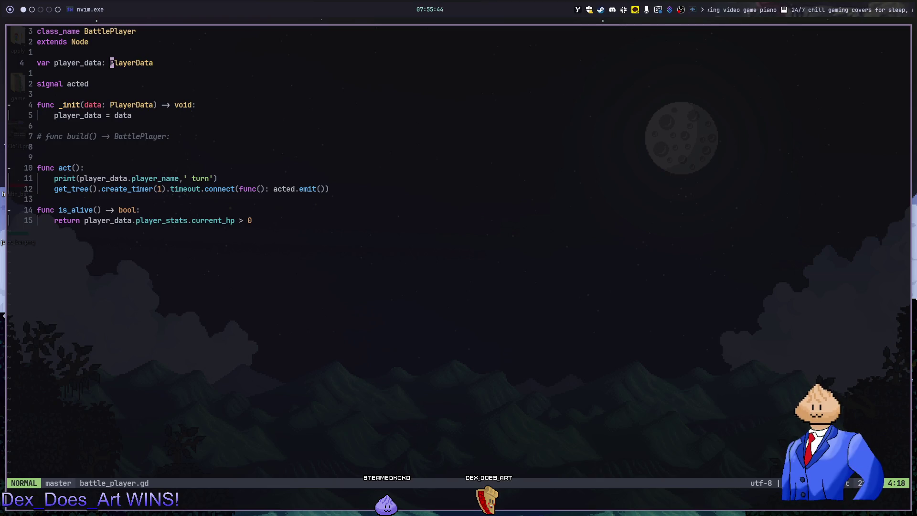
Step: Review player_data.gd and battle_manager.gd's start_battle and end_battle calls
{"action": "key", "text": "space"}
{"action": "key", "text": "f"}
{"action": "key", "text": "f"}
{"action": "type", "text": "player"}
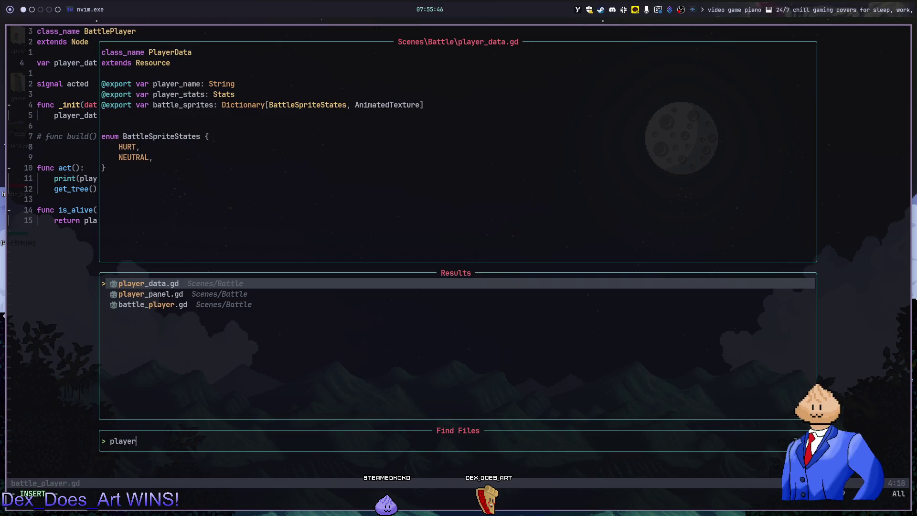
{"action": "key", "text": "Return"}
{"action": "key", "text": "ctrl+o"}
{"action": "key", "text": "ctrl+o"}
{"action": "key", "text": "ctrl+o"}
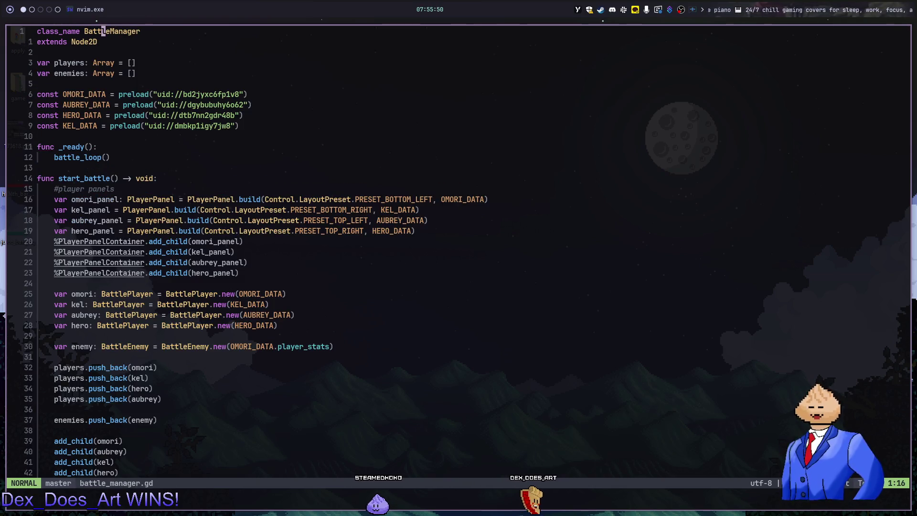
{"action": "key", "text": "shift+g"}
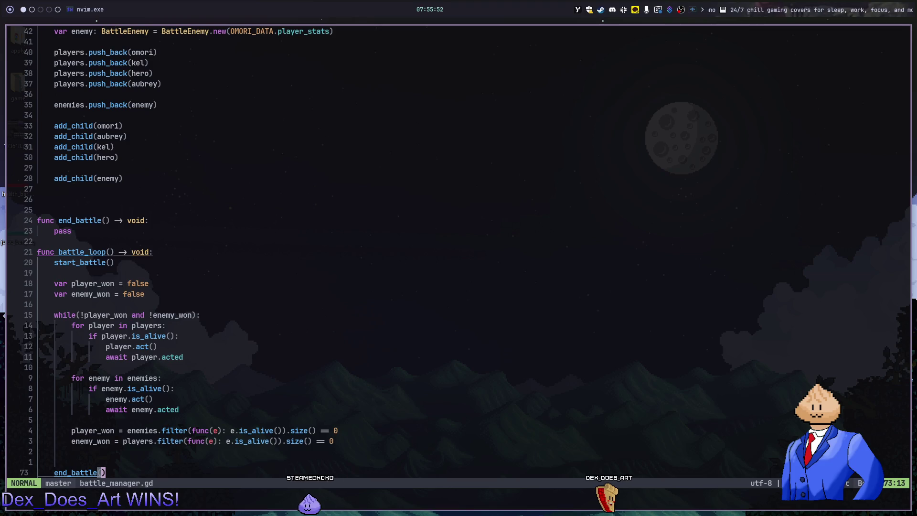
{"action": "key", "text": "ctrl+o"}
{"action": "key", "text": "ctrl+o"}
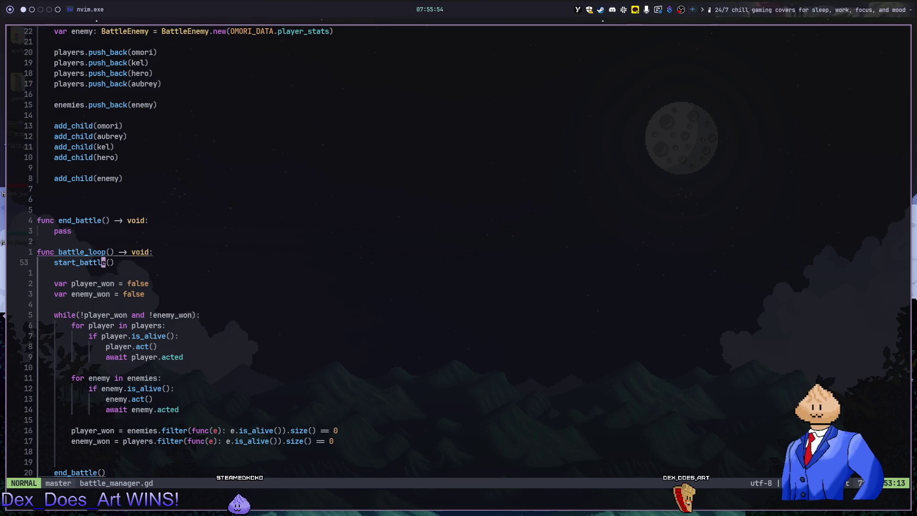
{"action": "key", "text": "ctrl+o"}
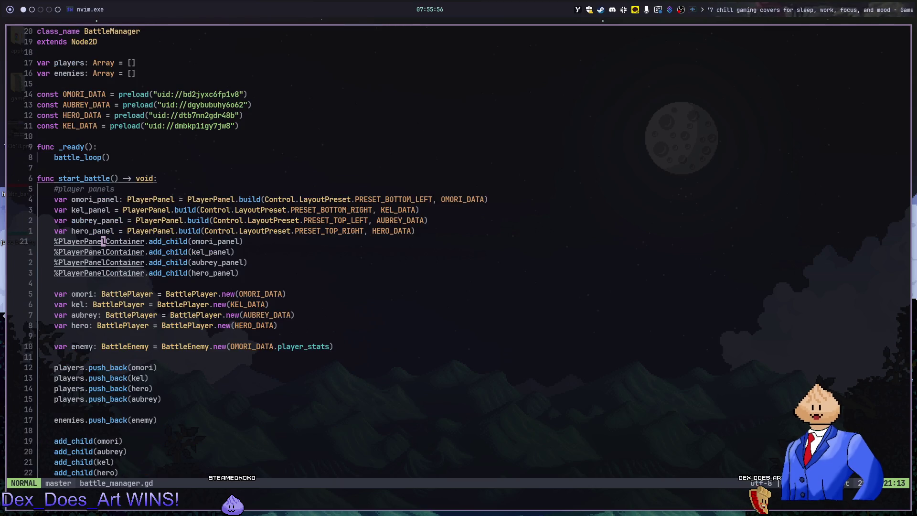
{"action": "key", "text": "shift+g"}
{"action": "key", "text": "ctrl+o"}
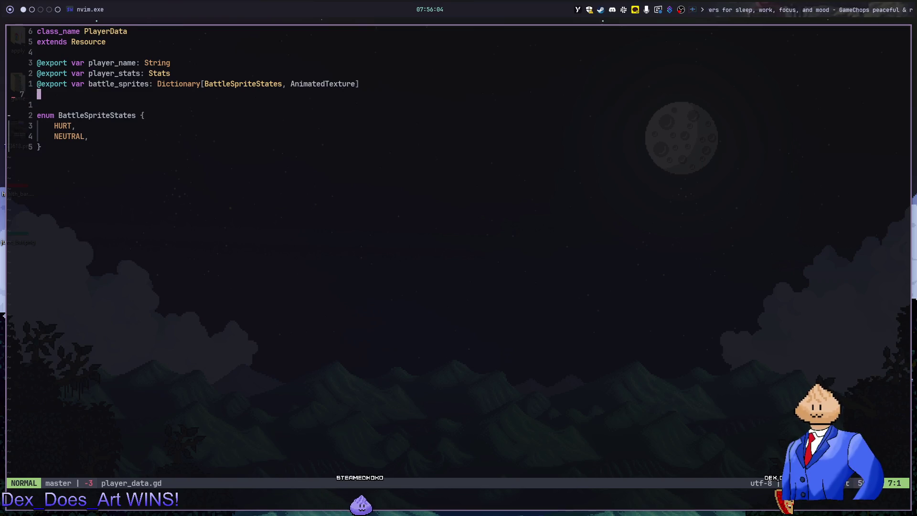
{"action": "key", "text": "ctrl+o"}
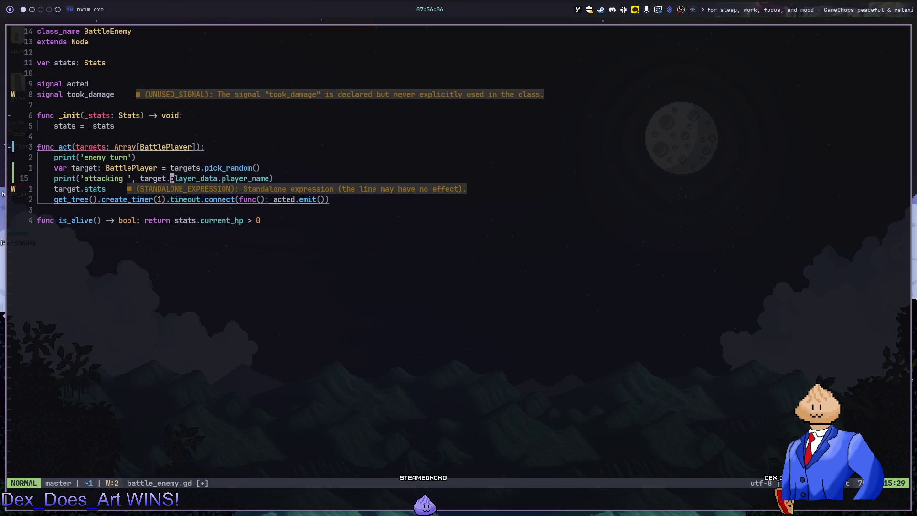
Step: Rewrite line 16 as target.player_data.player_stats.take_damage(stats.attack)
{"action": "type", "text": "j"}
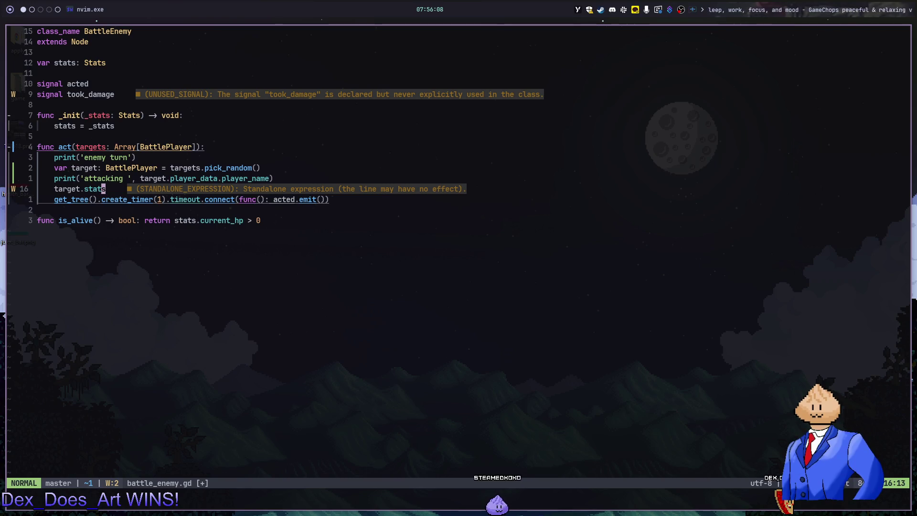
{"action": "type", "text": "ciwplayer_data."}
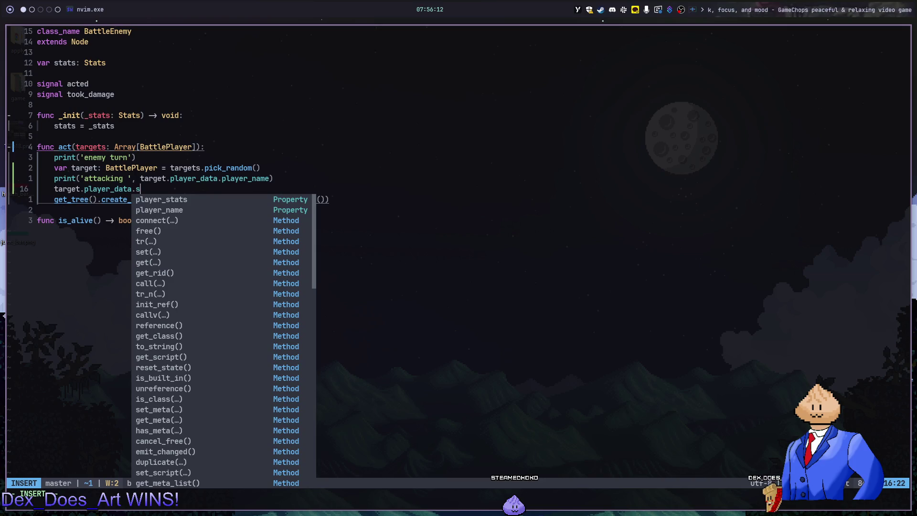
{"action": "type", "text": "tat"}
{"action": "key", "text": "Return"}
{"action": "type", "text": ".tak"}
{"action": "key", "text": "Return"}
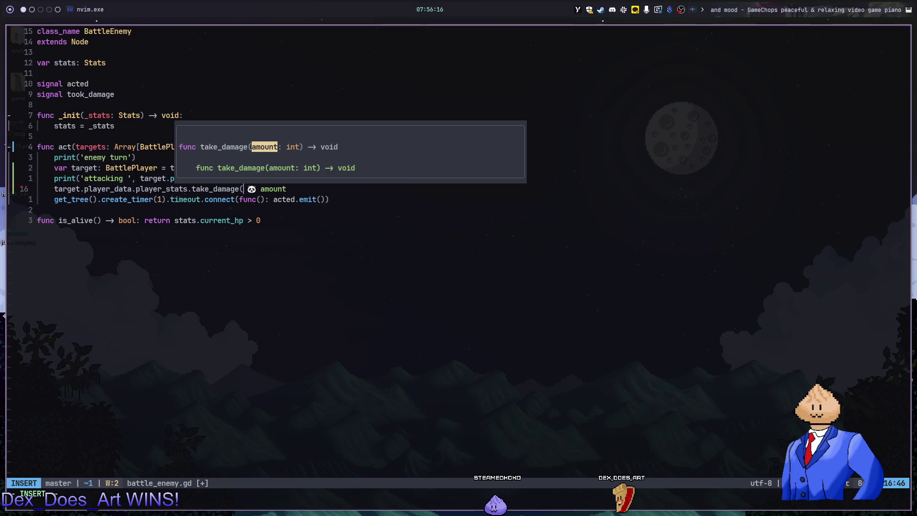
{"action": "type", "text": "stats.attack"}
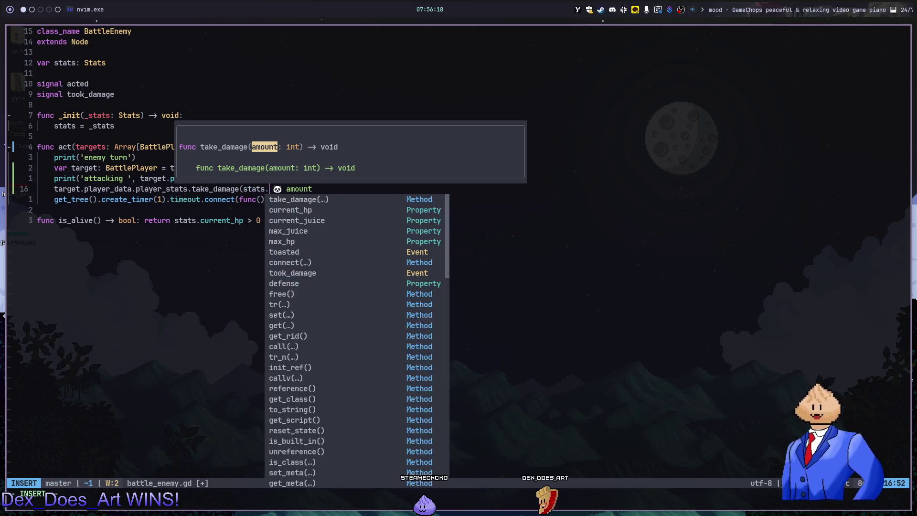
{"action": "type", "text": ")"}
{"action": "key", "text": "Escape"}
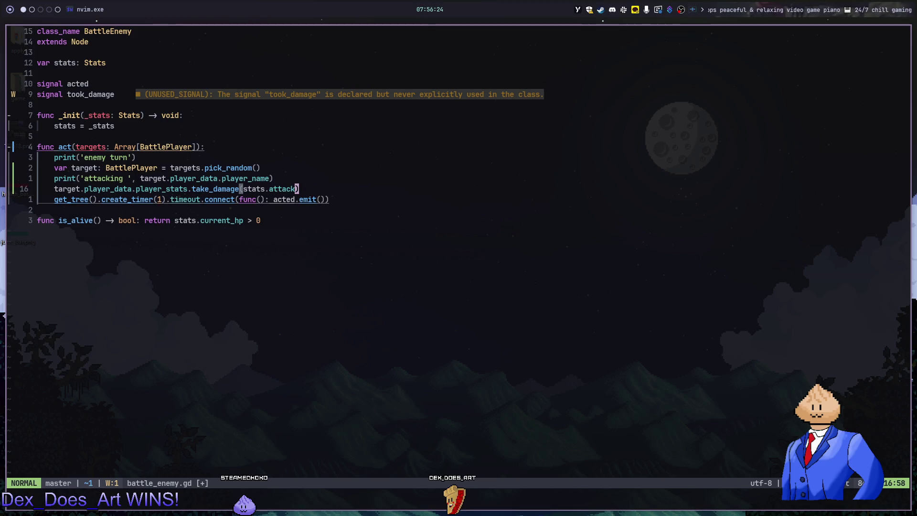
Step: Save battle_enemy.gd and switch to battle_manager.gd
{"action": "type", "text": ":w"}
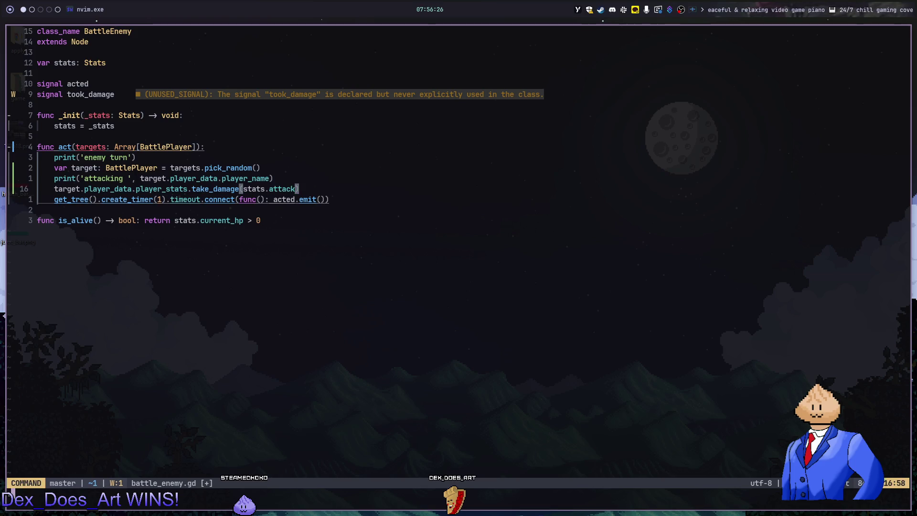
{"action": "key", "text": "Return"}
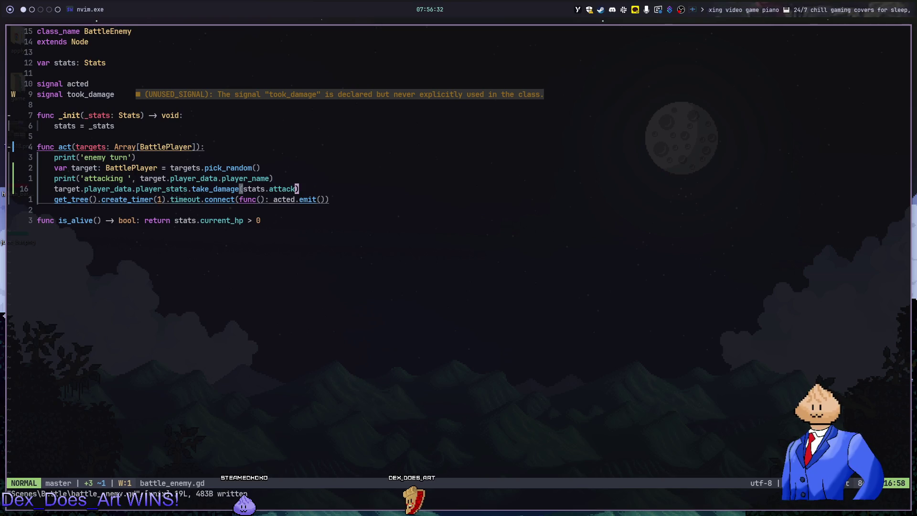
{"action": "key", "text": "space"}
{"action": "key", "text": "f"}
{"action": "key", "text": "f"}
{"action": "key", "text": "Escape"}
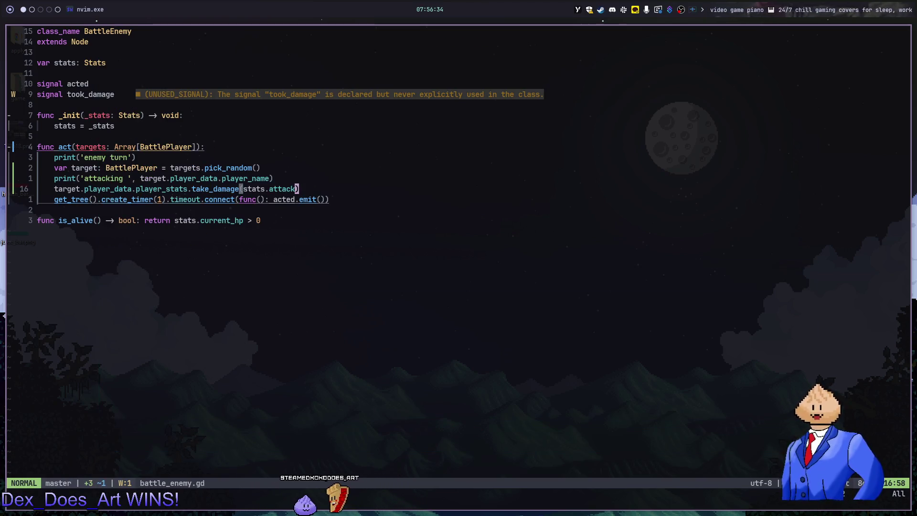
{"action": "key", "text": "ctrl+6"}
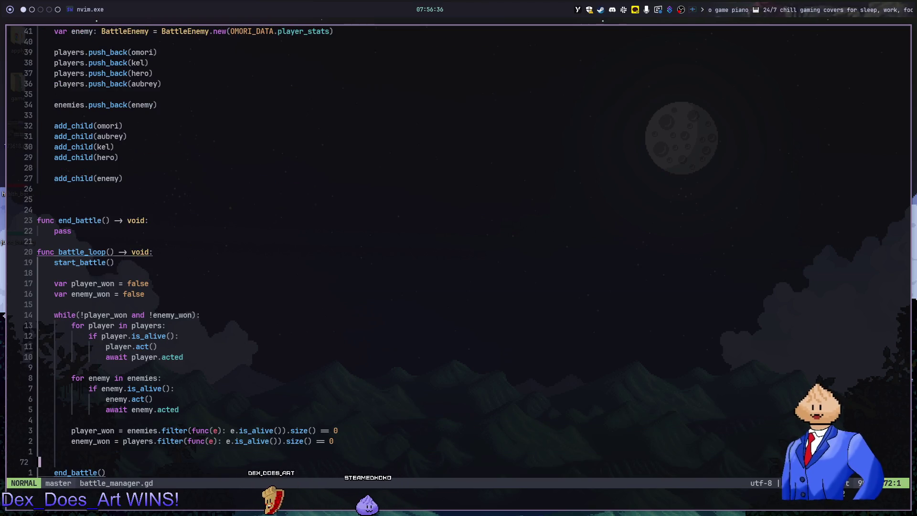
Step: Go to the enemy.act() call in battle_manager.gd, saving the file
{"action": "key", "text": "k"}
{"action": "key", "text": "k"}
{"action": "key", "text": "k"}
{"action": "type", "text": ":w"}
{"action": "key", "text": "Return"}
{"action": "key", "text": "j"}
{"action": "key", "text": "dollar"}
{"action": "type", "text": ":w"}
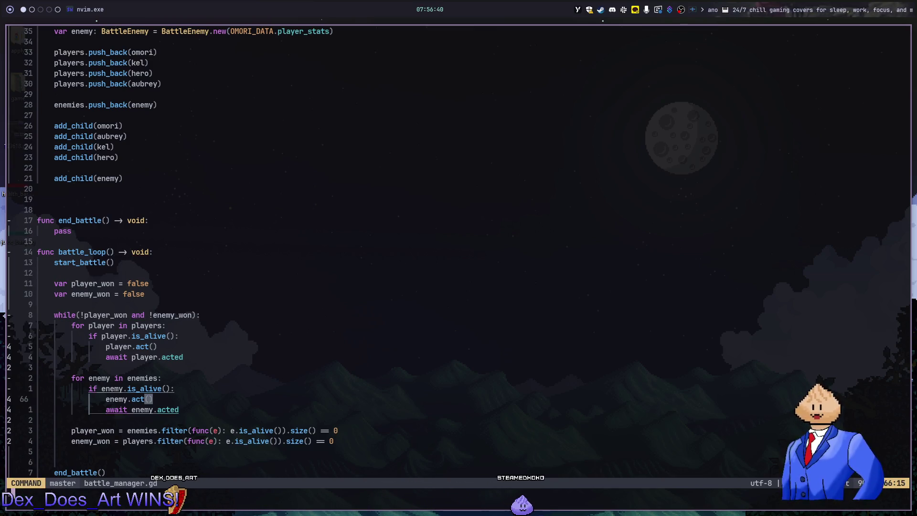
{"action": "key", "text": "Return"}
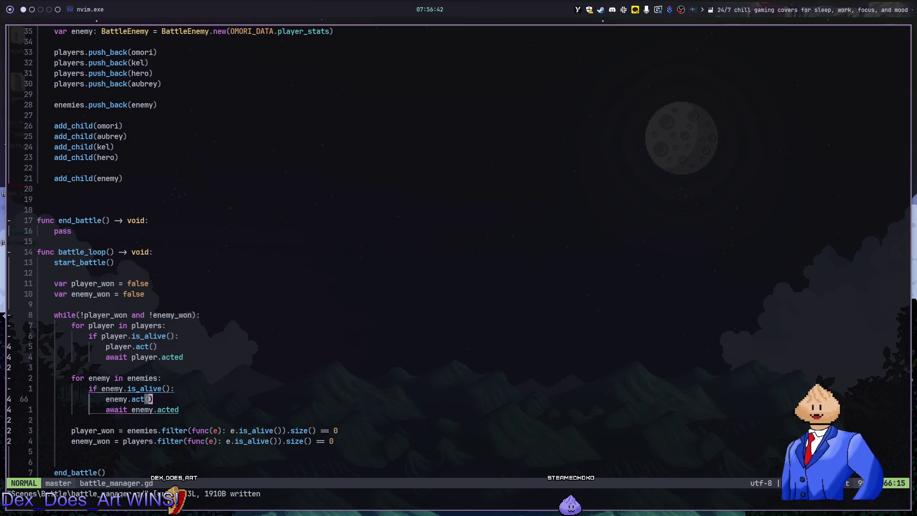
Step: Pass players.filter(func(e): e.is_alive()) to enemy.act and save
{"action": "type", "text": "i"}
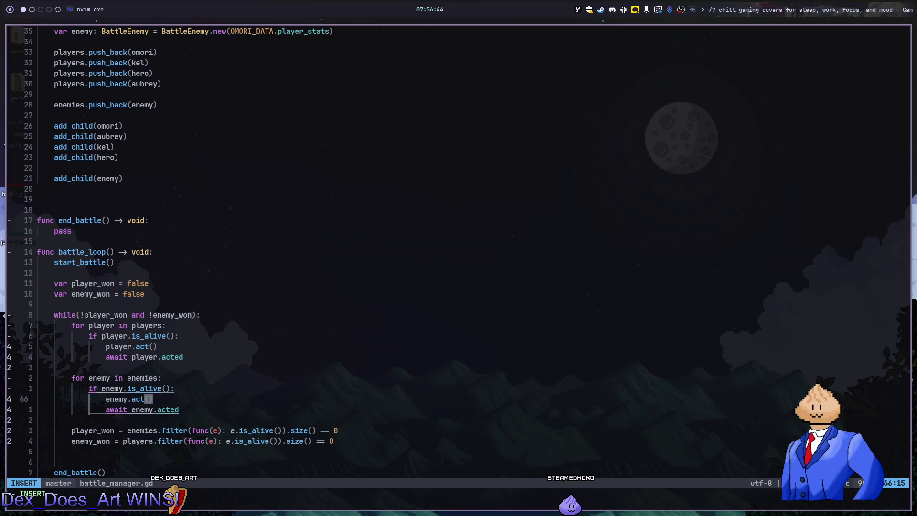
{"action": "type", "text": "players.filter"}
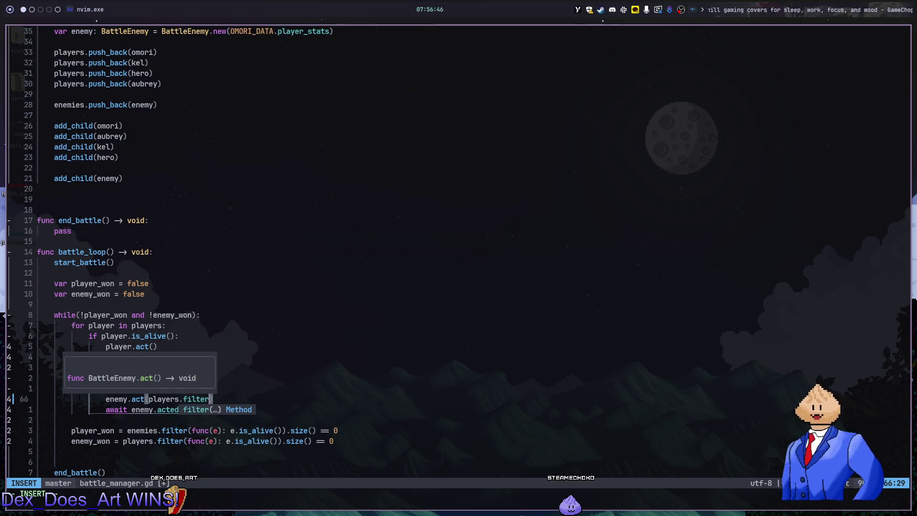
{"action": "key", "text": "Return"}
{"action": "type", "text": "func"}
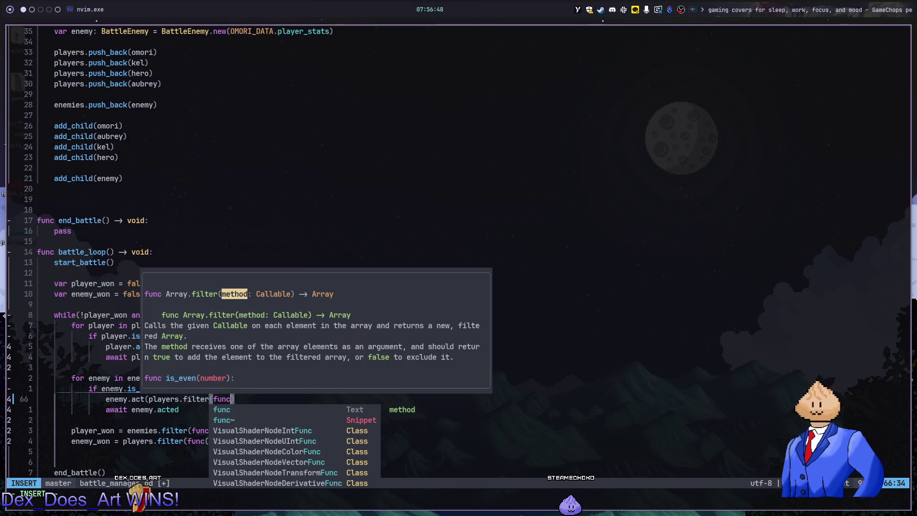
{"action": "type", "text": "(e)"}
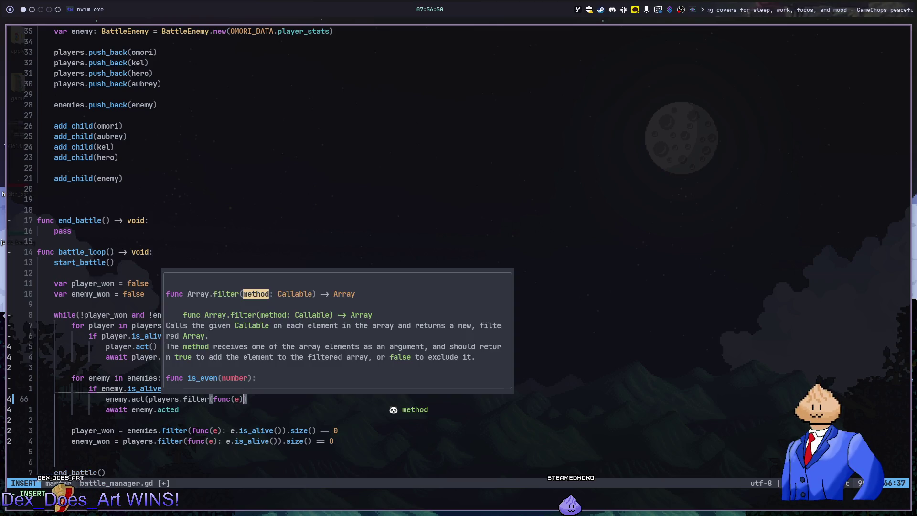
{"action": "type", "text": ": e.is_alive())"}
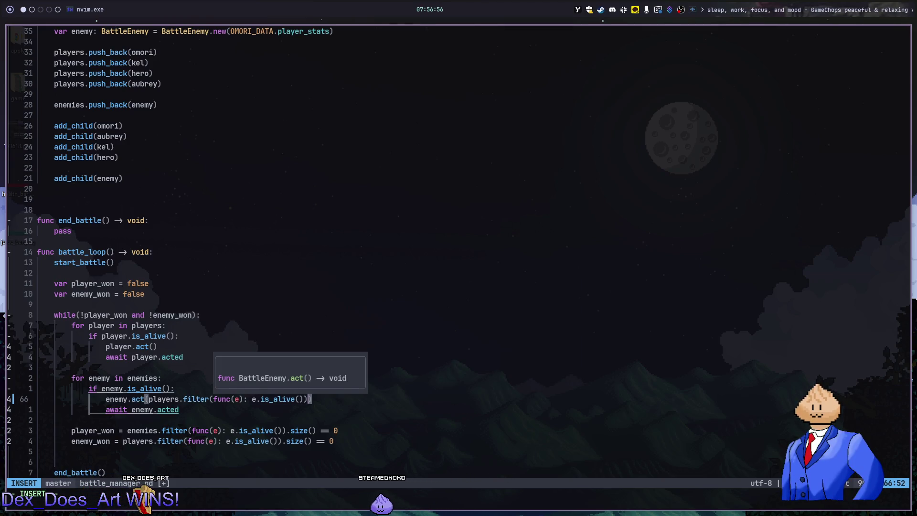
{"action": "key", "text": "Escape"}
{"action": "key", "text": "h"}
{"action": "key", "text": "h"}
{"action": "type", "text": ":w"}
{"action": "key", "text": "Return"}
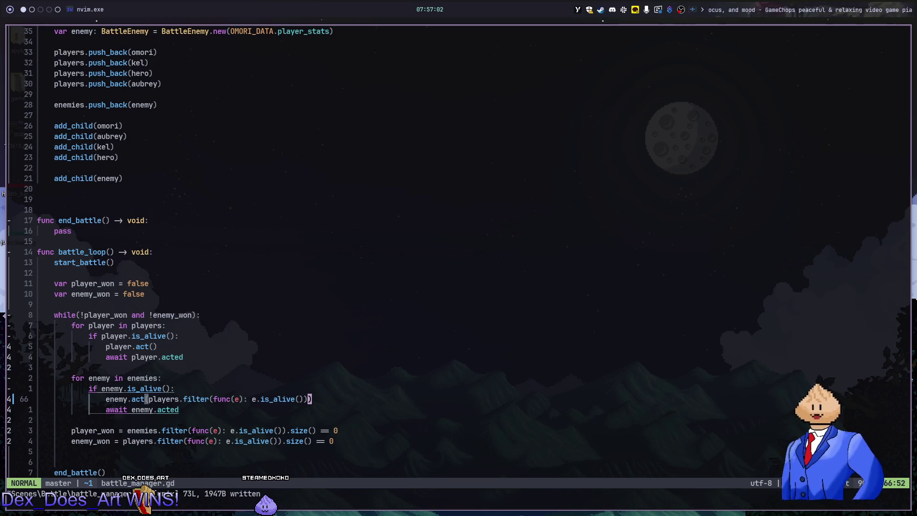
{"action": "key", "text": "alt+Tab"}
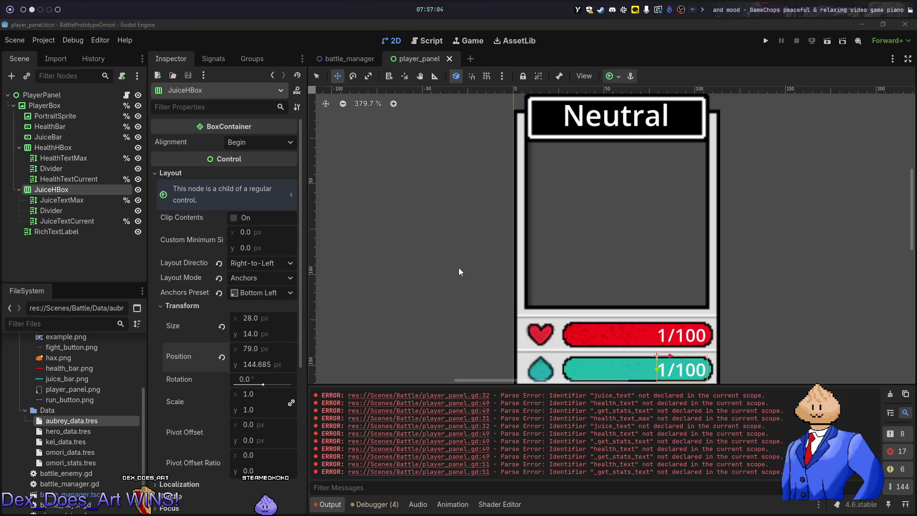
Step: Switch Godot to the battle_manager scene tab, then return to battle_manager.gd
{"action": "key", "text": "alt+Tab"}
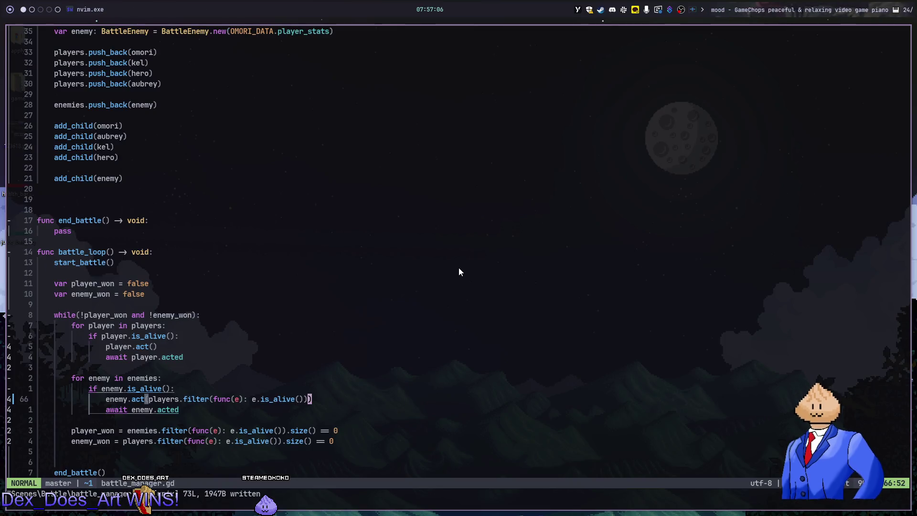
{"action": "key", "text": "alt+2"}
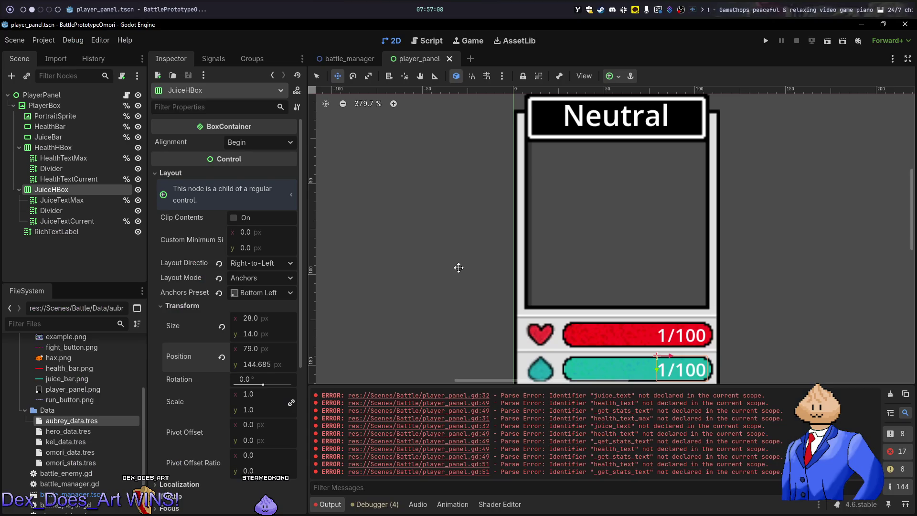
{"action": "key", "text": "alt+1"}
{"action": "key", "text": "alt+2"}
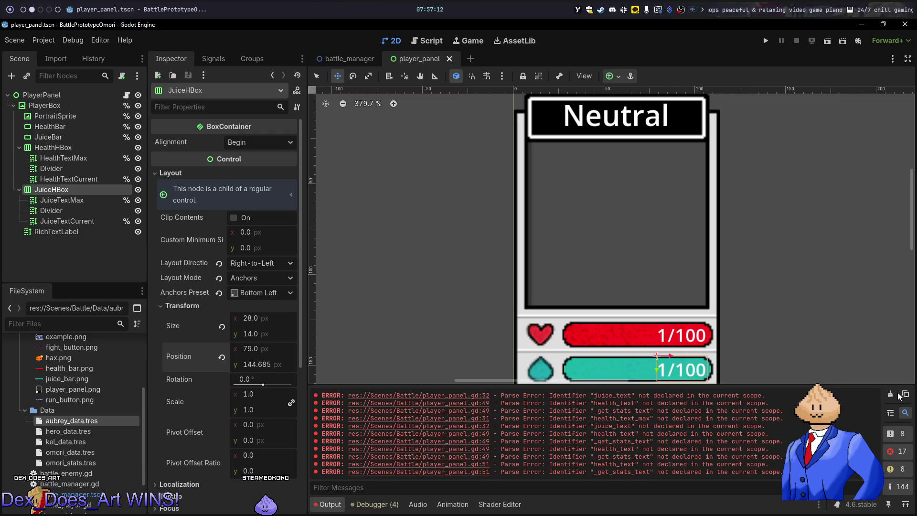
{"action": "key", "text": "alt+1"}
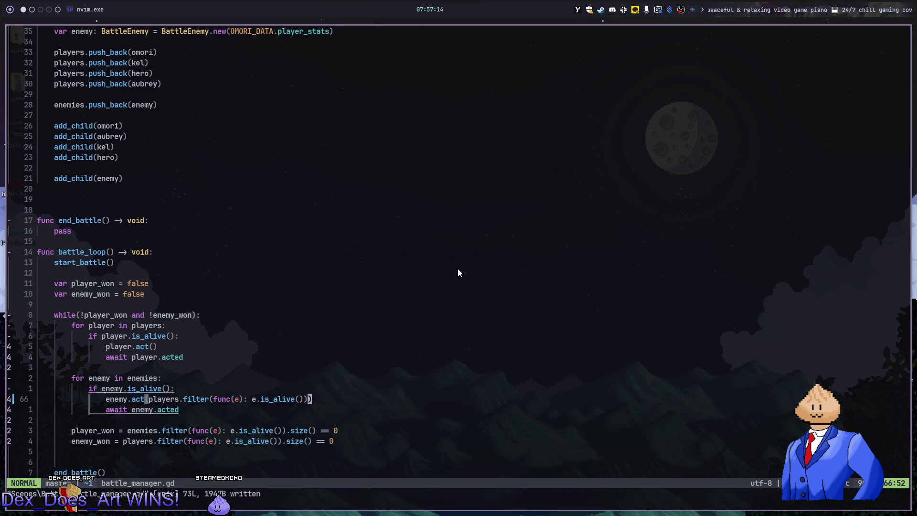
{"action": "key", "text": "alt+2"}
{"action": "key", "text": "ctrl+Tab"}
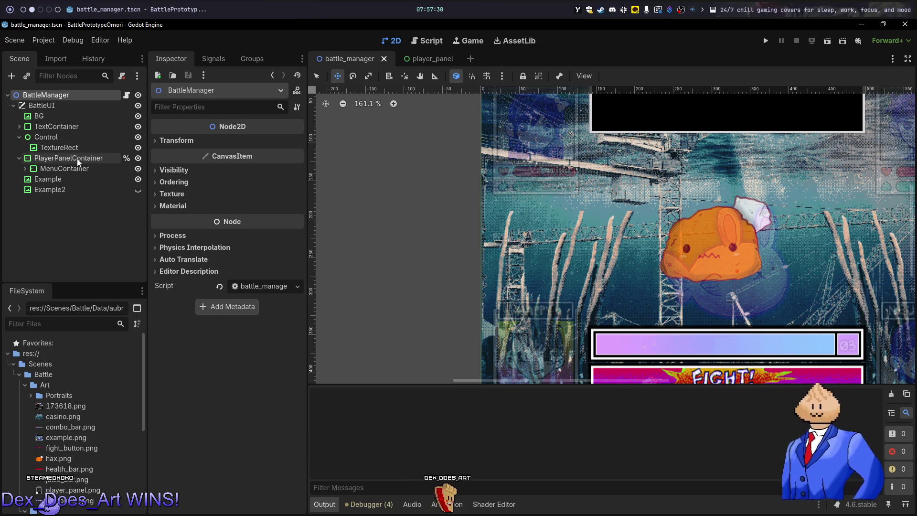
{"action": "key", "text": "alt+1"}
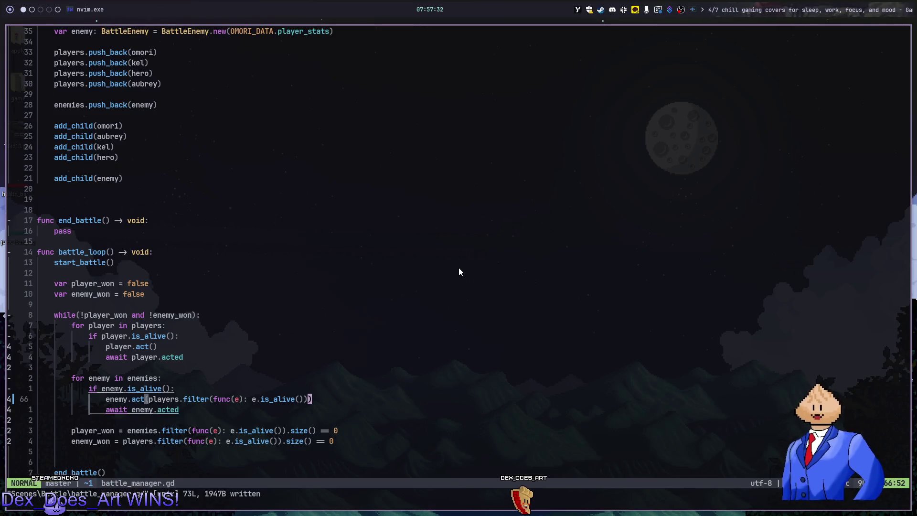
{"action": "key", "text": "1"}
{"action": "key", "text": "5"}
{"action": "key", "text": "G"}
{"action": "key", "text": "2"}
{"action": "key", "text": "3"}
{"action": "key", "text": "j"}
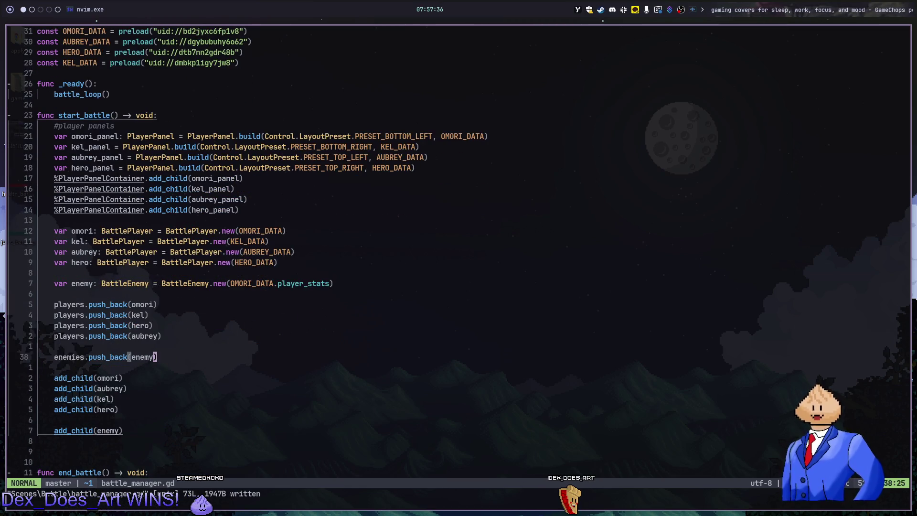
{"action": "key", "text": "j"}
{"action": "key", "text": "j"}
{"action": "key", "text": "j"}
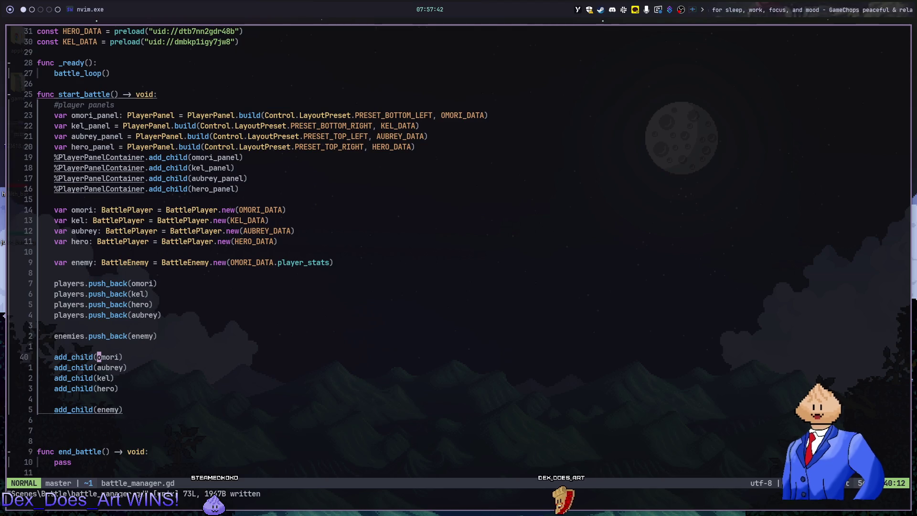
{"action": "key", "text": "ctrl+e"}
{"action": "key", "text": "4"}
{"action": "key", "text": "k"}
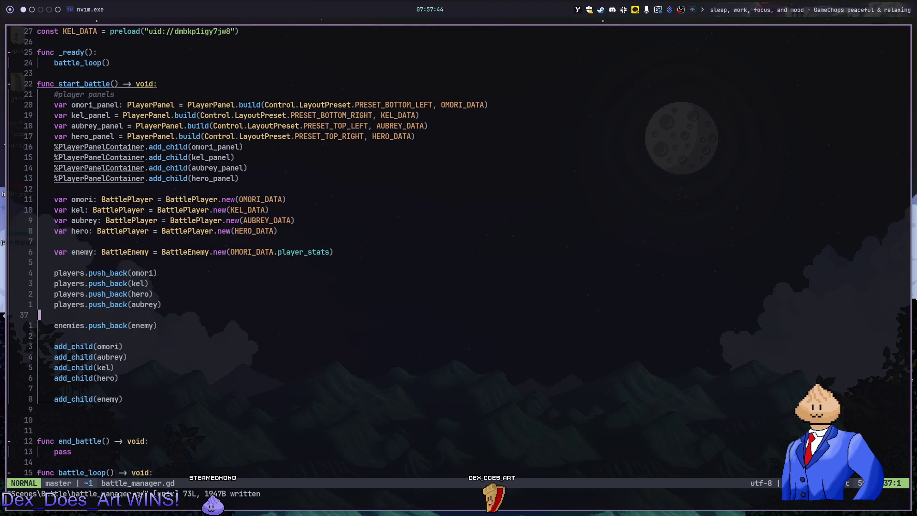
{"action": "key", "text": "k"}
{"action": "key", "text": "k"}
{"action": "key", "text": "k"}
{"action": "key", "text": "l"}
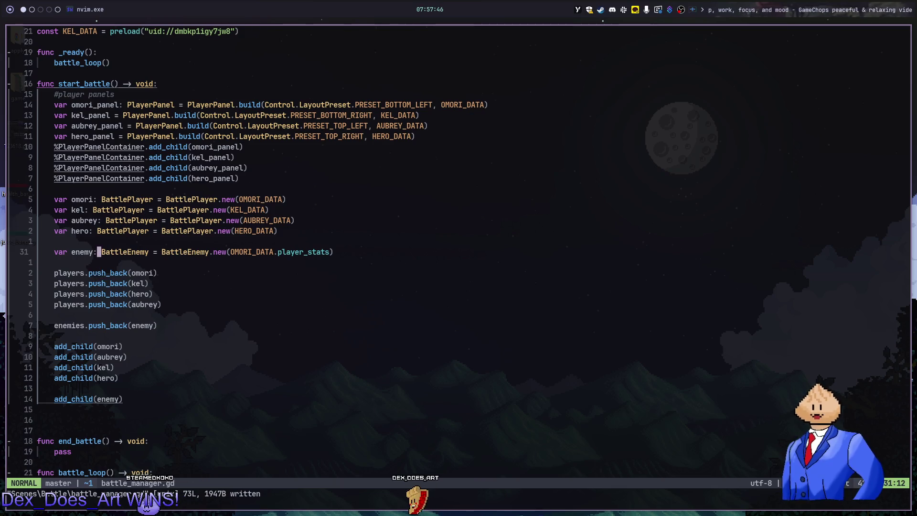
{"action": "key", "text": "w"}
{"action": "key", "text": "w"}
{"action": "key", "text": "w"}
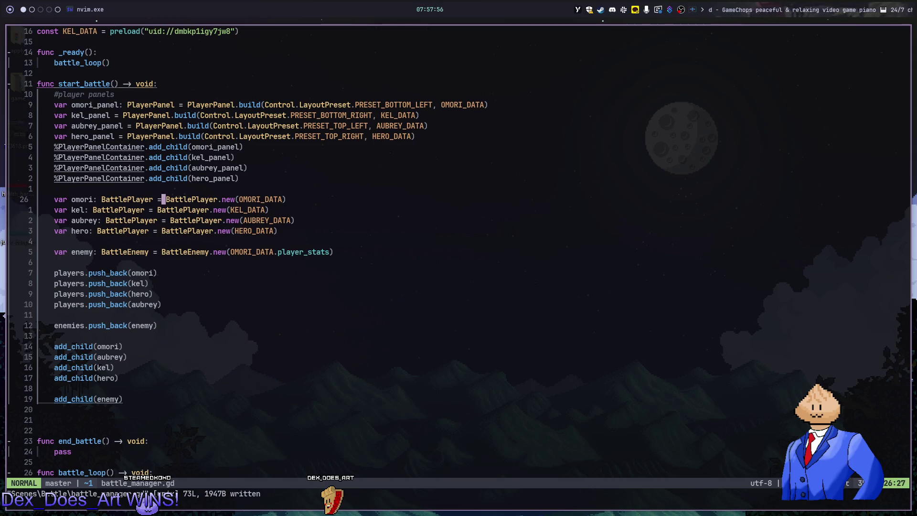
{"action": "key", "text": "g"}
{"action": "key", "text": "d"}
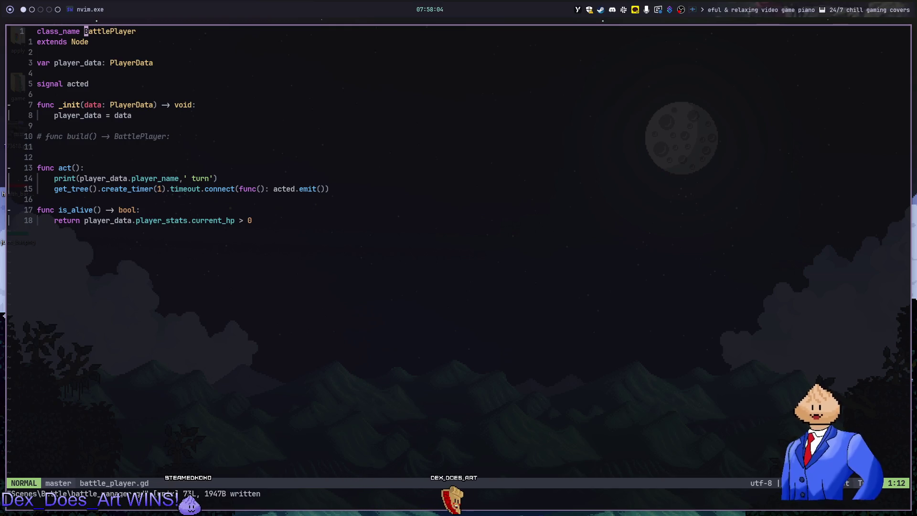
{"action": "key", "text": "ctrl+o"}
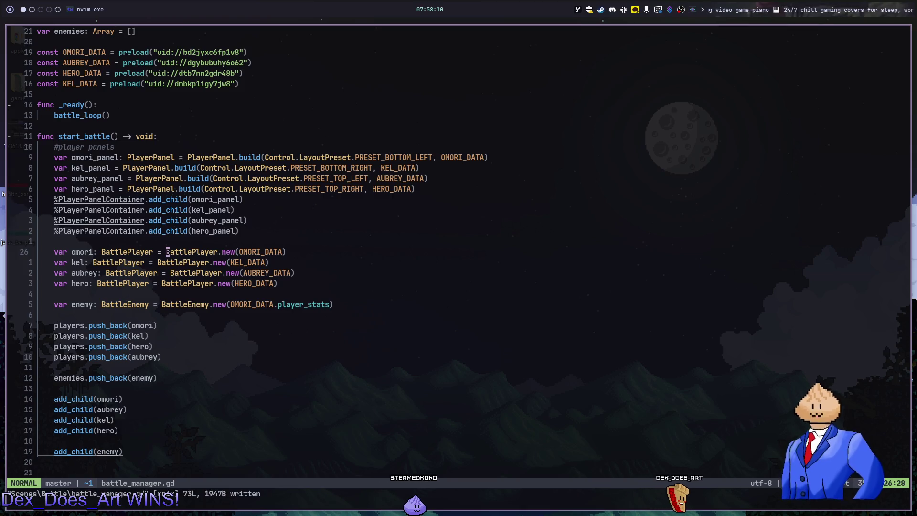
{"action": "key", "text": "g"}
{"action": "key", "text": "d"}
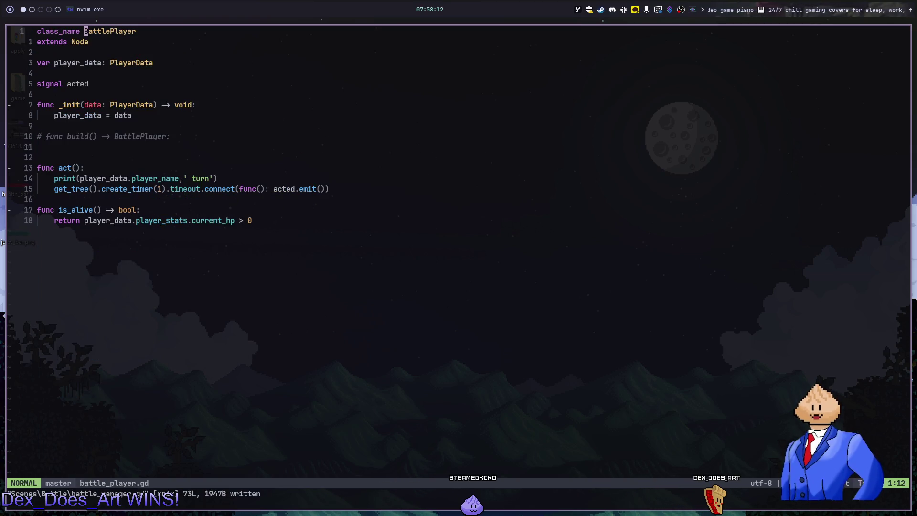
{"action": "key", "text": "ctrl+o"}
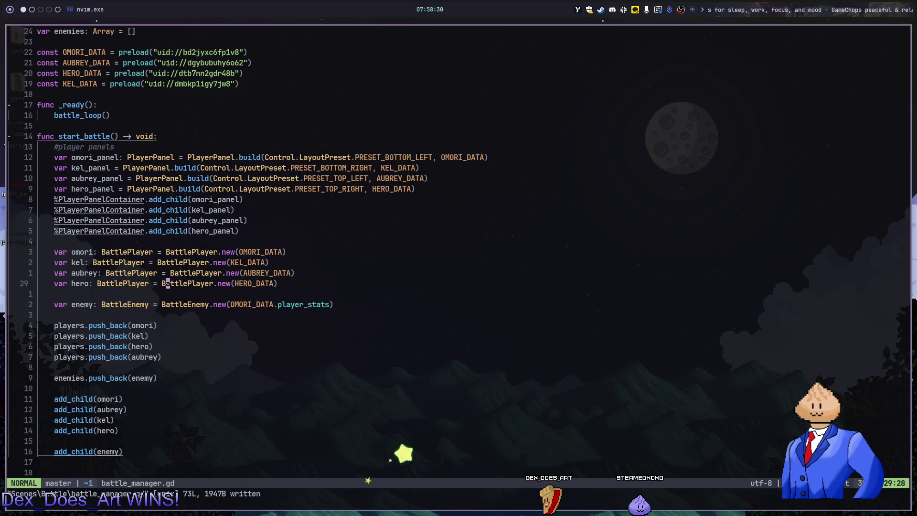
{"action": "key", "text": "alt+2"}
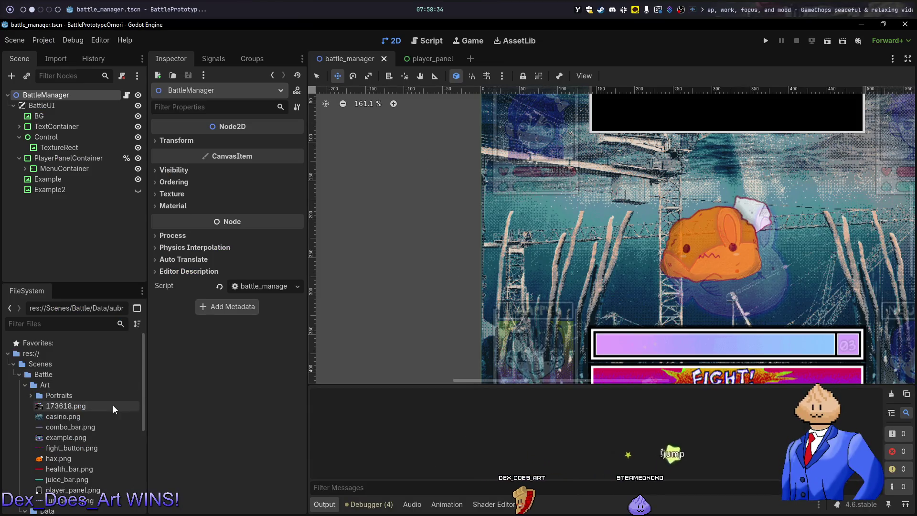
{"action": "mouse_move", "coordinate": [113, 406]}
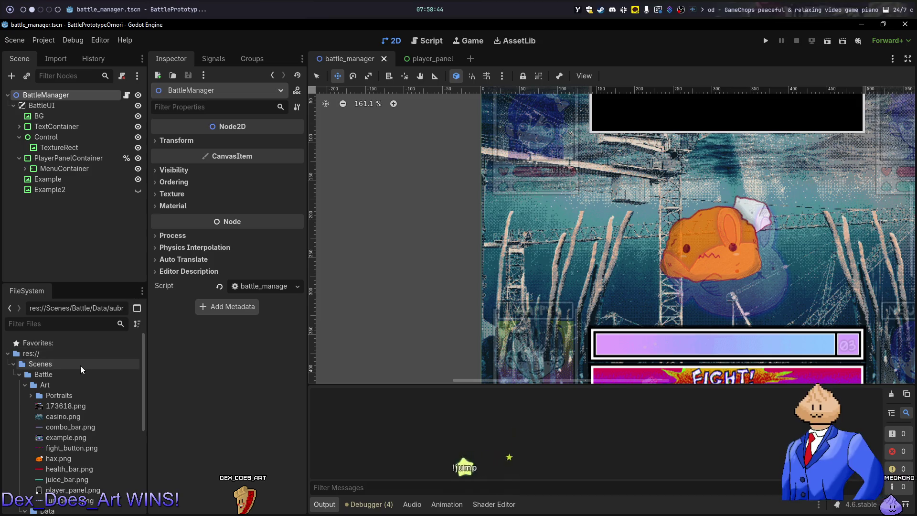
{"action": "scroll", "coordinate": [69, 416], "scroll_direction": "down", "scroll_amount": 5}
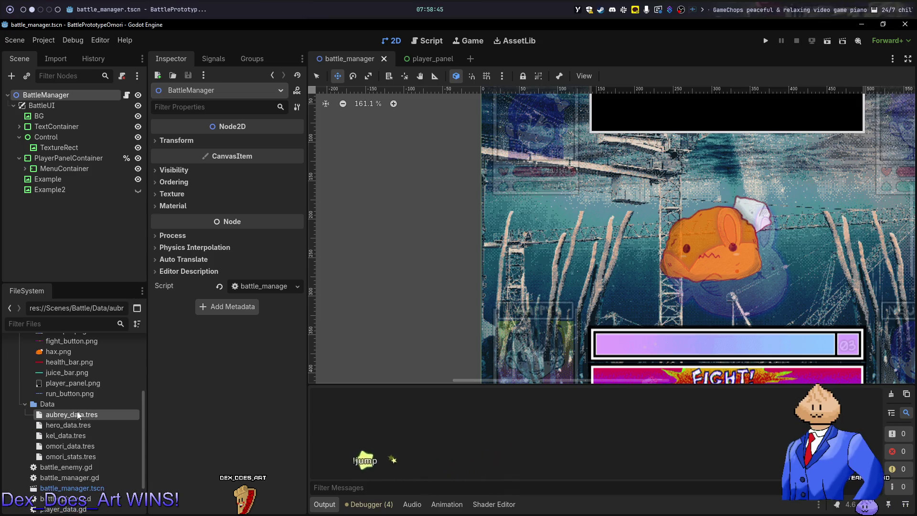
{"action": "right_click", "coordinate": [65, 404]}
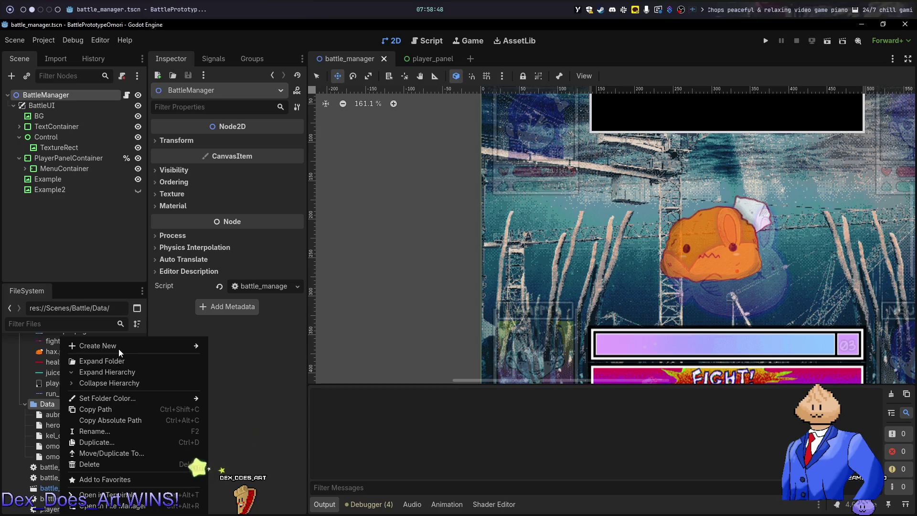
{"action": "mouse_move", "coordinate": [168, 351]}
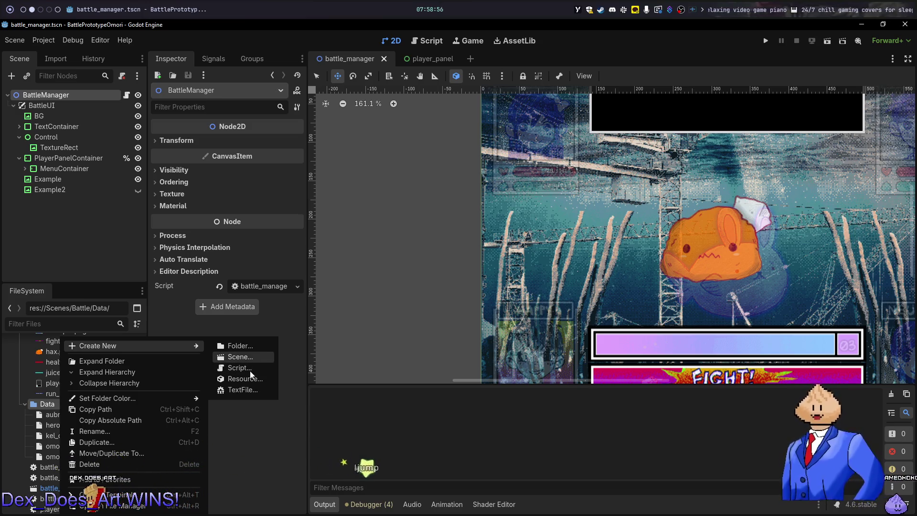
{"action": "left_click", "coordinate": [246, 379]}
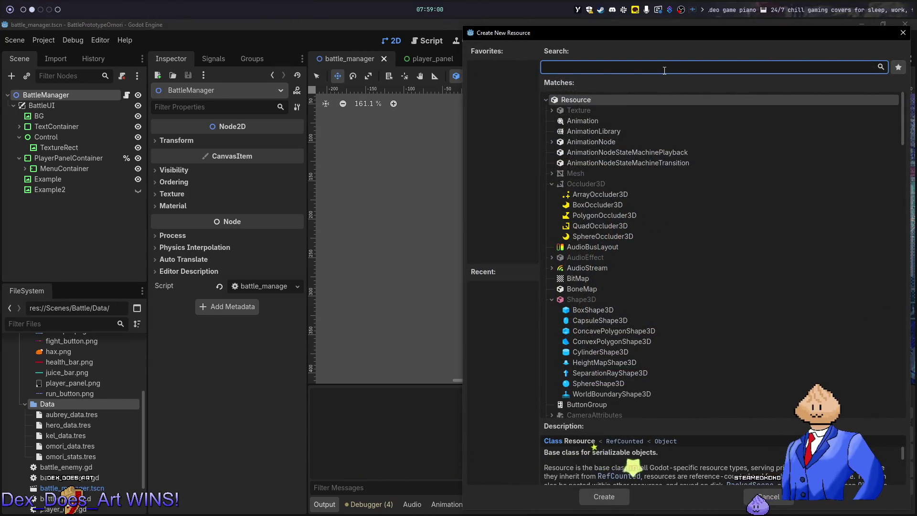
{"action": "type", "text": "stats"}
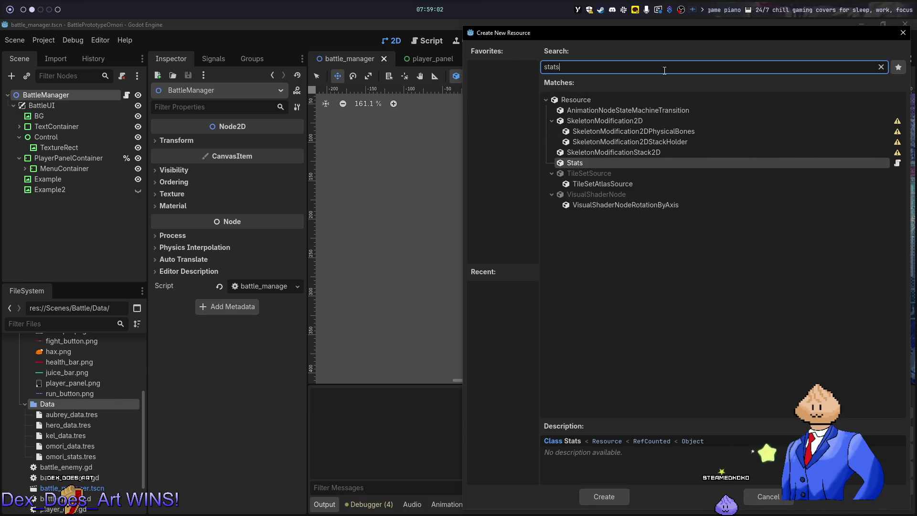
{"action": "key", "text": "BackSpace"}
{"action": "key", "text": "BackSpace"}
{"action": "key", "text": "BackSpace"}
{"action": "type", "text": "data"}
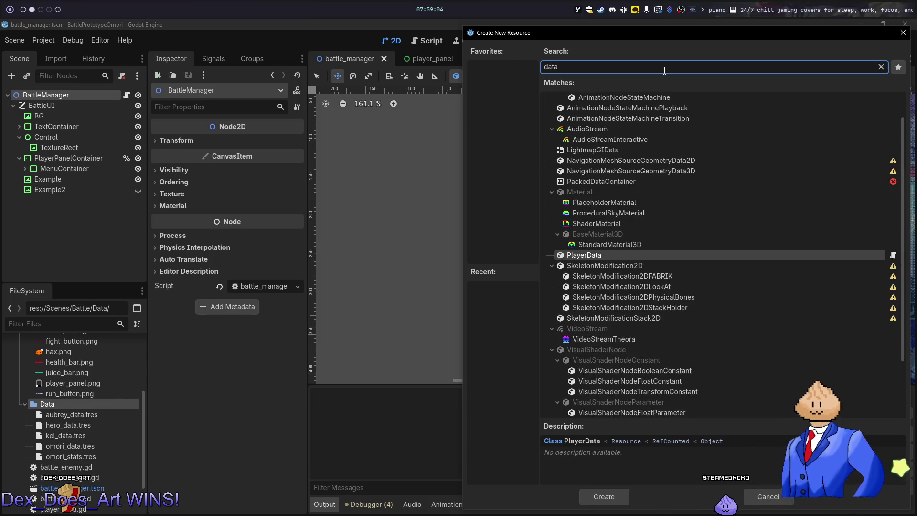
{"action": "key", "text": "Escape"}
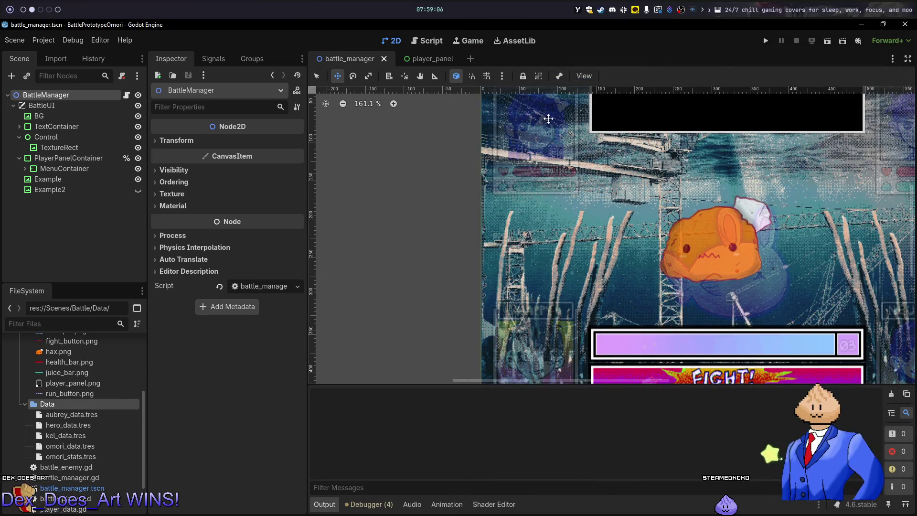
{"action": "key", "text": "alt+1"}
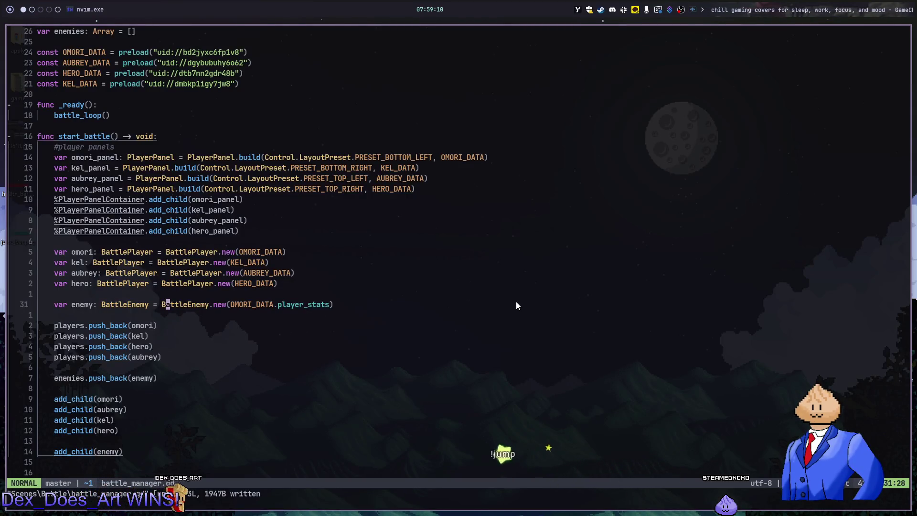
{"action": "key", "text": "k"}
{"action": "key", "text": "k"}
{"action": "key", "text": "g"}
{"action": "key", "text": "d"}
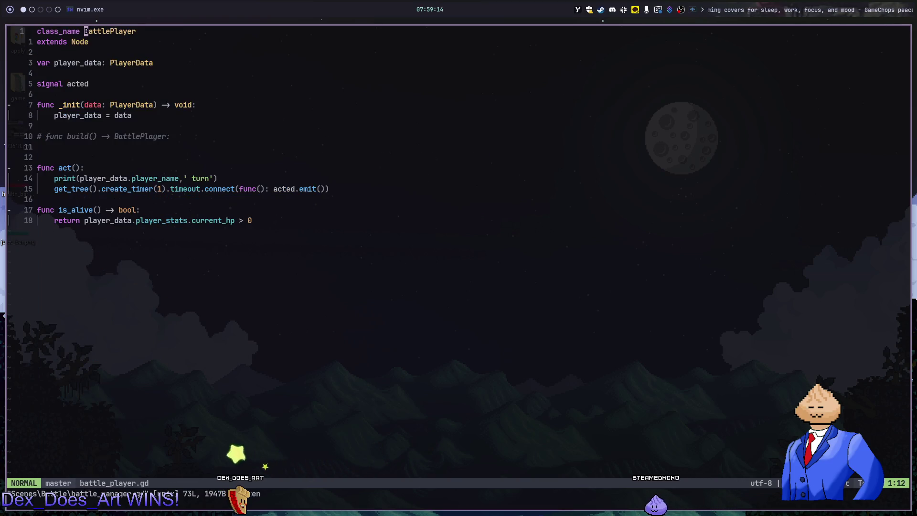
{"action": "key", "text": "ctrl+o"}
{"action": "key", "text": "j"}
{"action": "key", "text": "j"}
{"action": "key", "text": "g"}
{"action": "key", "text": "d"}
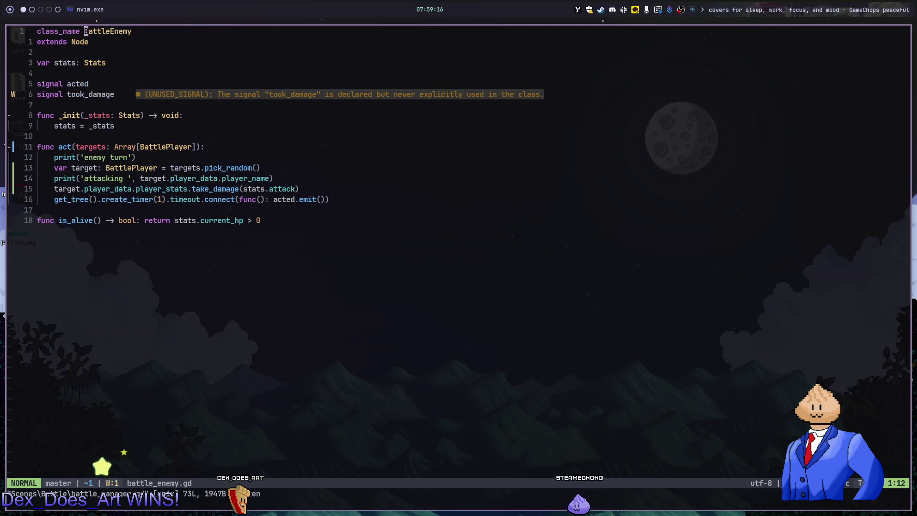
{"action": "key", "text": "ctrl+o"}
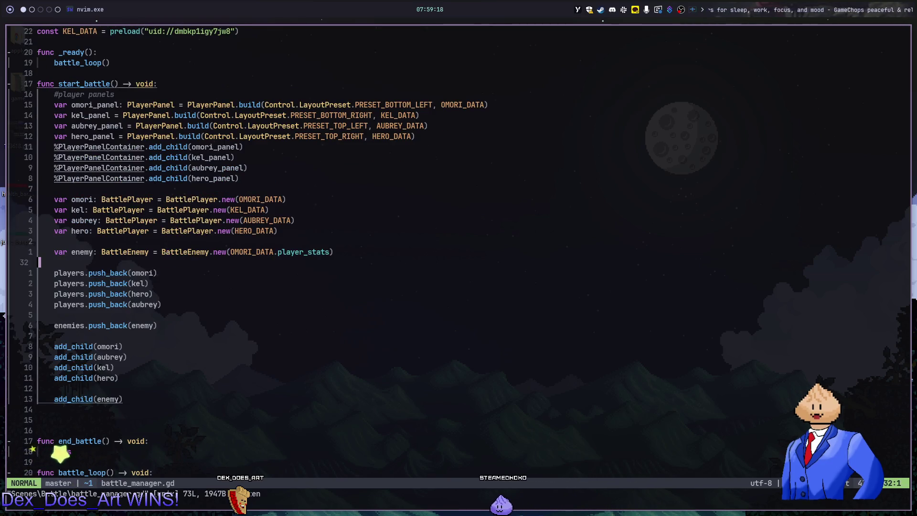
{"action": "key", "text": "alt+Tab"}
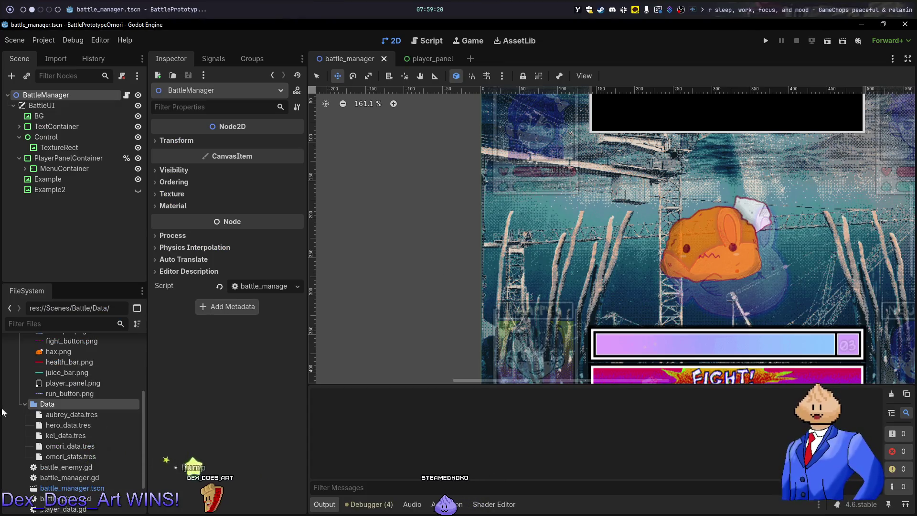
Step: Create a new Stats resource in the Data folder saved as enemy_stats.tres
{"action": "right_click", "coordinate": [55, 404]}
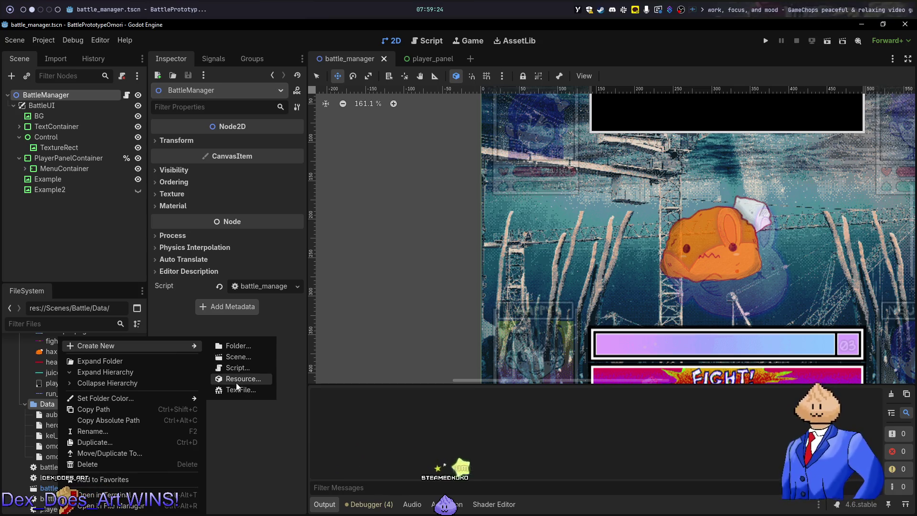
{"action": "left_click", "coordinate": [241, 380]}
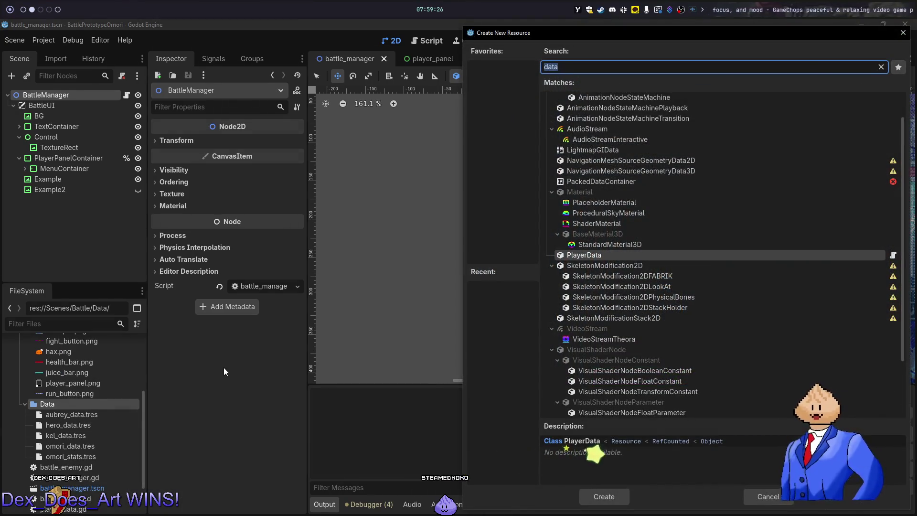
{"action": "type", "text": "player"}
{"action": "key", "text": "Return"}
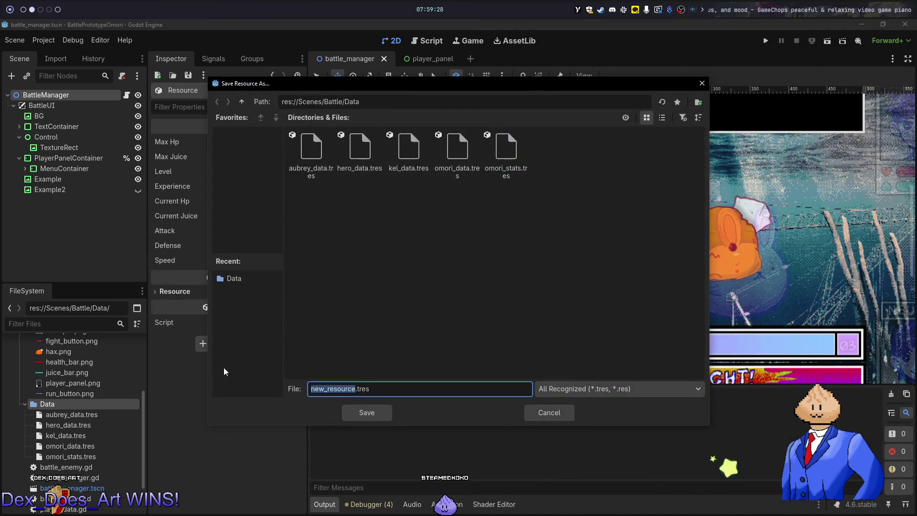
{"action": "type", "text": "enemy_stats"}
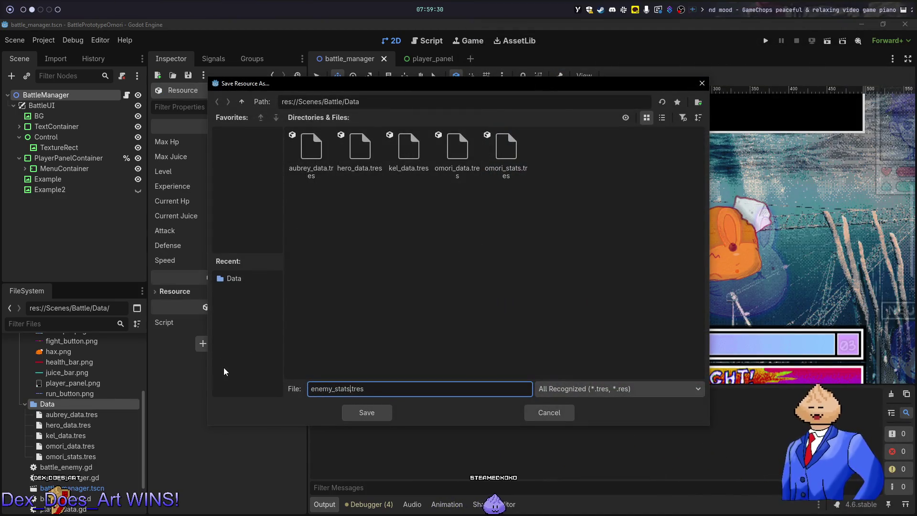
{"action": "key", "text": "Return"}
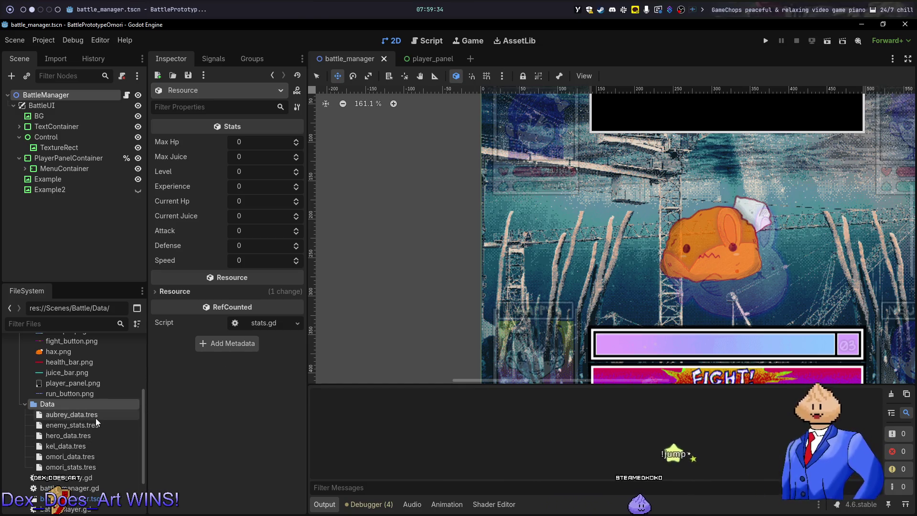
Step: Rename enemy_stats.tres to sudo_stats.tres
{"action": "left_click", "coordinate": [88, 427]}
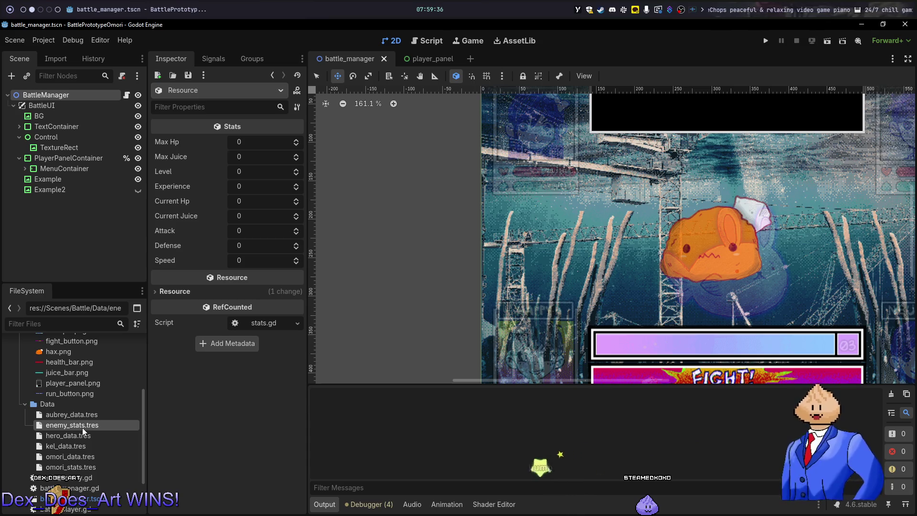
{"action": "right_click", "coordinate": [83, 431]}
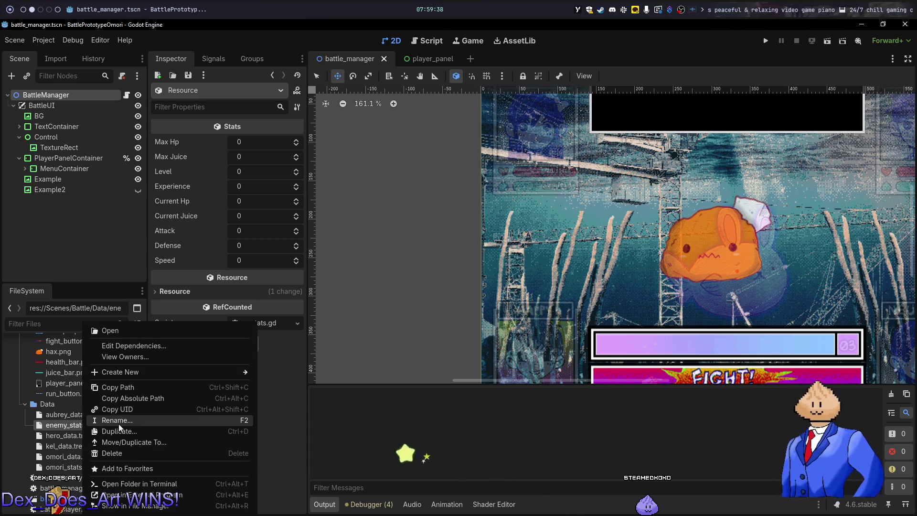
{"action": "left_click", "coordinate": [105, 424]}
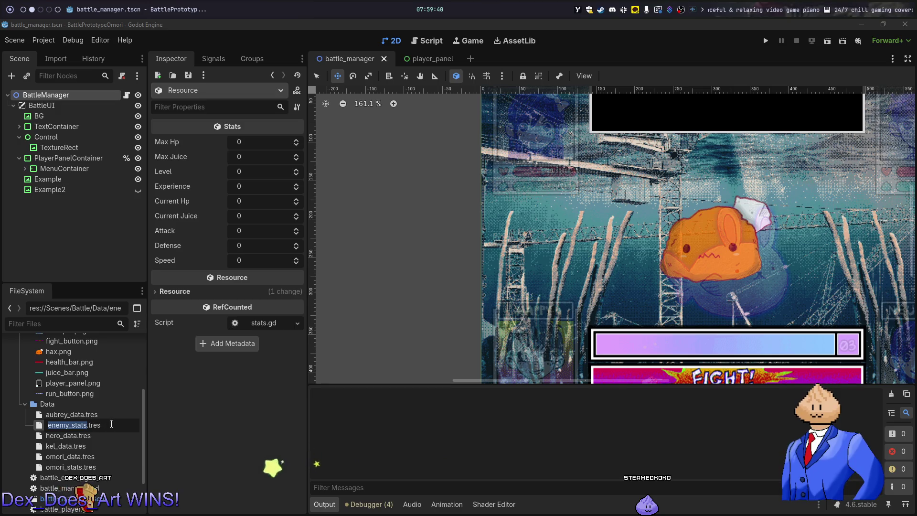
{"action": "left_click", "coordinate": [119, 420]}
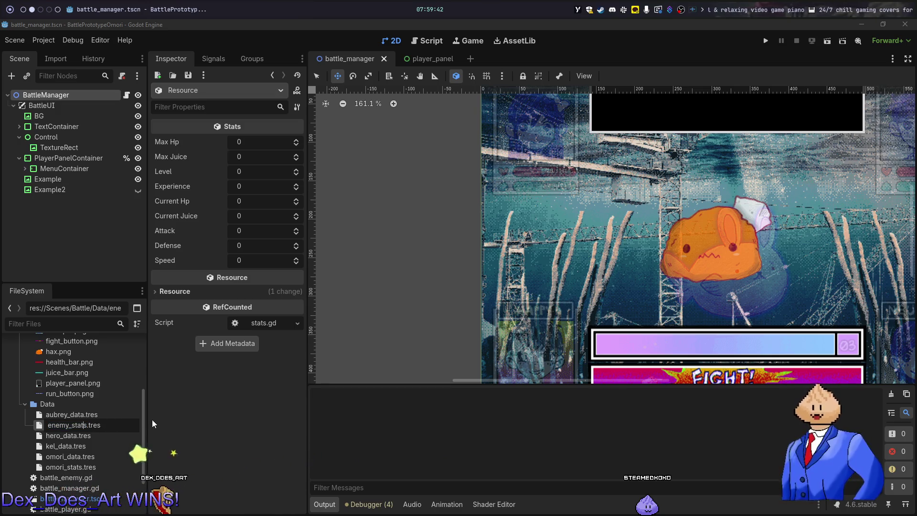
{"action": "key", "text": "BackSpace"}
{"action": "key", "text": "BackSpace"}
{"action": "key", "text": "BackSpace"}
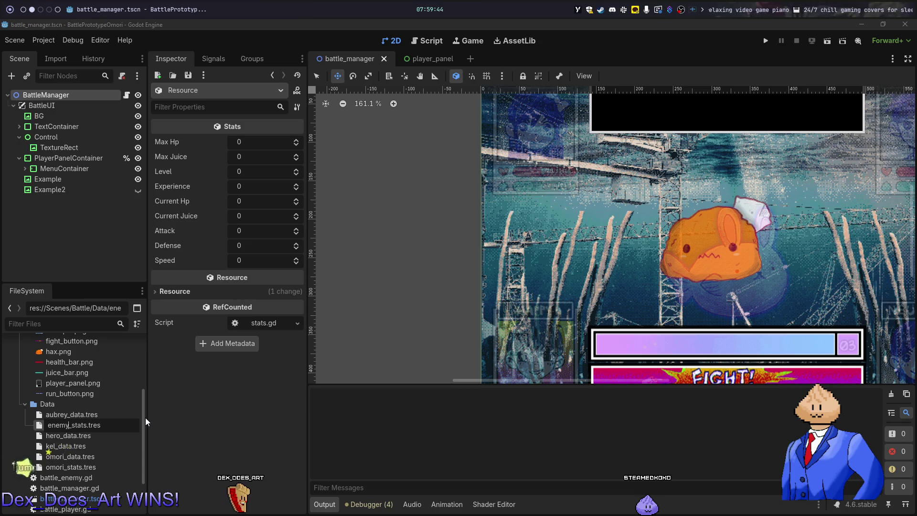
{"action": "type", "text": "sudo"}
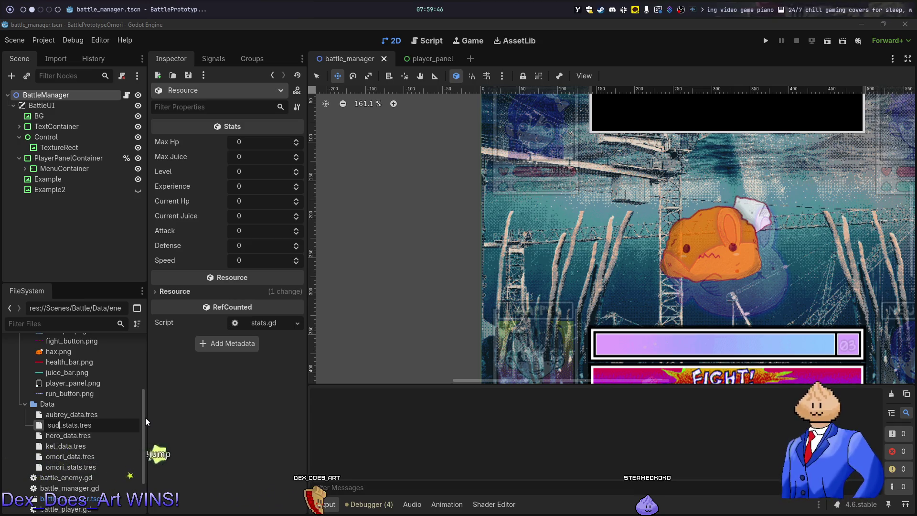
{"action": "key", "text": "Return"}
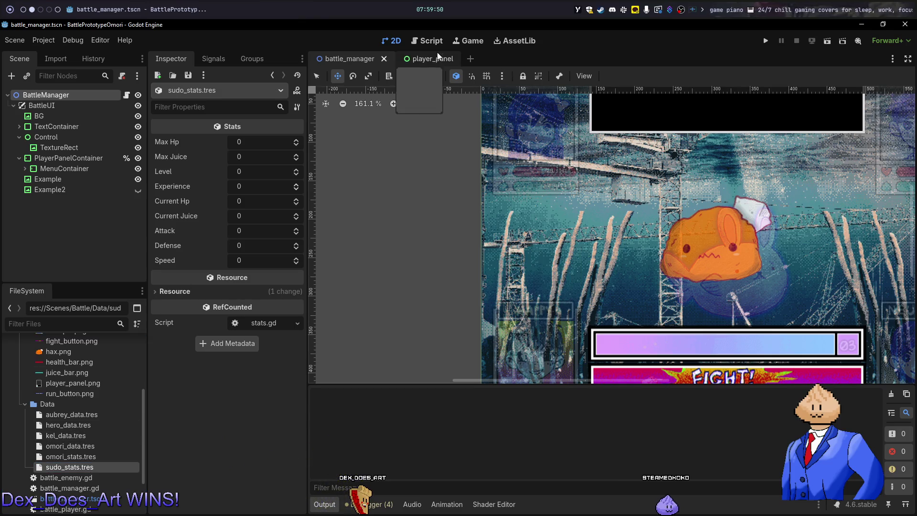
Step: Drag sudo_stats.tres into battle_manager.gd to add a SUDO_STATS preload constant
{"action": "left_click", "coordinate": [427, 41]}
{"action": "scroll", "coordinate": [520, 179], "scroll_direction": "up", "scroll_amount": 10}
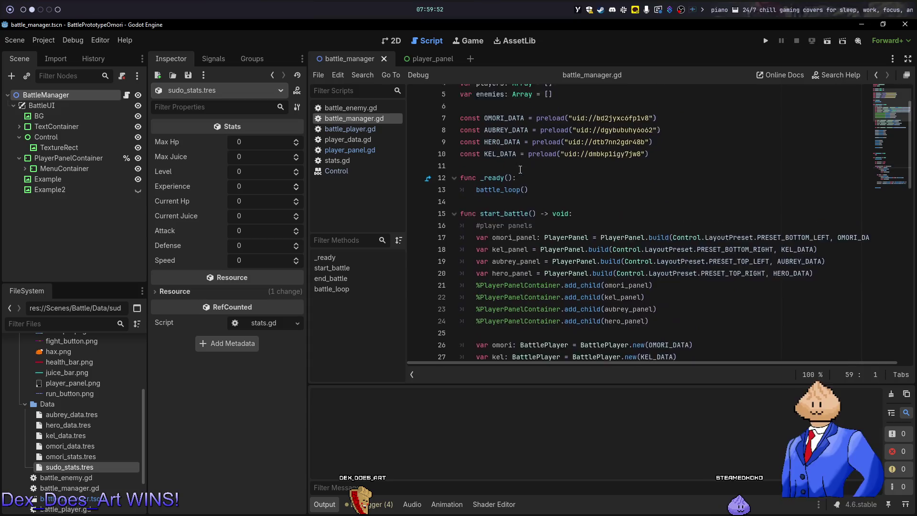
{"action": "mouse_move", "coordinate": [71, 467]}
{"action": "left_mouse_down"}
{"action": "mouse_move", "coordinate": [110, 449]}
{"action": "mouse_move", "coordinate": [478, 158]}
{"action": "mouse_move", "coordinate": [517, 199]}
{"action": "mouse_move", "coordinate": [505, 215]}
{"action": "left_mouse_up"}
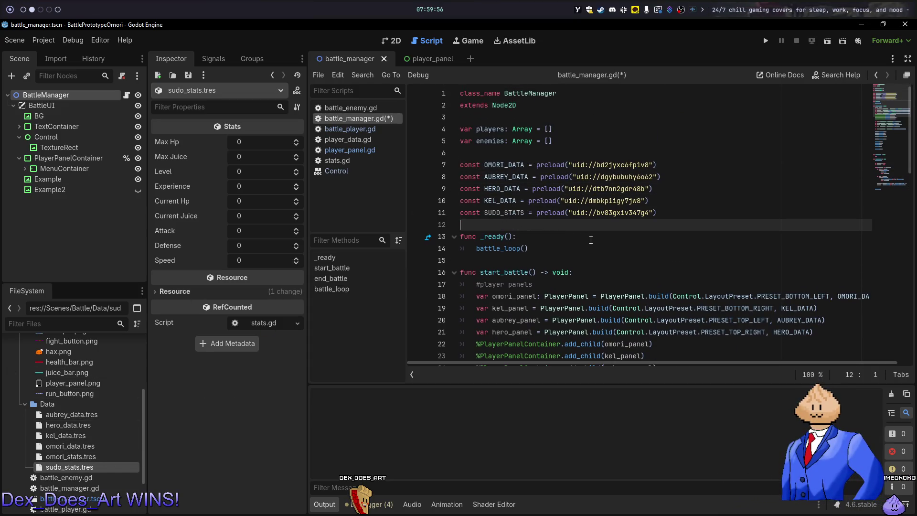
{"action": "key", "text": "alt+Tab"}
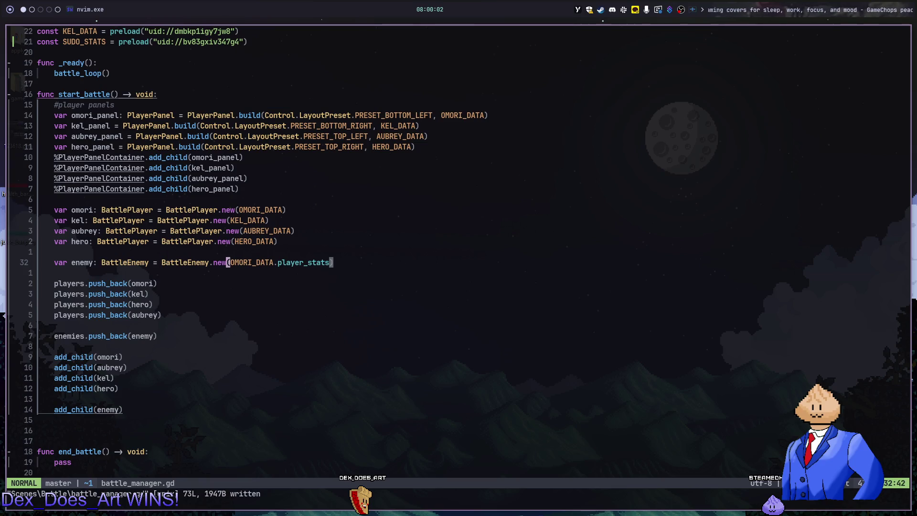
Step: Clear the BattleEnemy.new argument, undo it, and look up OMORI_DATA's definition
{"action": "key", "text": "c"}
{"action": "key", "text": "i"}
{"action": "key", "text": "parenleft"}
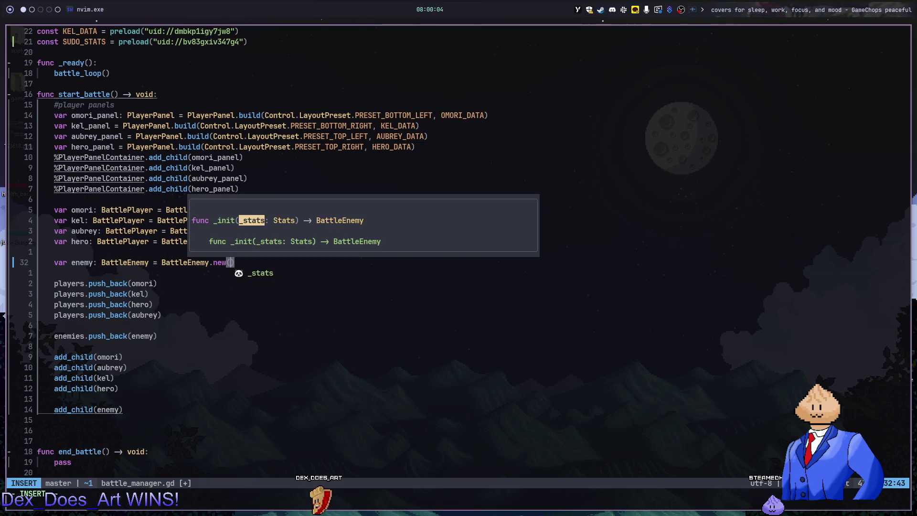
{"action": "key", "text": "Escape"}
{"action": "key", "text": "u"}
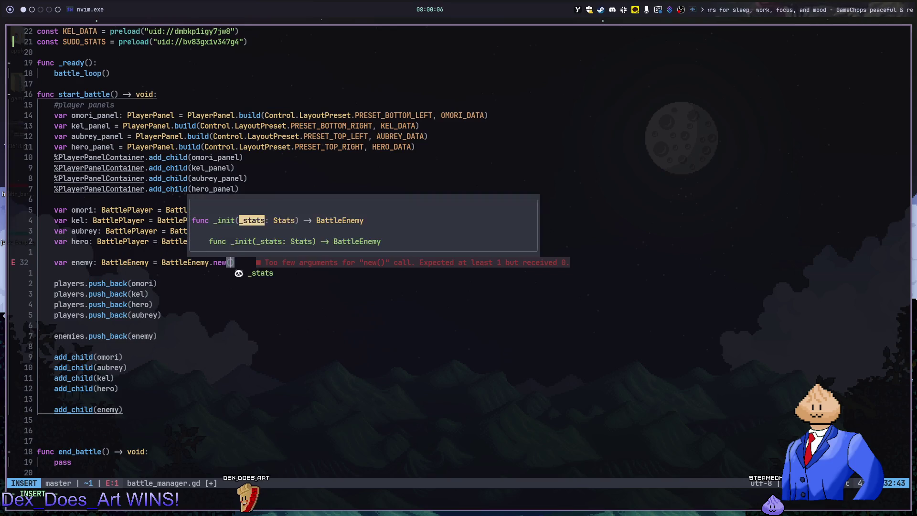
{"action": "key", "text": "k"}
{"action": "key", "text": "k"}
{"action": "key", "text": "k"}
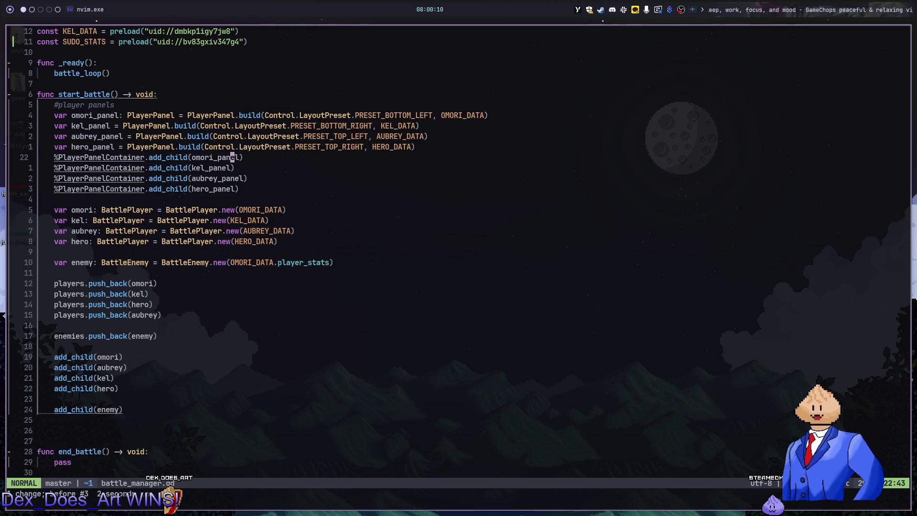
{"action": "key", "text": "k"}
{"action": "key", "text": "k"}
{"action": "key", "text": "k"}
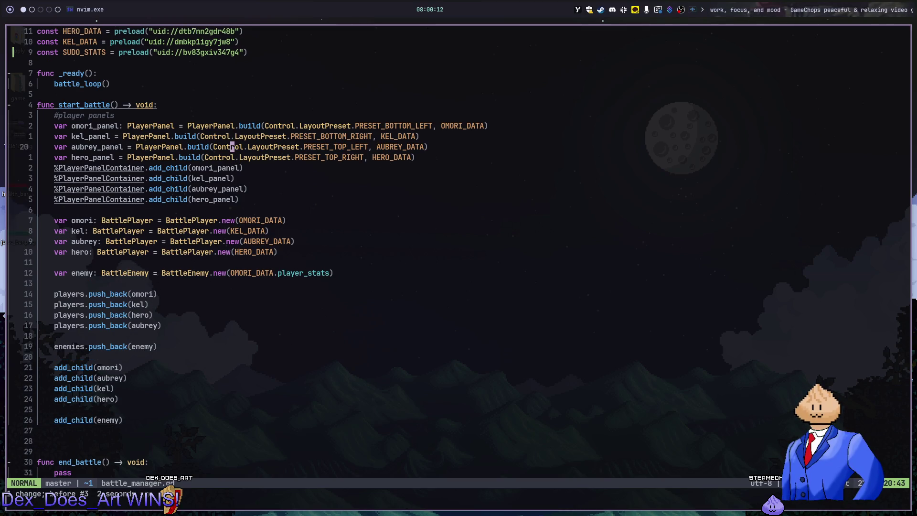
{"action": "key", "text": "k"}
{"action": "key", "text": "k"}
{"action": "key", "text": "j"}
{"action": "key", "text": "j"}
{"action": "key", "text": "j"}
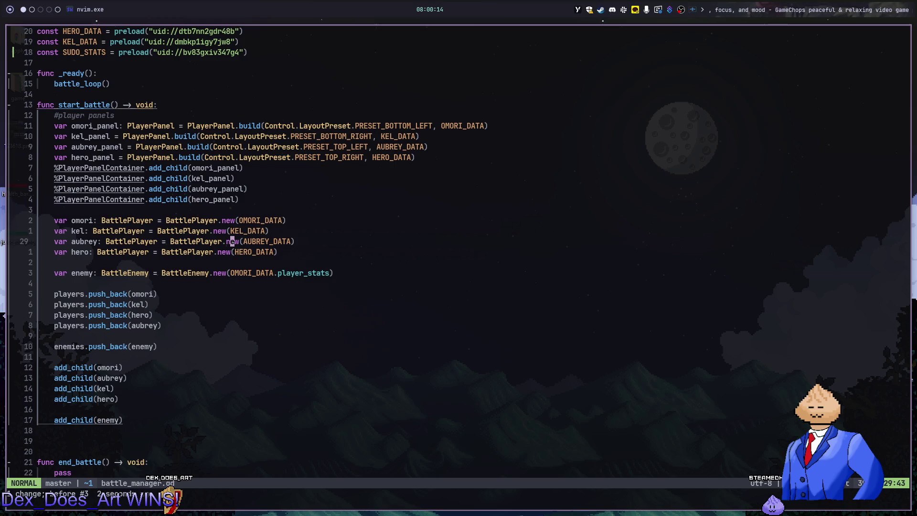
{"action": "key", "text": "shift+k"}
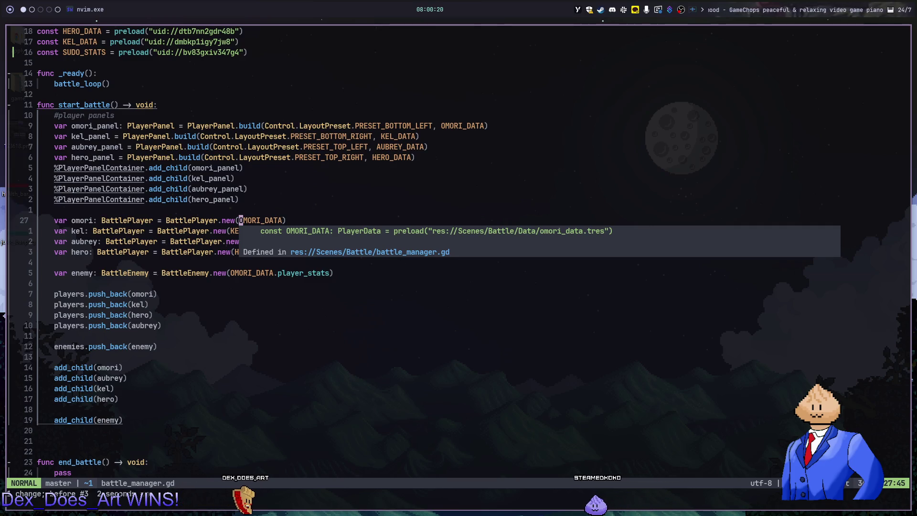
{"action": "key", "text": "j"}
{"action": "key", "text": "j"}
{"action": "key", "text": "j"}
Step: Replace the BattleEnemy.new() argument with SUDO_STATS via completion
{"action": "left_click", "coordinate": [215, 273]}
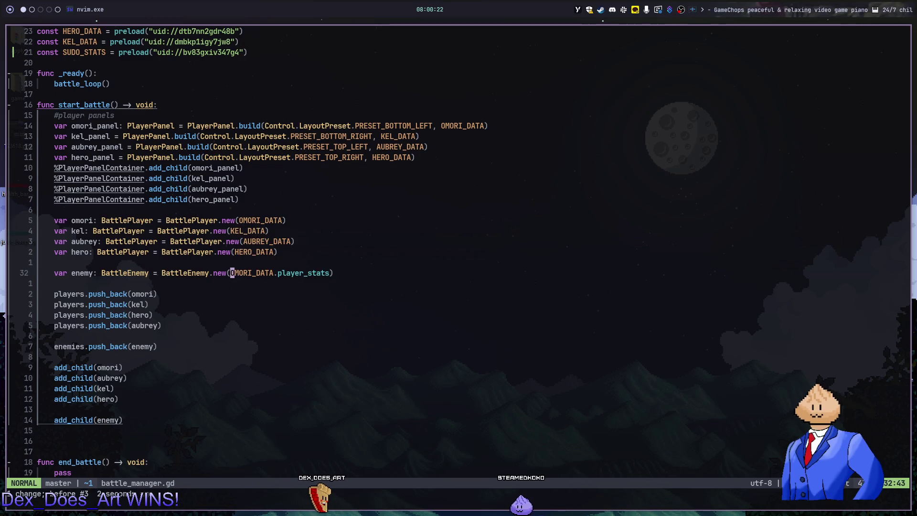
{"action": "key", "text": "shift+k"}
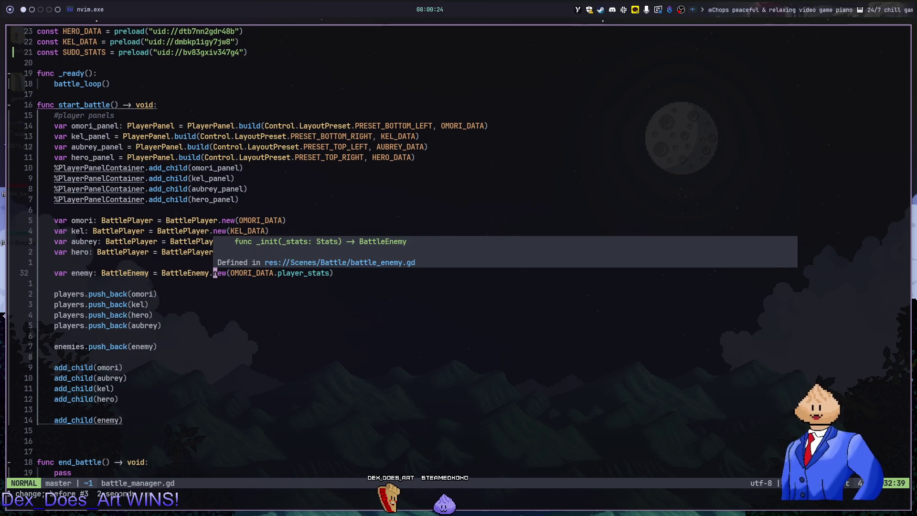
{"action": "key", "text": "w"}
{"action": "key", "text": "c"}
{"action": "key", "text": "i"}
{"action": "key", "text": "parenleft"}
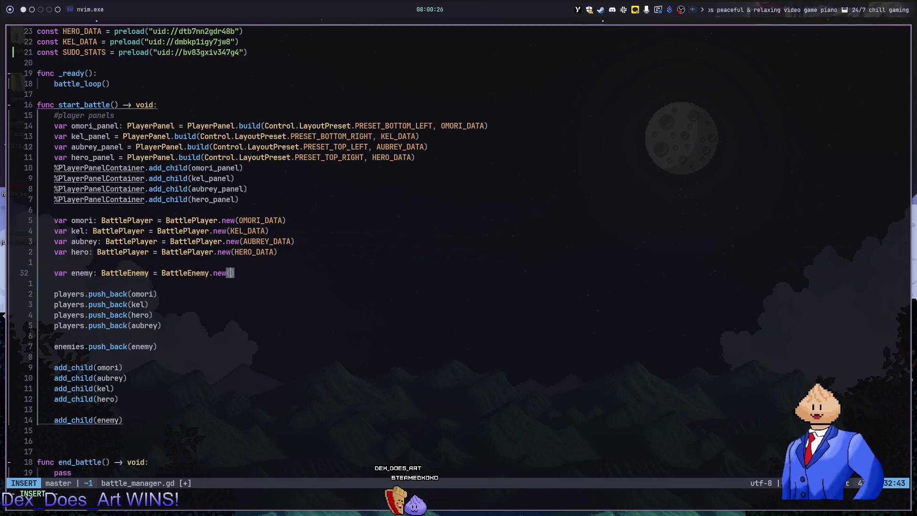
{"action": "type", "text": "o_"}
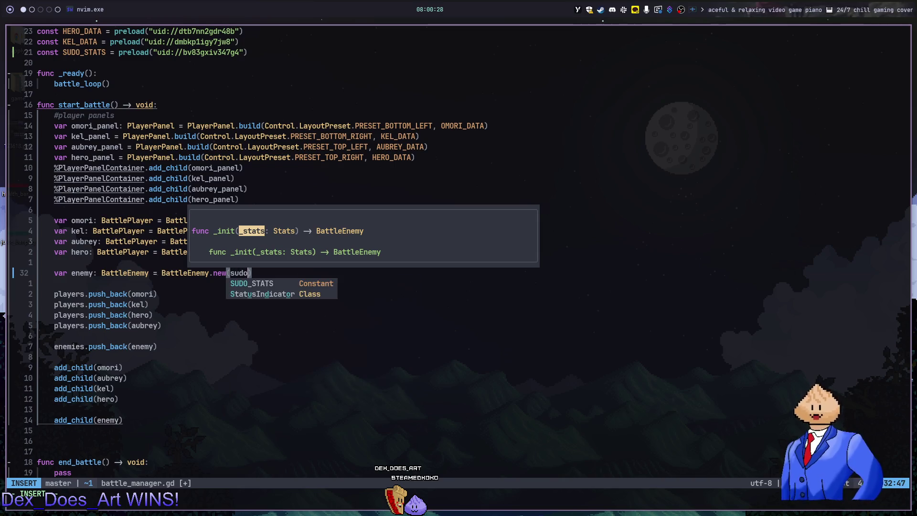
{"action": "key", "text": "Tab"}
{"action": "key", "text": "Escape"}
{"action": "key", "text": "alt+2"}
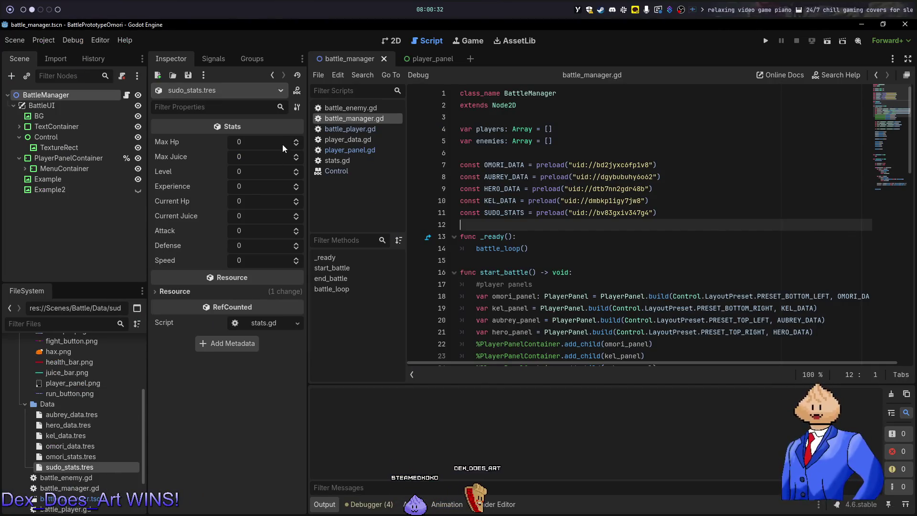
Step: Set Max Hp and Max Juice to 500, Level to 10 and Experience to 100
{"action": "left_click", "coordinate": [248, 138]}
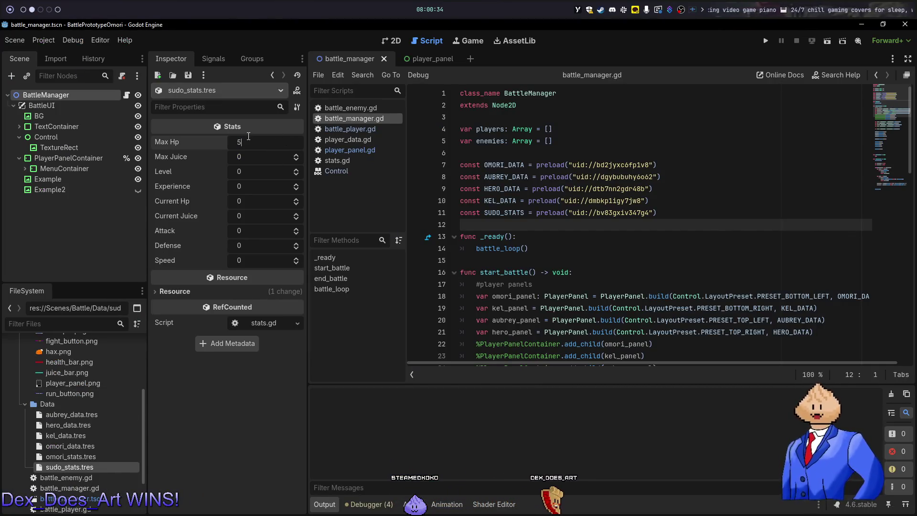
{"action": "key", "text": "Tab"}
{"action": "type", "text": "500"}
{"action": "key", "text": "Tab"}
{"action": "type", "text": "10"}
{"action": "key", "text": "Tab"}
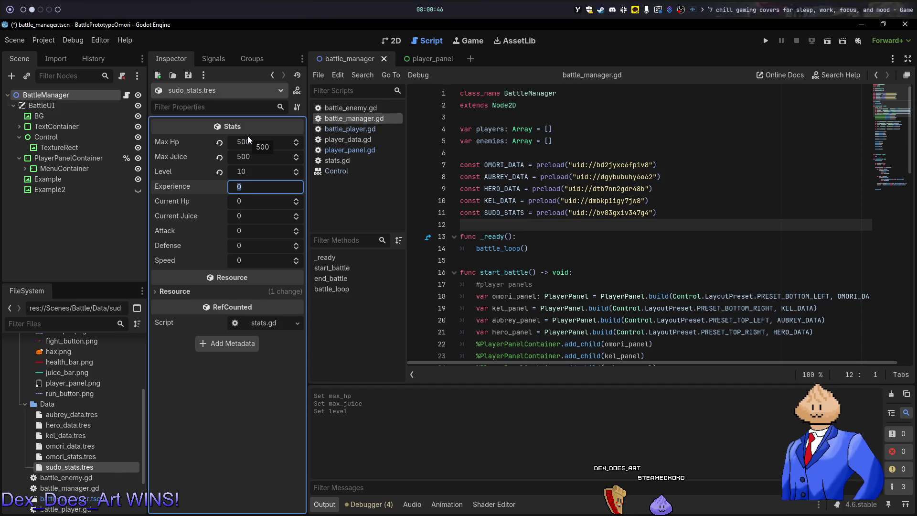
{"action": "type", "text": "100"}
{"action": "key", "text": "Tab"}
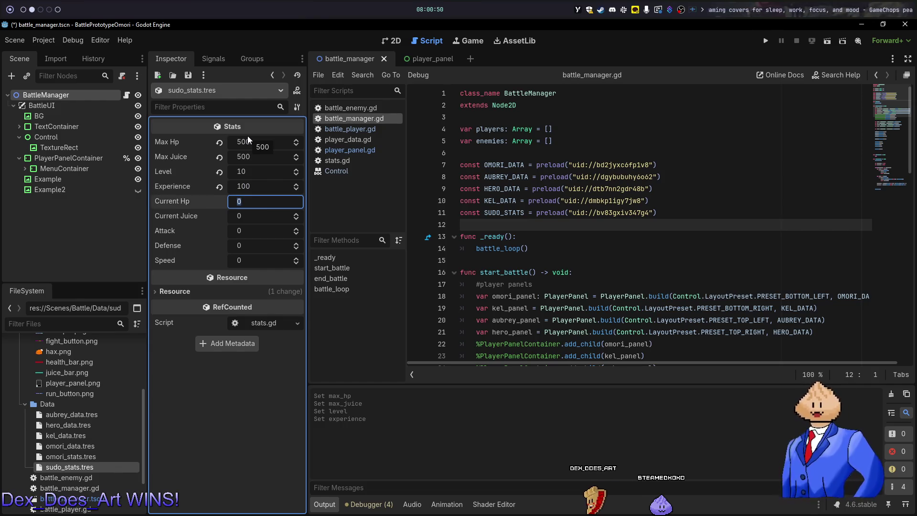
Step: Set Current Hp and Current Juice to 500, Attack 100, Defense 20, Speed 100
{"action": "type", "text": "500"}
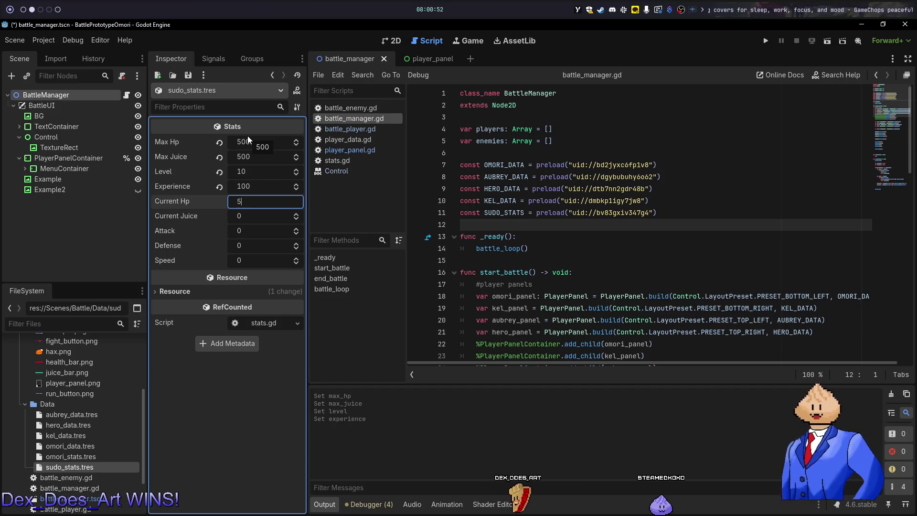
{"action": "key", "text": "Tab"}
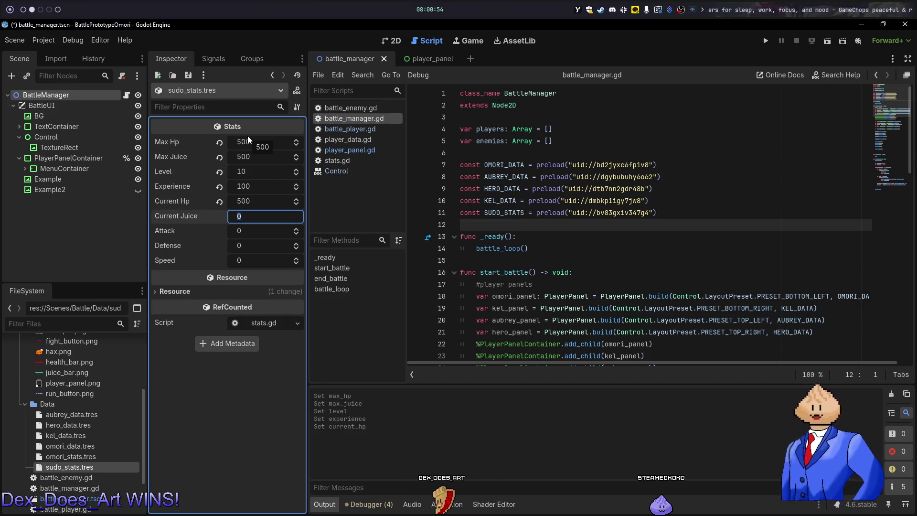
{"action": "type", "text": "500"}
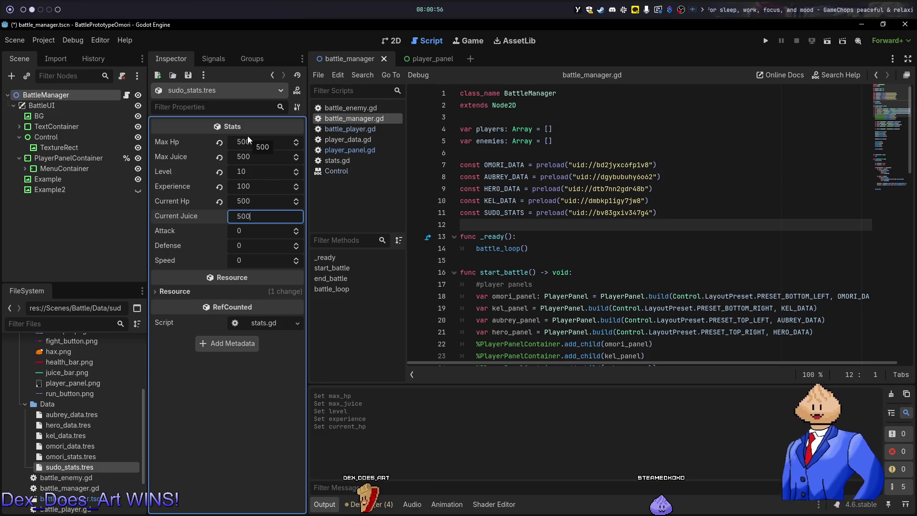
{"action": "key", "text": "Tab"}
{"action": "type", "text": "100"}
{"action": "key", "text": "Tab"}
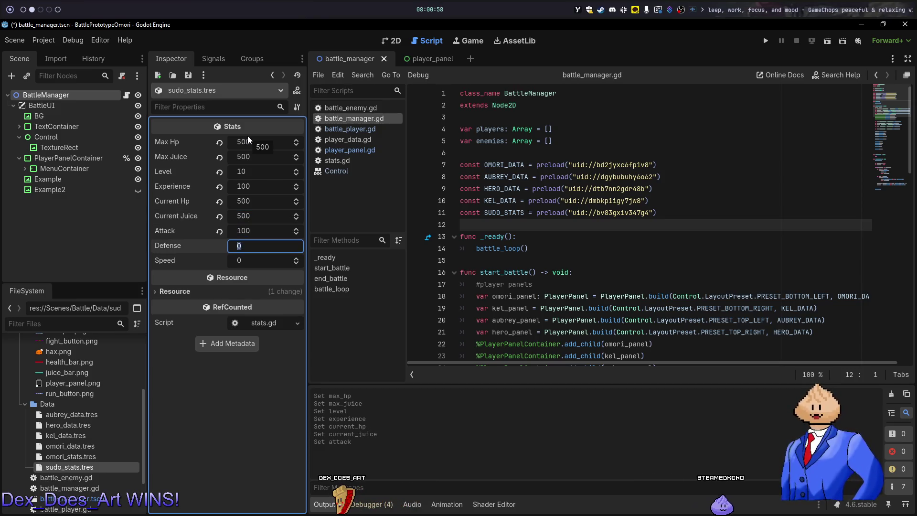
{"action": "type", "text": "20"}
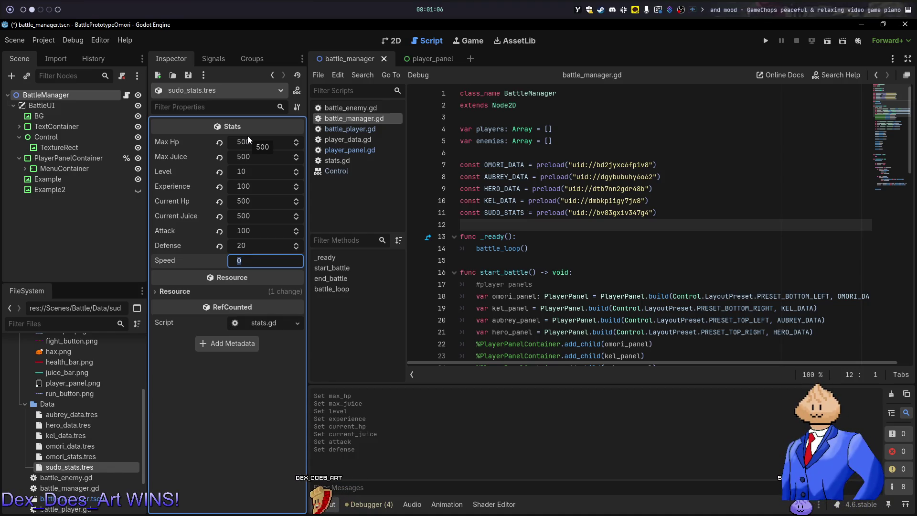
{"action": "type", "text": "100"}
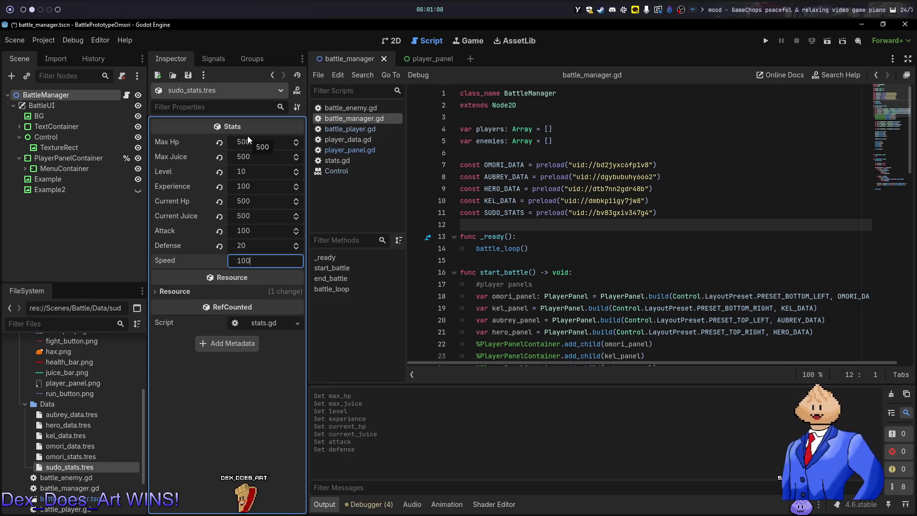
Step: Save the resource and return to the battle scene's 2D view
{"action": "key", "text": "ctrl+s"}
{"action": "key", "text": "alt+Tab"}
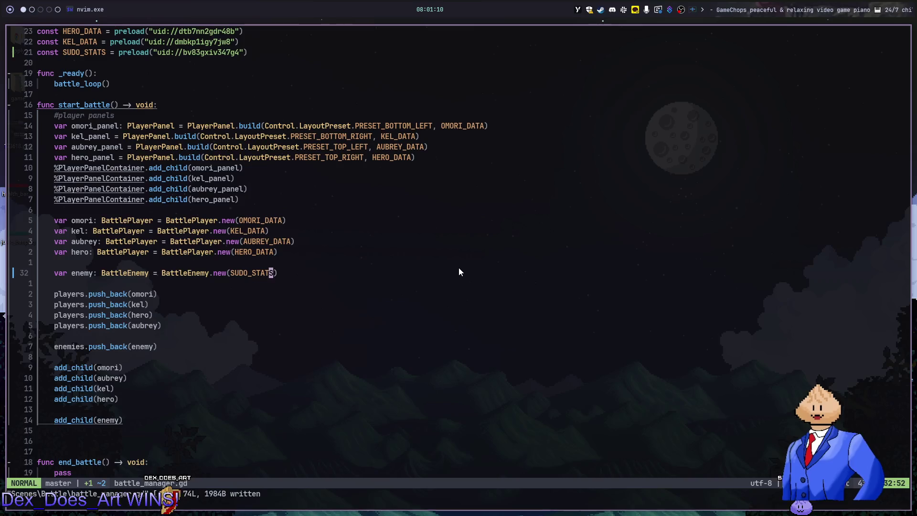
{"action": "key", "text": "alt+Tab"}
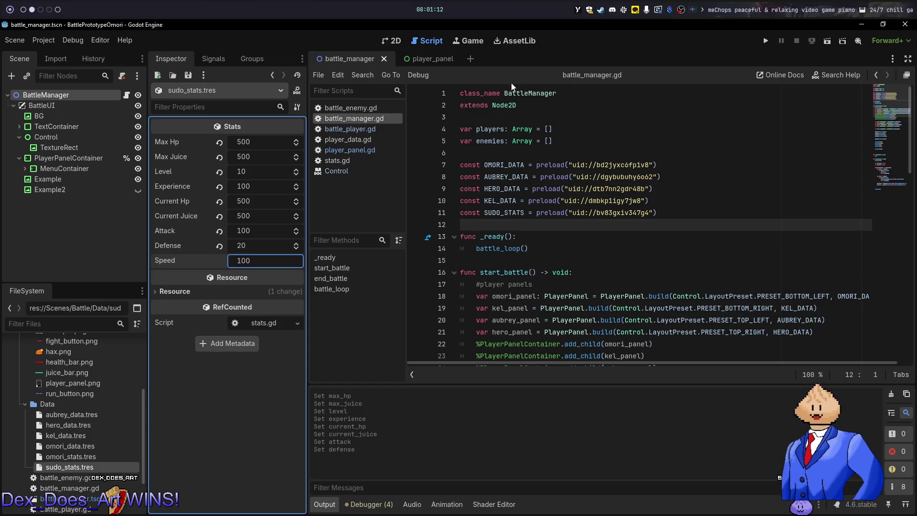
{"action": "left_click", "coordinate": [394, 42]}
{"action": "scroll", "coordinate": [662, 196], "scroll_direction": "down", "scroll_amount": 4}
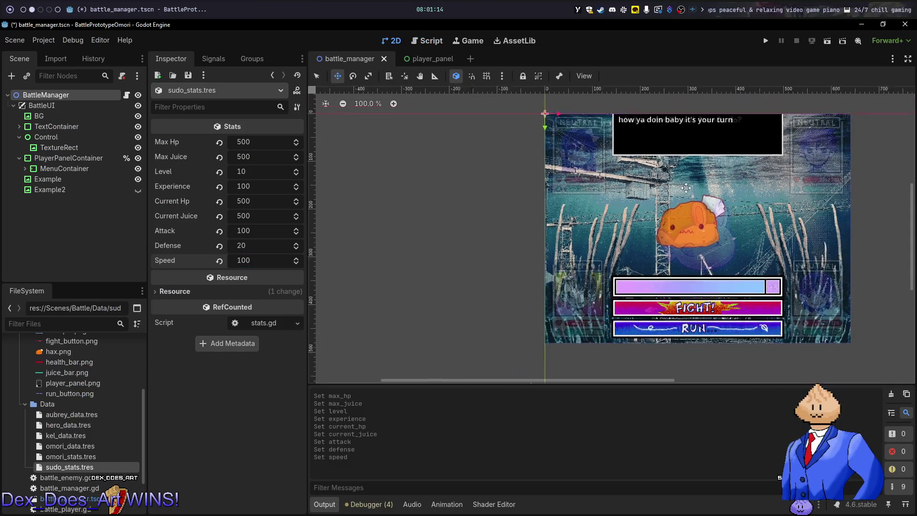
Step: Run the battle, inspect the typed-array error at enemy.act on line 67, and stop the game
{"action": "key", "text": "F5"}
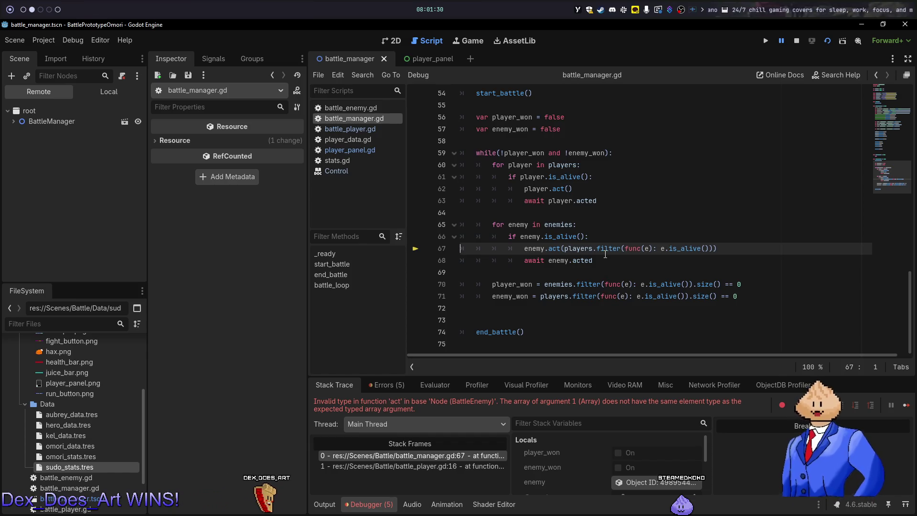
{"action": "mouse_move", "coordinate": [581, 249]}
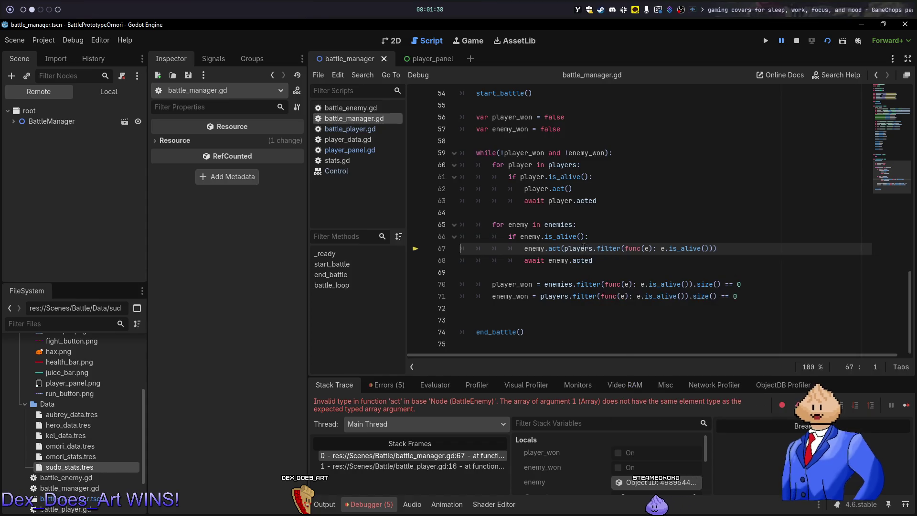
{"action": "left_click", "coordinate": [555, 249]}
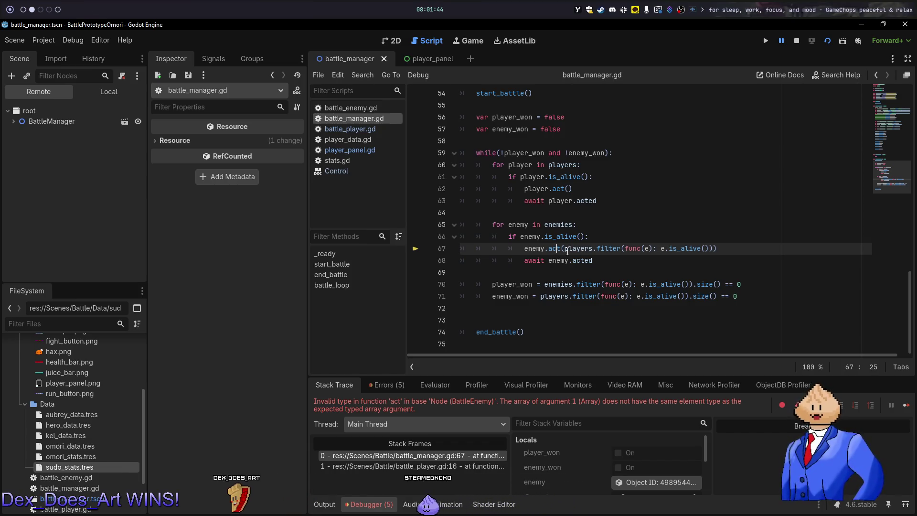
{"action": "mouse_move", "coordinate": [572, 260]}
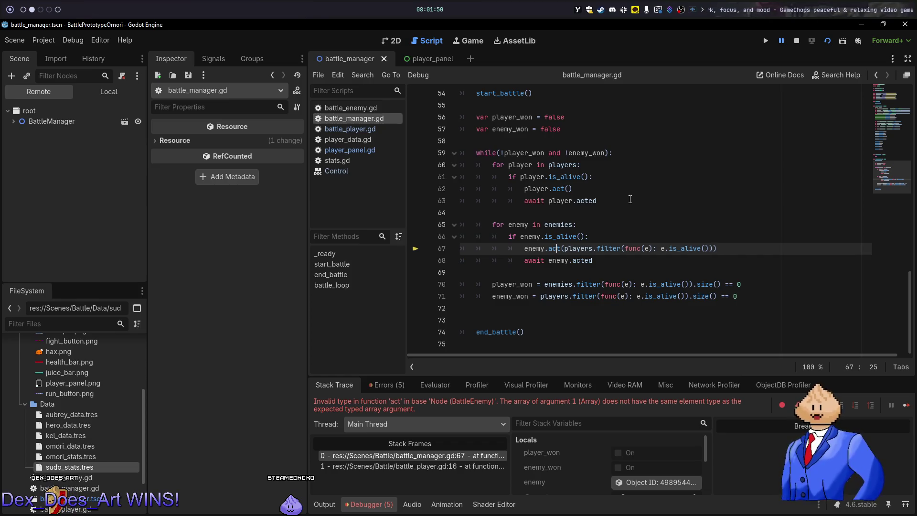
{"action": "key", "text": "F8"}
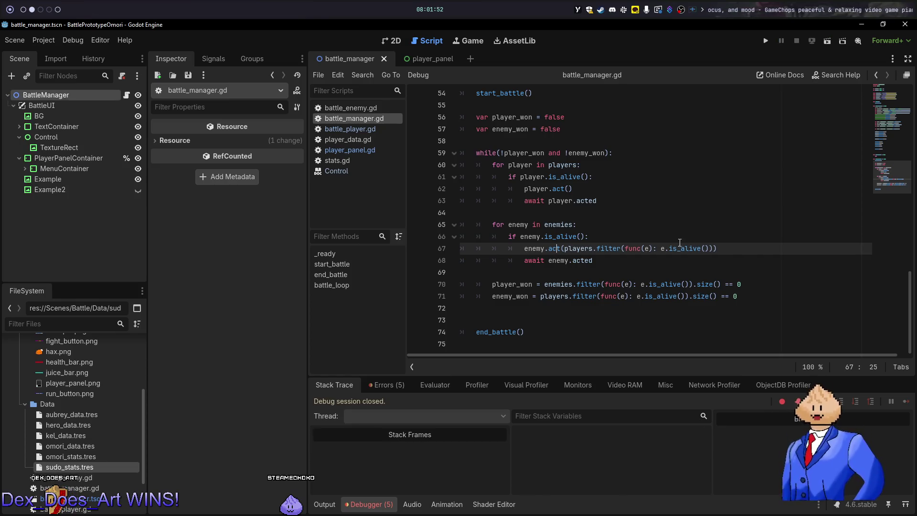
{"action": "scroll", "coordinate": [677, 250], "scroll_direction": "up", "scroll_amount": 18}
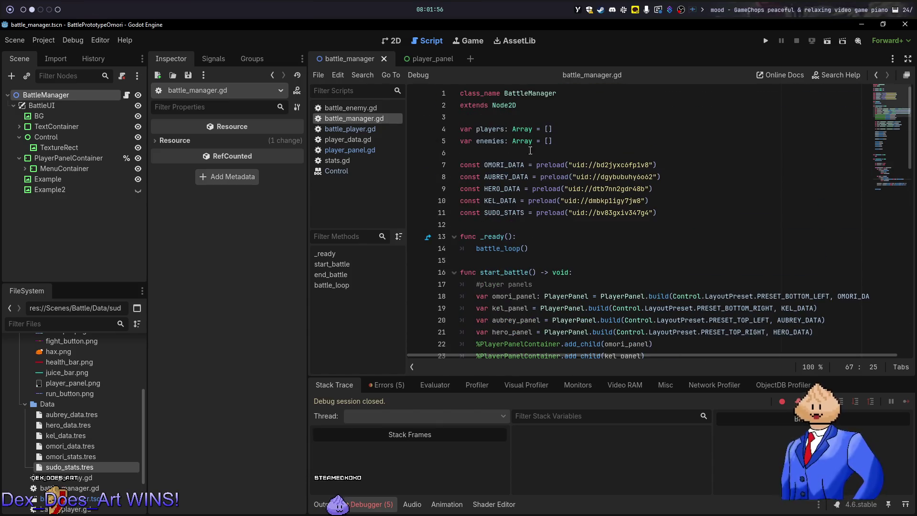
{"action": "scroll", "coordinate": [522, 230], "scroll_direction": "down", "scroll_amount": 1}
{"action": "scroll", "coordinate": [535, 200], "scroll_direction": "up", "scroll_amount": 1}
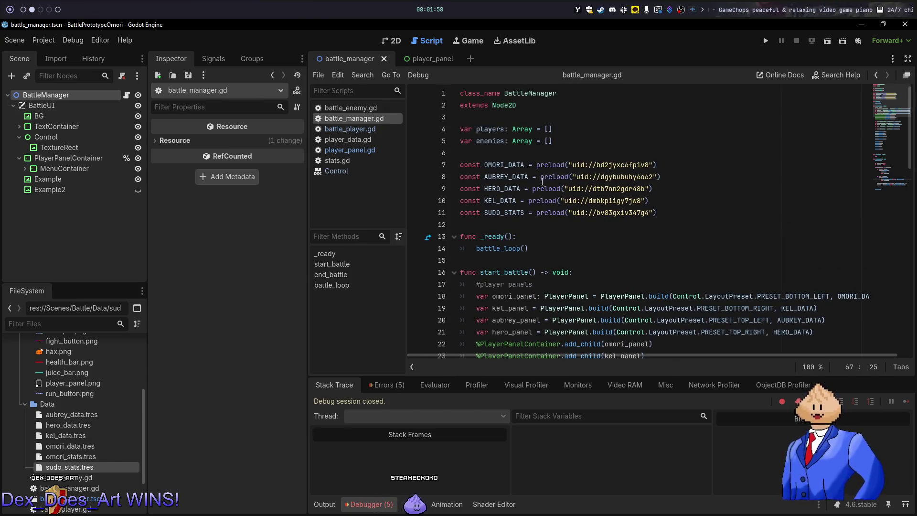
{"action": "key", "text": "alt+1"}
Step: Declare players as Array[BattlePlayer] and enemies as Array[BattleEnemy], then save
{"action": "key", "text": "g"}
{"action": "key", "text": "g"}
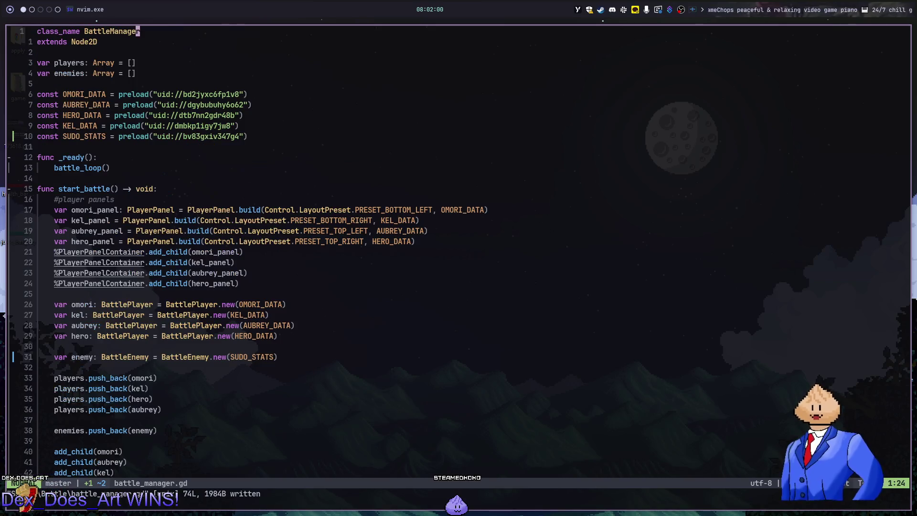
{"action": "left_click", "coordinate": [131, 62]}
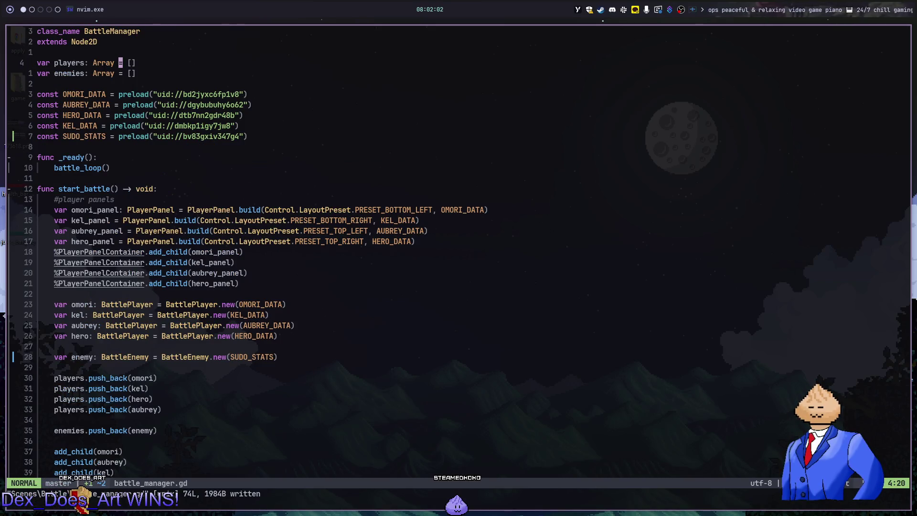
{"action": "type", "text": "hi"}
{"action": "type", "text": "attlePlayer]"}
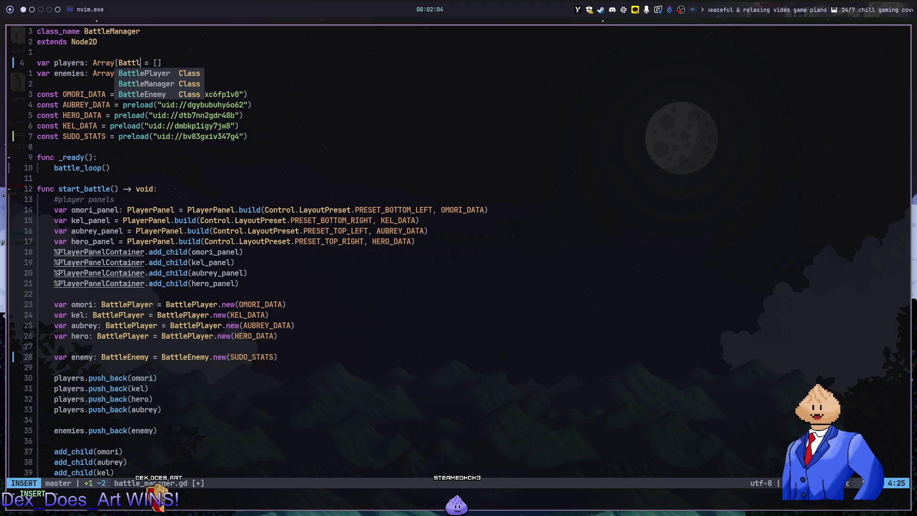
{"action": "key", "text": "Escape"}
{"action": "left_click", "coordinate": [131, 73]}
{"action": "key", "text": "h"}
{"action": "key", "text": "i"}
{"action": "key", "text": "BackSpace"}
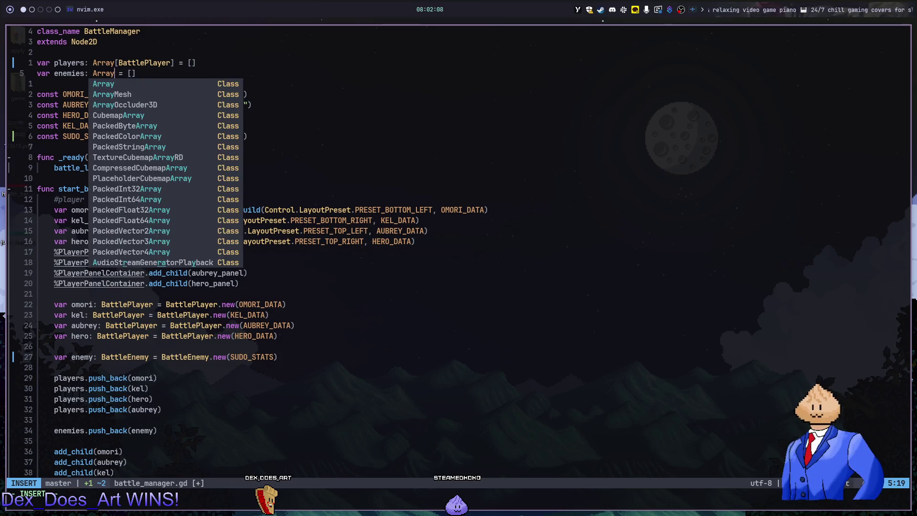
{"action": "type", "text": "[Battle"}
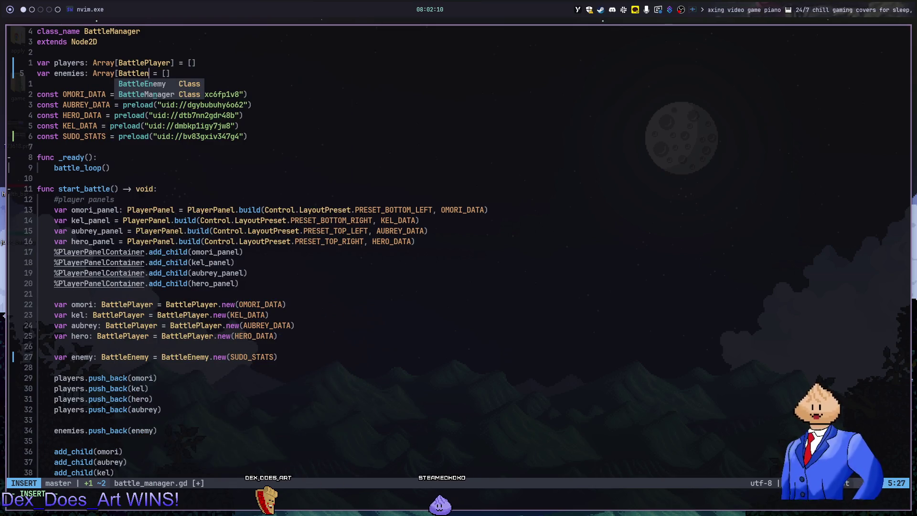
{"action": "type", "text": "Enemy]"}
{"action": "key", "text": "Escape"}
{"action": "key", "text": "colon"}
{"action": "type", "text": "w"}
{"action": "key", "text": "Return"}
Step: Save again and locate the player turn loop in battle_loop
{"action": "key", "text": "G"}
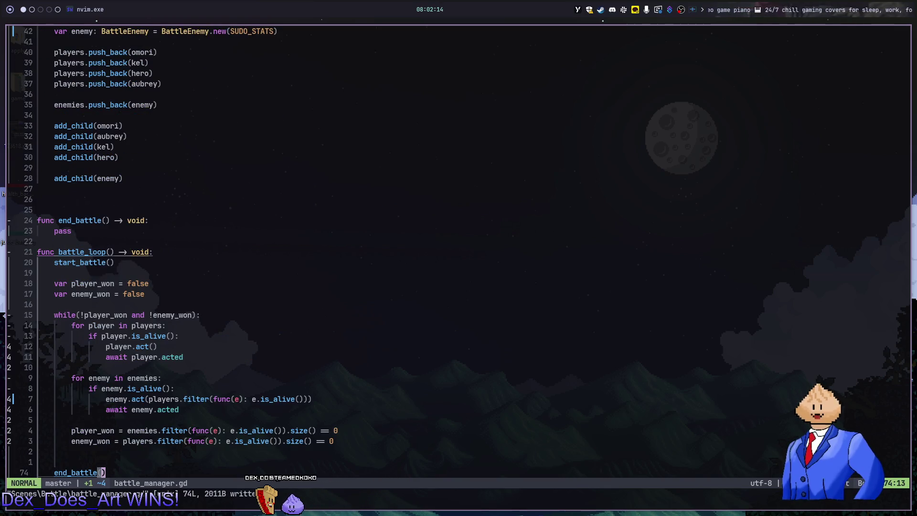
{"action": "key", "text": "colon"}
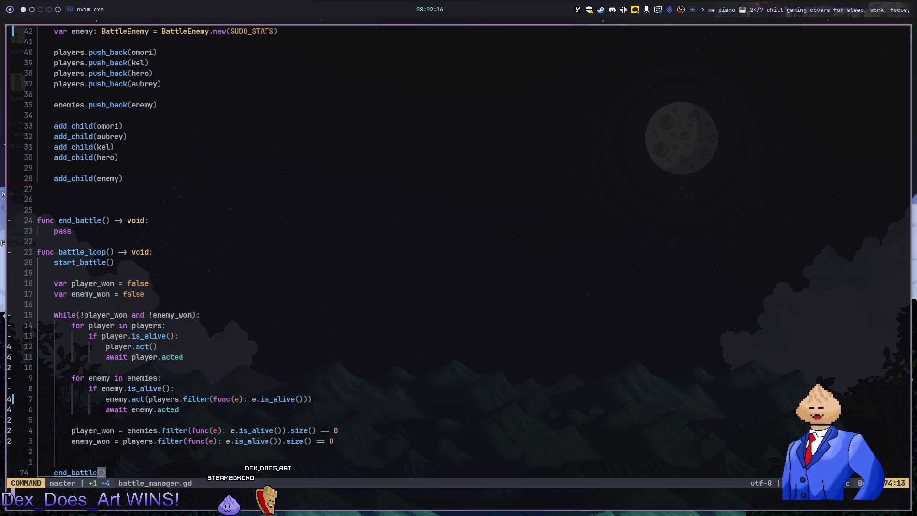
{"action": "type", "text": "w"}
{"action": "key", "text": "Return"}
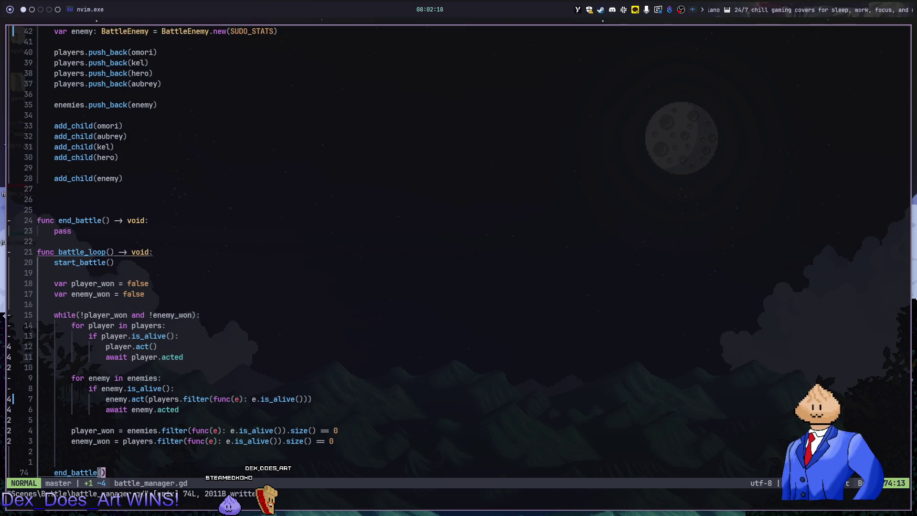
{"action": "left_click", "coordinate": [103, 315]}
{"action": "key", "text": "9"}
{"action": "key", "text": "j"}
{"action": "key", "text": "shift+v"}
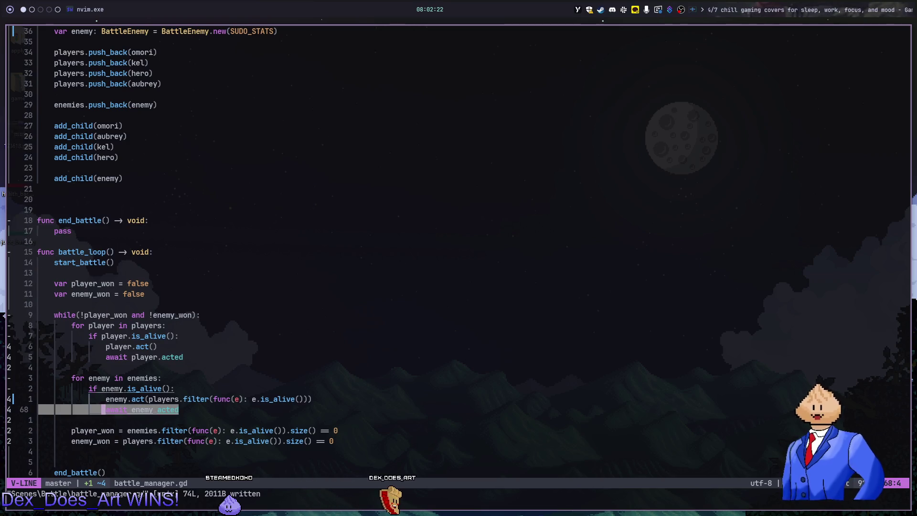
{"action": "key", "text": "k"}
{"action": "key", "text": "k"}
{"action": "key", "text": "k"}
{"action": "key", "text": "Escape"}
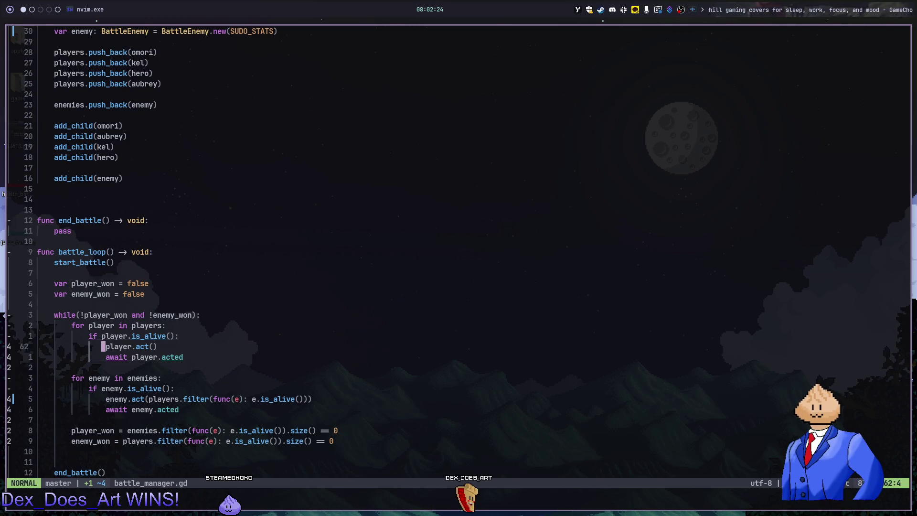
Step: Comment out the player turn loop and run the game in Godot
{"action": "left_click", "coordinate": [103, 357]}
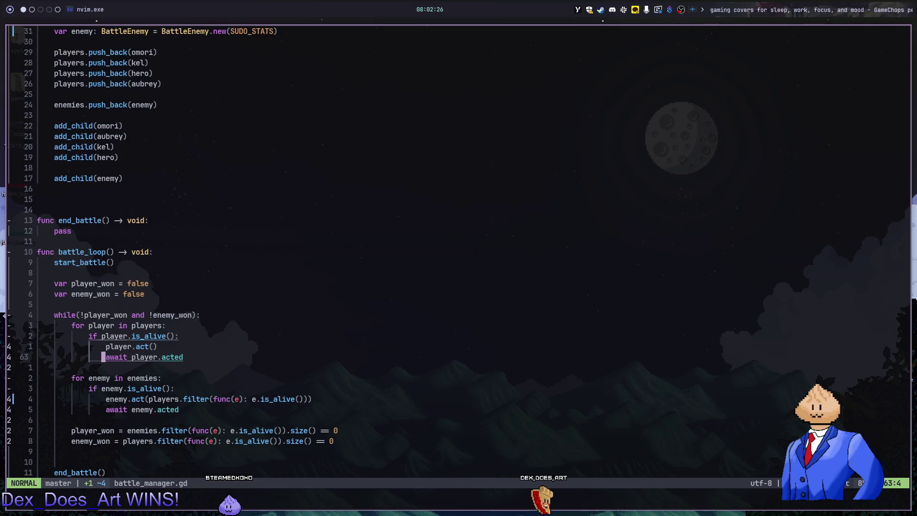
{"action": "key", "text": "shift+v"}
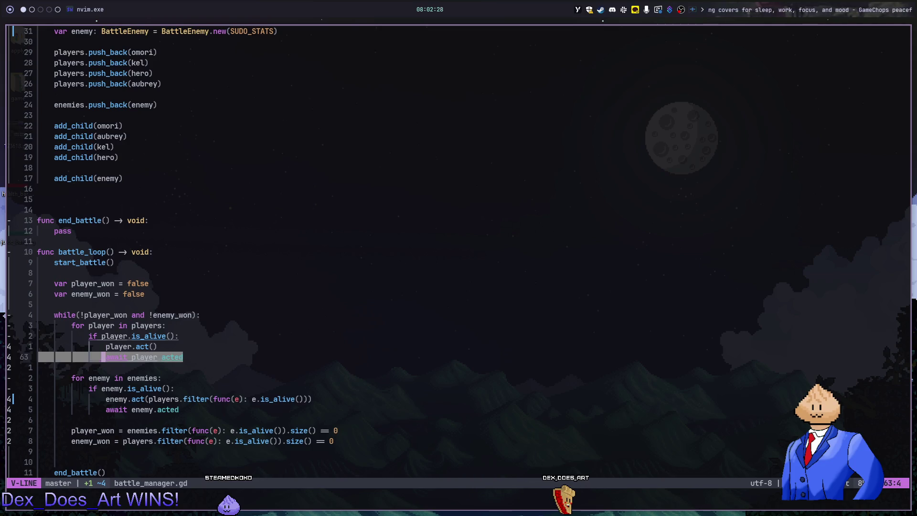
{"action": "key", "text": "k"}
{"action": "key", "text": "k"}
{"action": "key", "text": "k"}
{"action": "key", "text": "g"}
{"action": "key", "text": "c"}
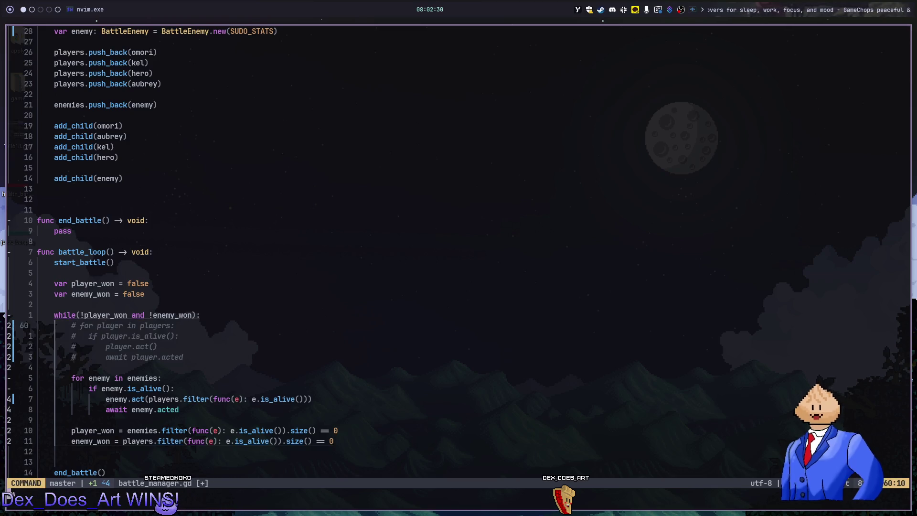
{"action": "key", "text": "super+2"}
{"action": "key", "text": "F5"}
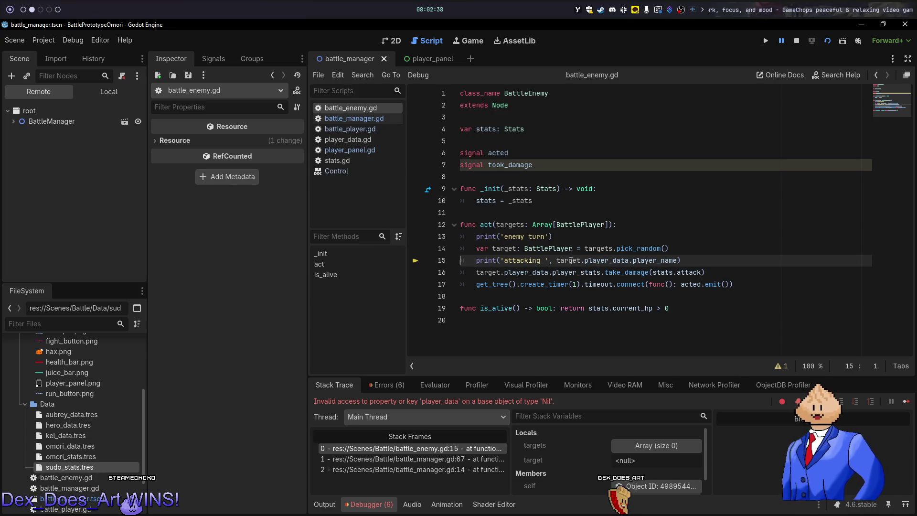
Step: Stop the crashed game and review the enemy.act call and is_alive check in Neovim
{"action": "left_click", "coordinate": [509, 225]}
{"action": "left_click", "coordinate": [798, 41]}
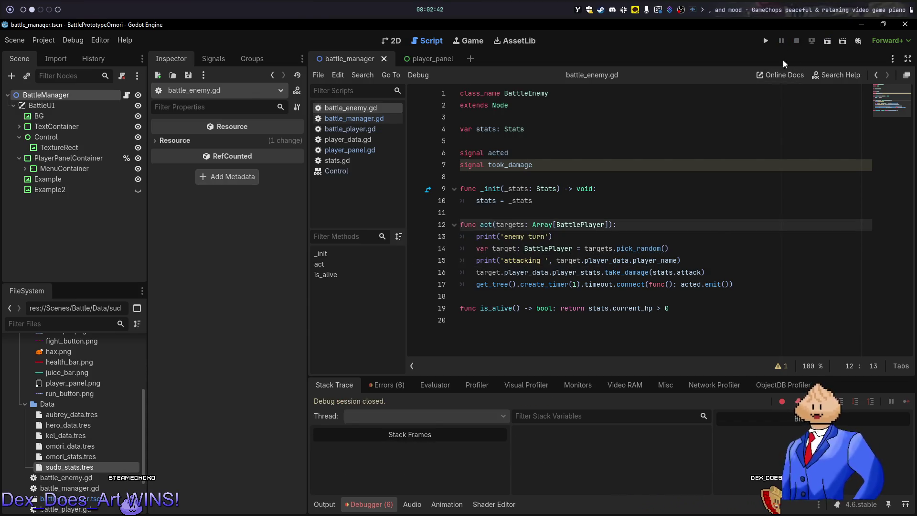
{"action": "key", "text": "alt+1"}
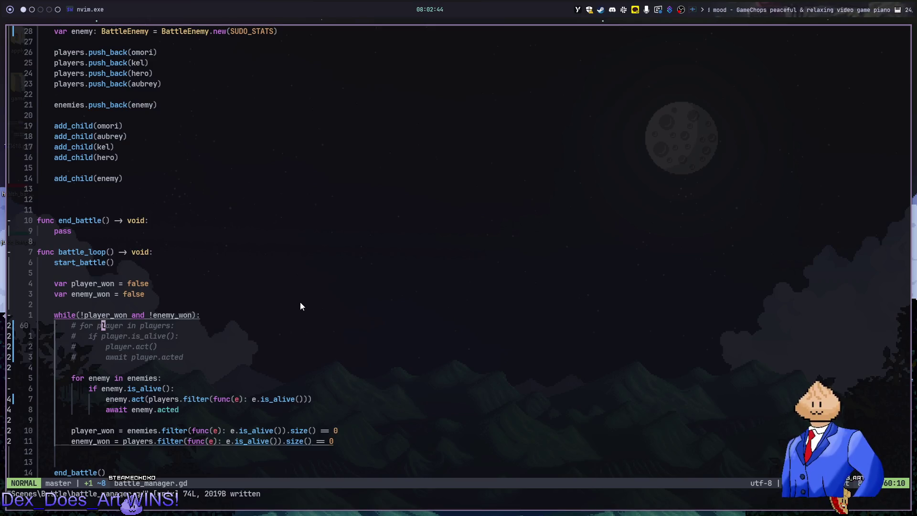
{"action": "left_click", "coordinate": [103, 399]}
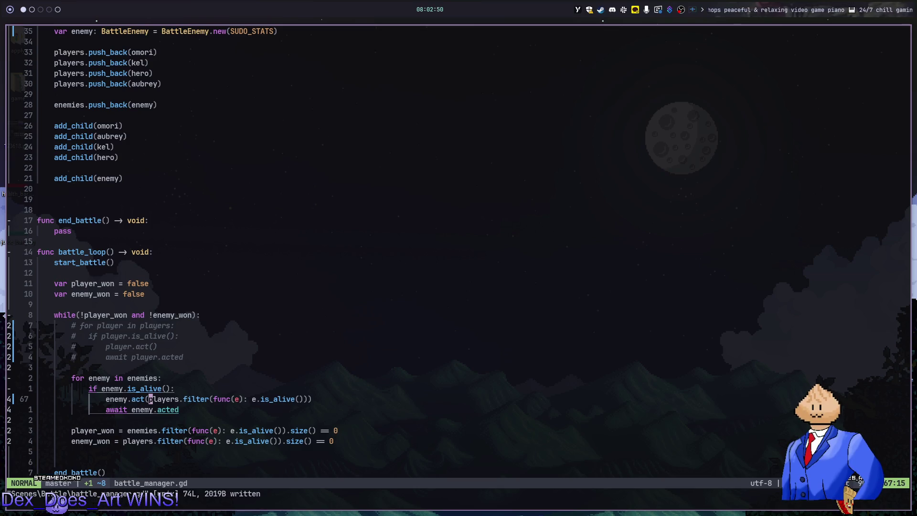
{"action": "key", "text": "k"}
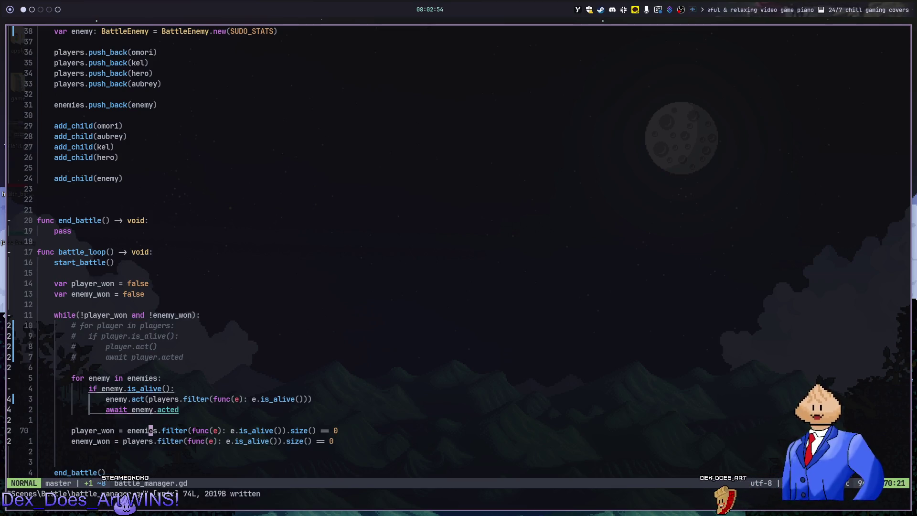
{"action": "key", "text": "super+2"}
{"action": "key", "text": "alt+Tab"}
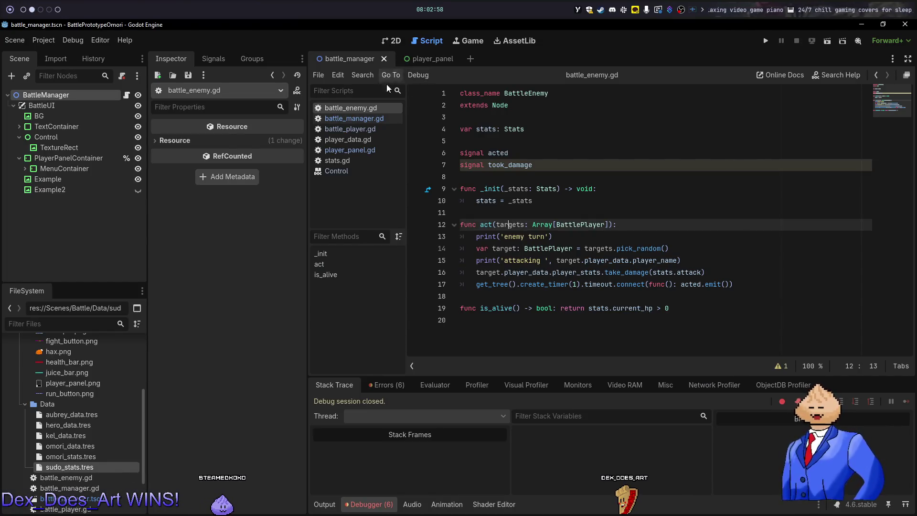
Step: Rerun the game and step from enemy.act into the players filter's is_alive check
{"action": "left_click", "coordinate": [361, 119]}
{"action": "scroll", "coordinate": [583, 261], "scroll_direction": "down", "scroll_amount": 9}
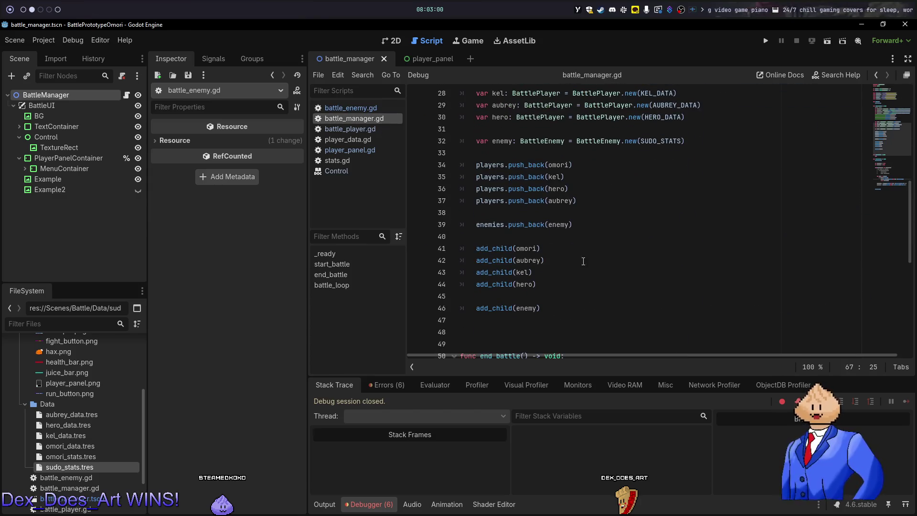
{"action": "scroll", "coordinate": [506, 158], "scroll_direction": "down", "scroll_amount": 7}
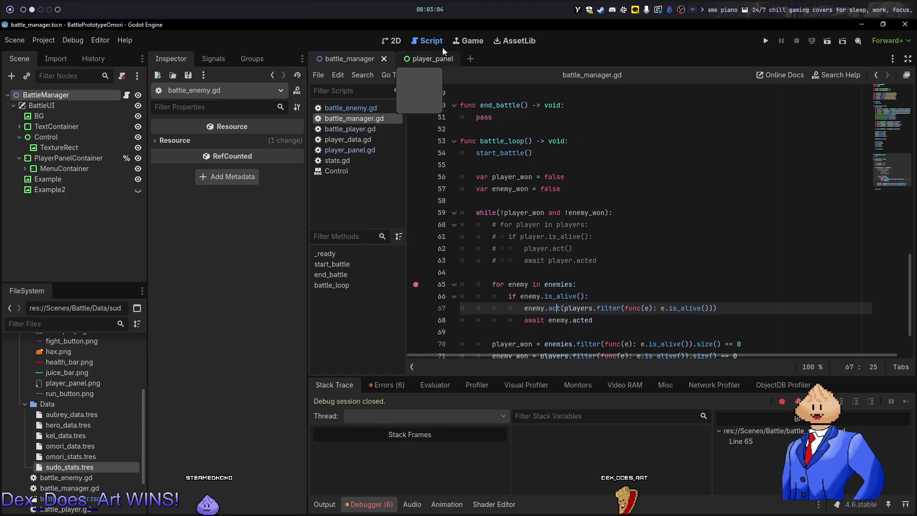
{"action": "key", "text": "F5"}
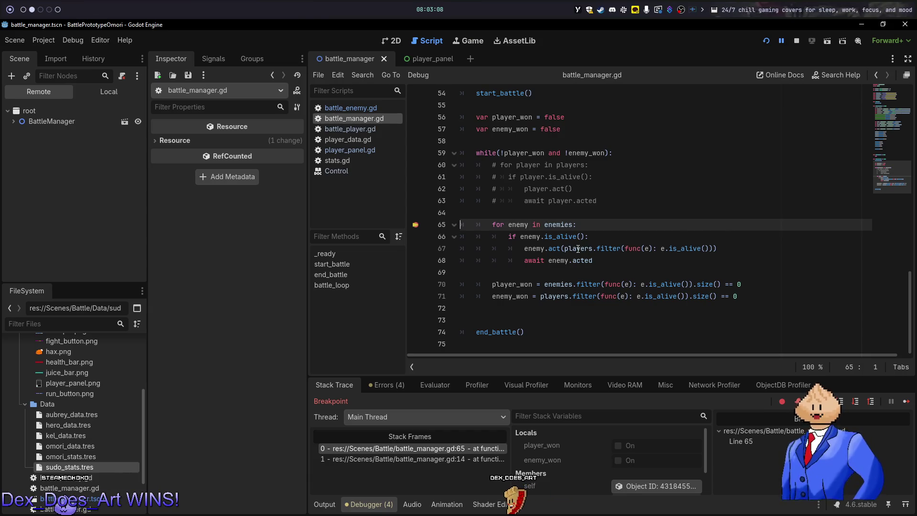
{"action": "mouse_move", "coordinate": [578, 249]}
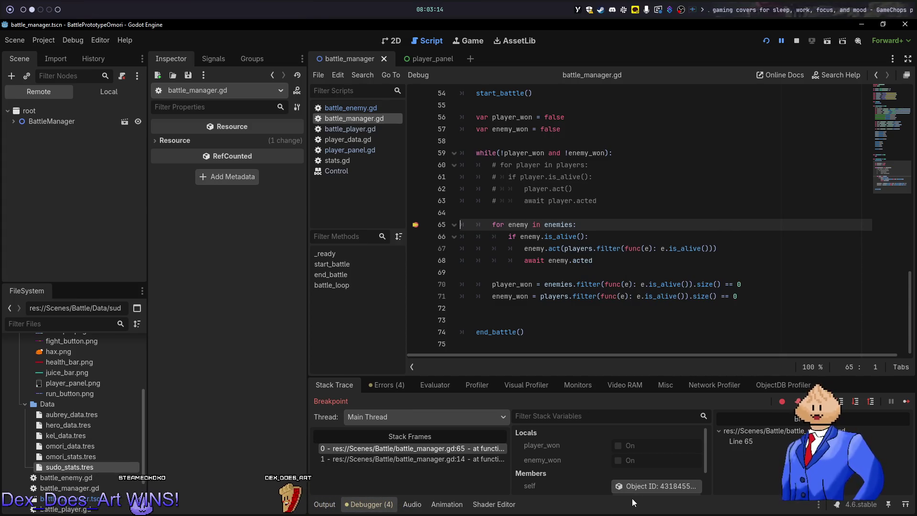
{"action": "scroll", "coordinate": [580, 456], "scroll_direction": "down", "scroll_amount": 2}
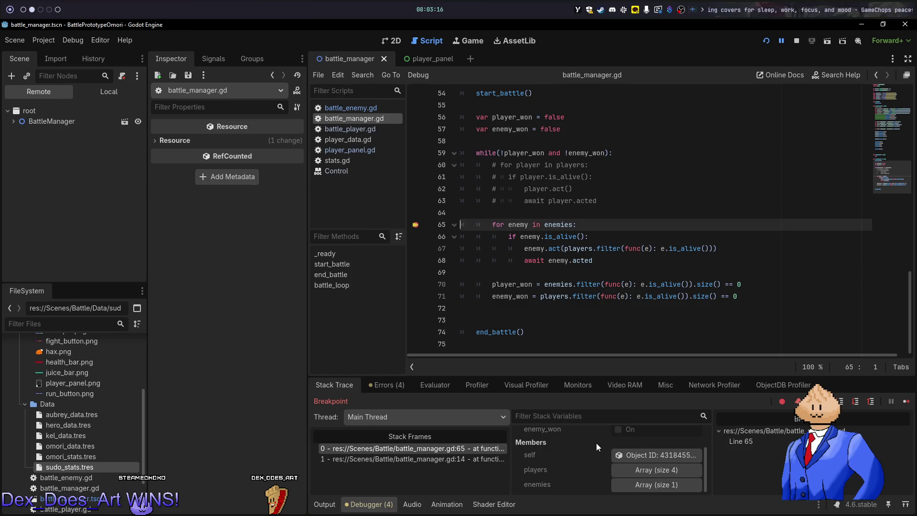
{"action": "key", "text": "F10"}
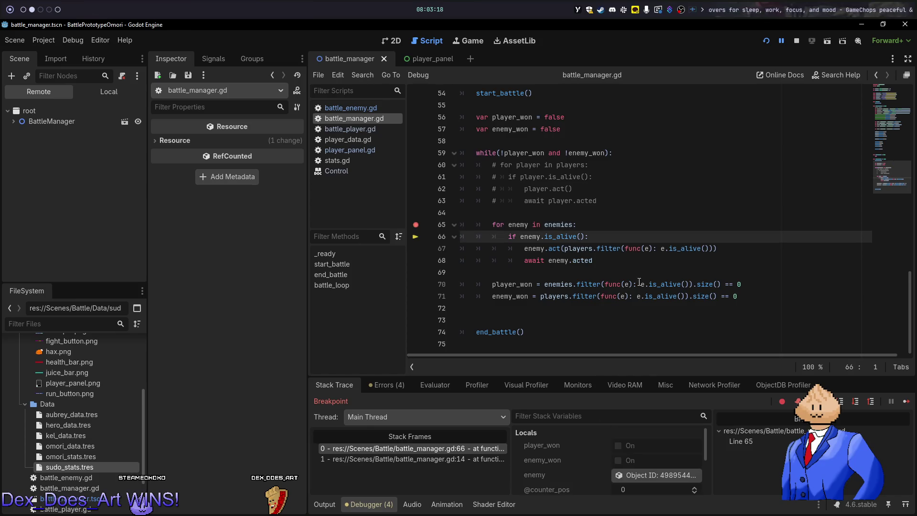
{"action": "key", "text": "F10"}
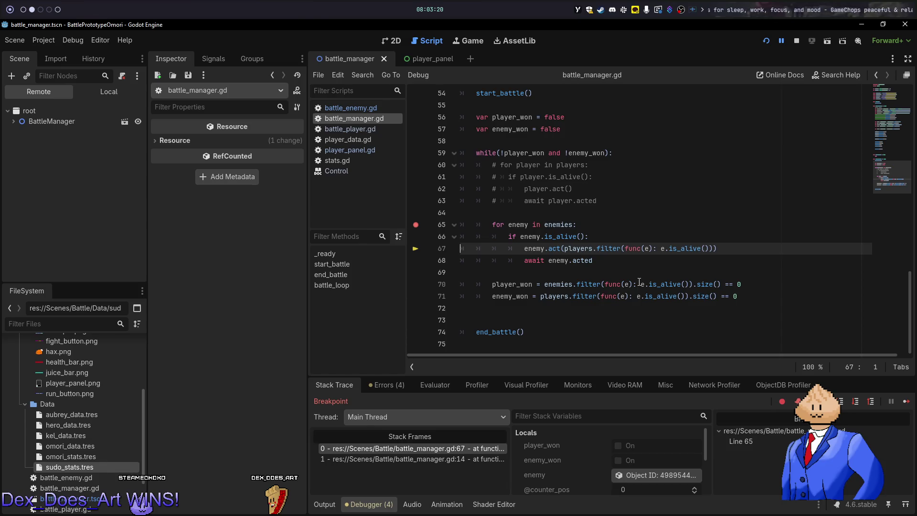
{"action": "key", "text": "F11"}
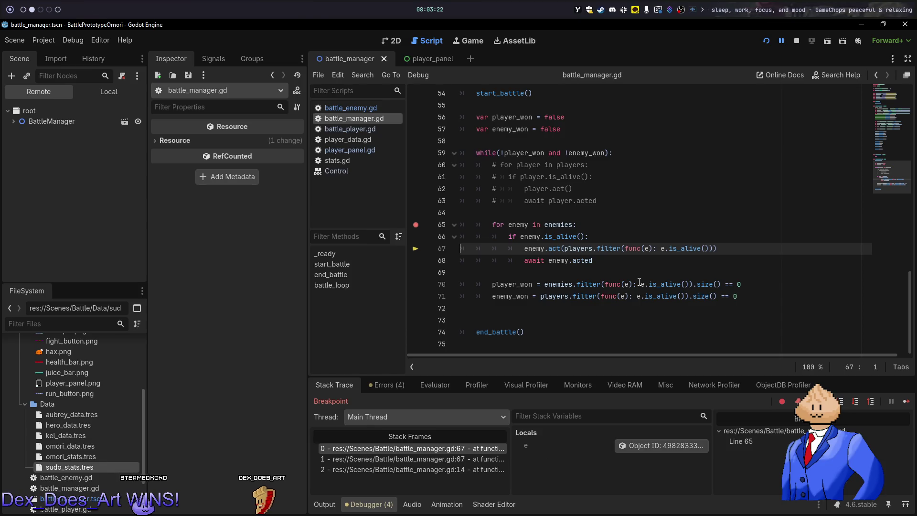
{"action": "key", "text": "F11"}
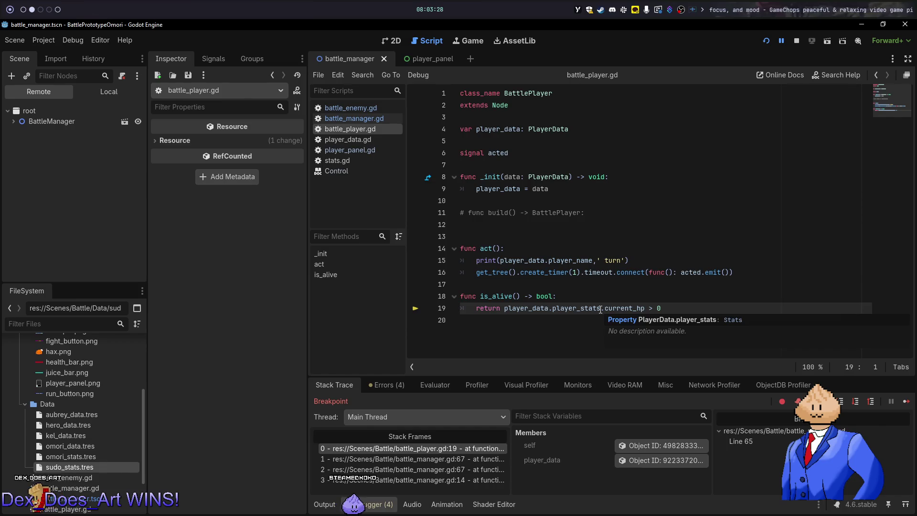
Step: Inspect the player's PlayerData and its stats resource in the debugger
{"action": "mouse_move", "coordinate": [622, 309]}
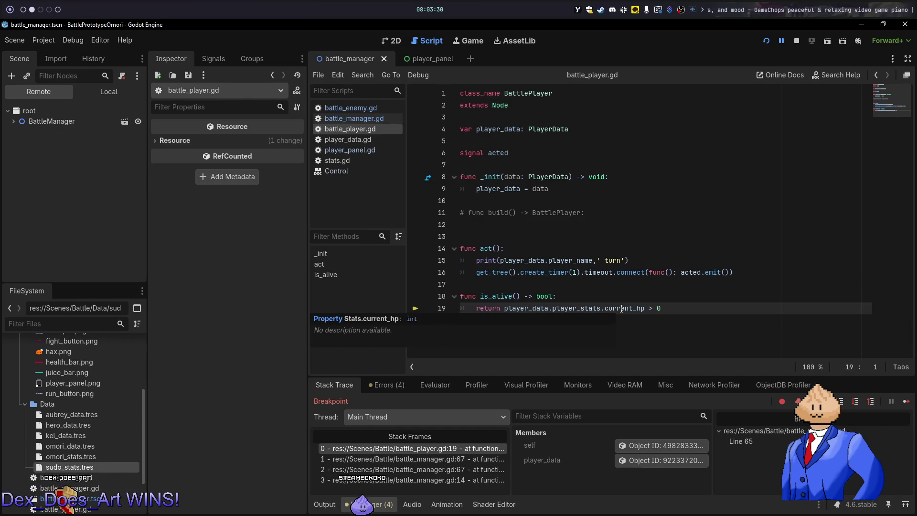
{"action": "mouse_move", "coordinate": [528, 311]}
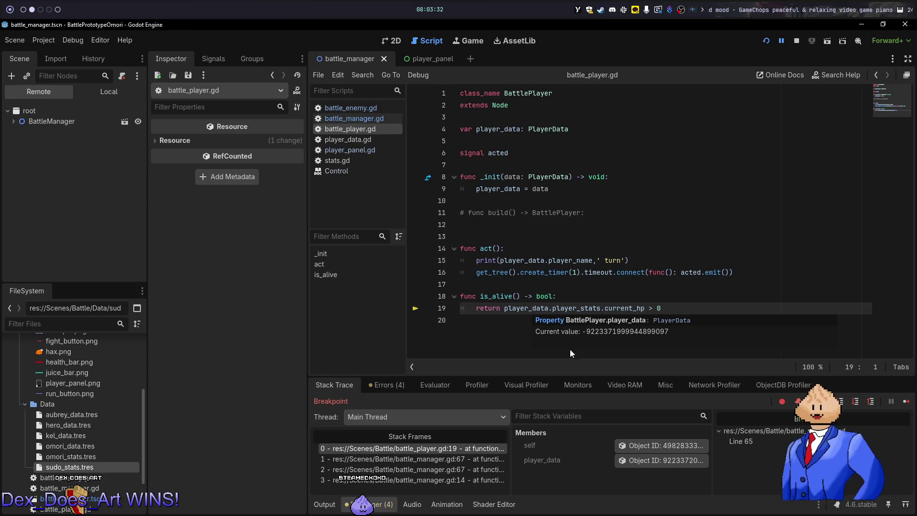
{"action": "left_click", "coordinate": [620, 460]}
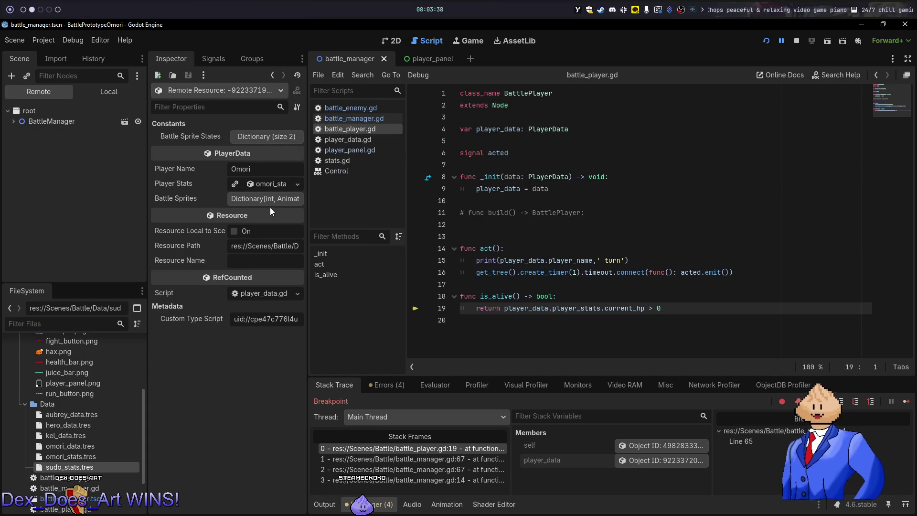
{"action": "left_click", "coordinate": [271, 185]}
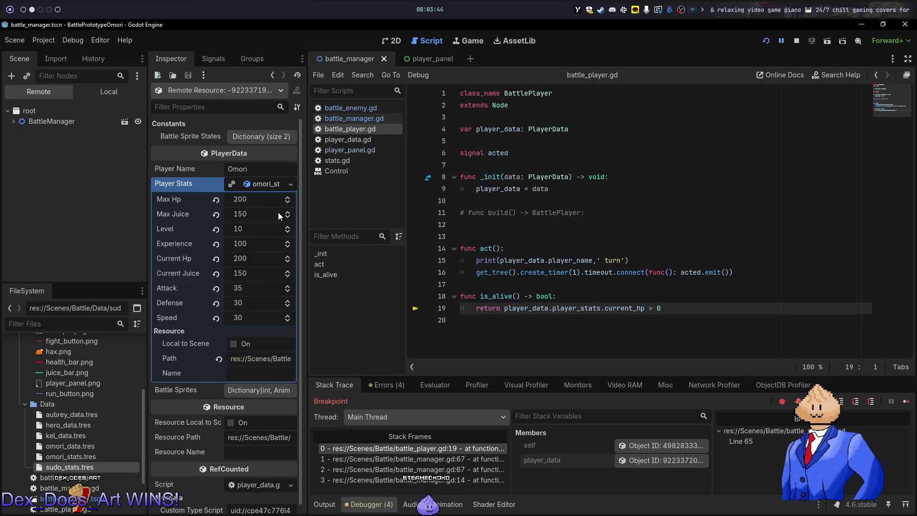
{"action": "left_click", "coordinate": [630, 286]}
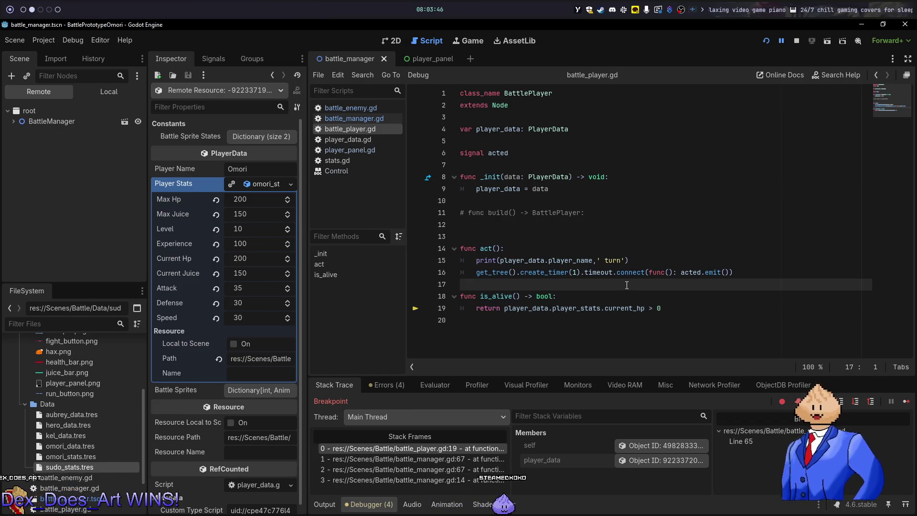
Step: Step onward to find the enemy's targets array empty, then stop debugging
{"action": "key", "text": "F10"}
{"action": "key", "text": "F10"}
{"action": "key", "text": "F10"}
{"action": "key", "text": "F10"}
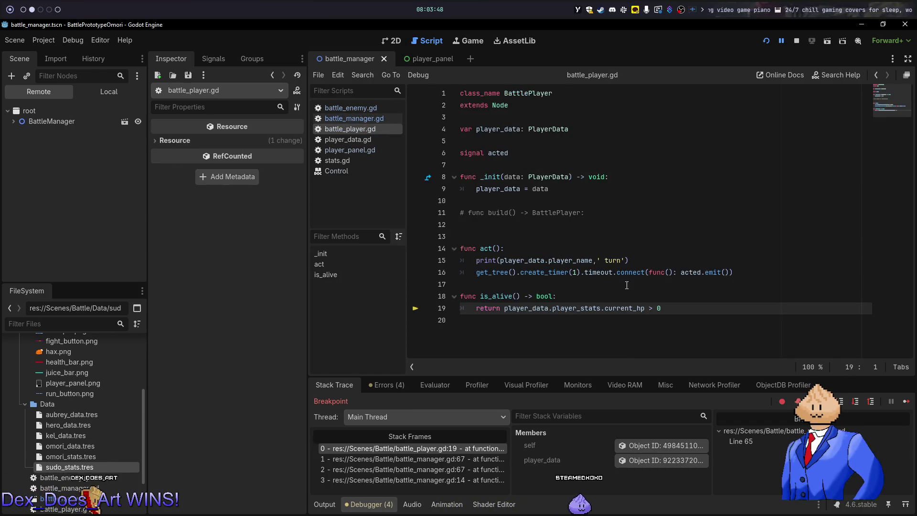
{"action": "key", "text": "F10"}
{"action": "key", "text": "F10"}
{"action": "key", "text": "F10"}
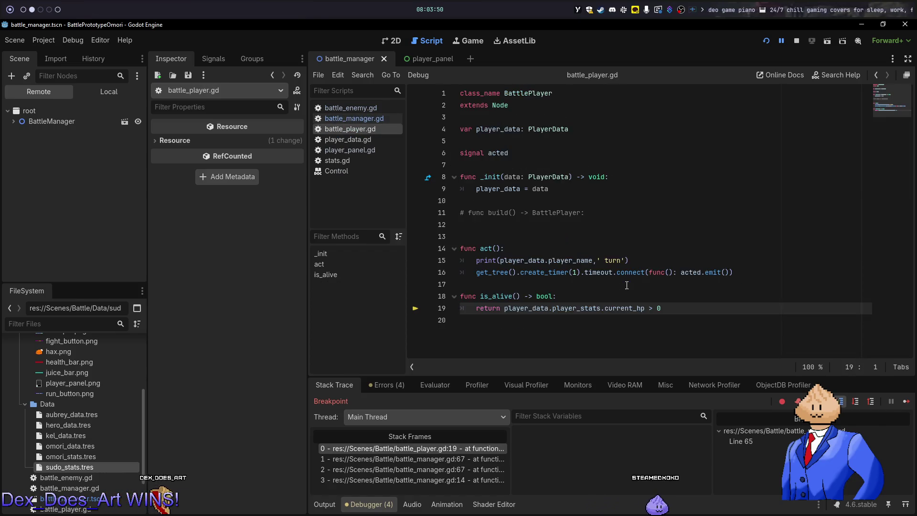
{"action": "key", "text": "F10"}
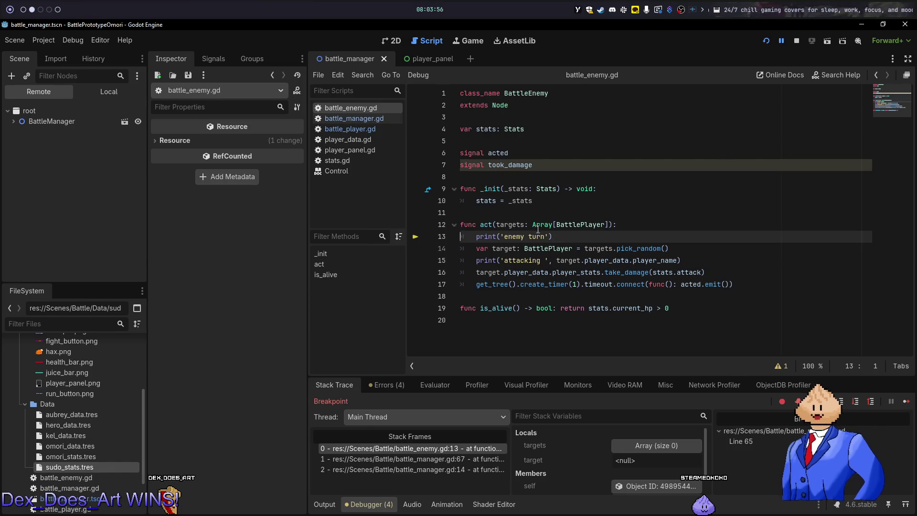
{"action": "left_click", "coordinate": [523, 225]}
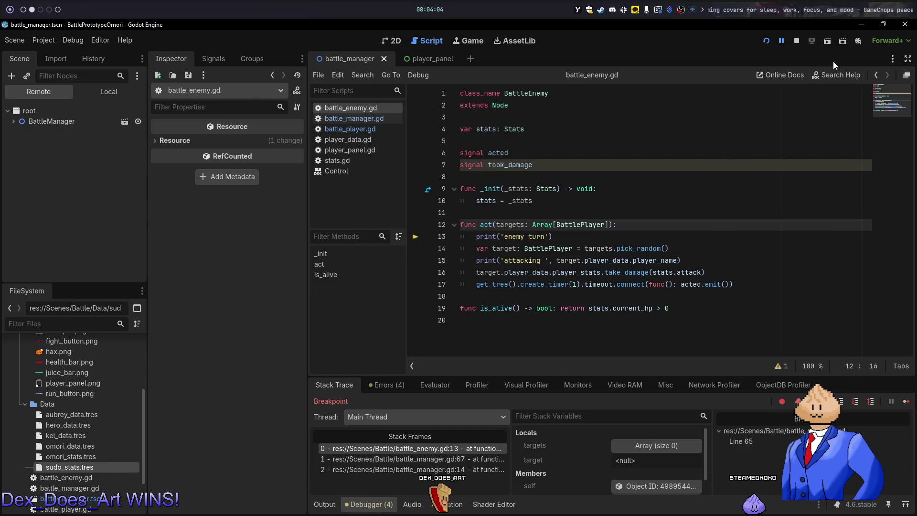
{"action": "left_click", "coordinate": [800, 44]}
{"action": "key", "text": "alt+1"}
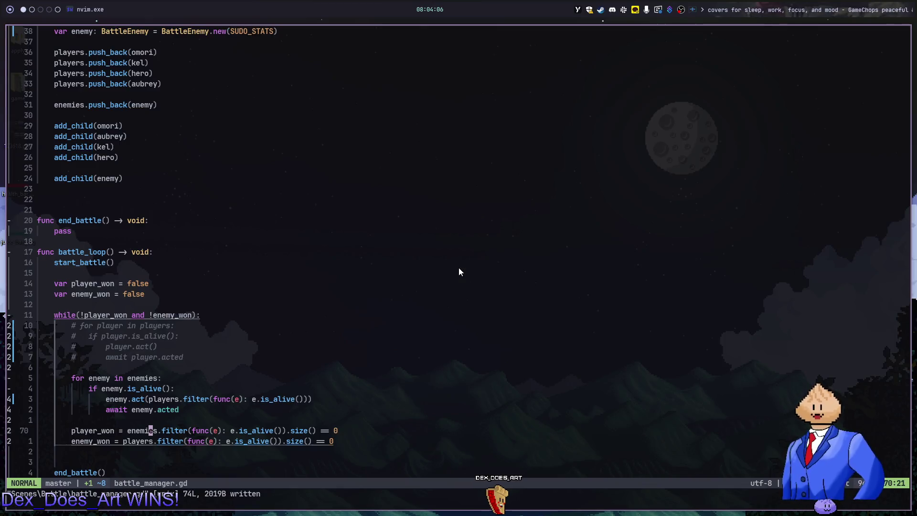
Step: Read the Array.filter documentation for the filter call feeding enemy.act
{"action": "key", "text": "w"}
{"action": "key", "text": "w"}
{"action": "key", "text": "shift+k"}
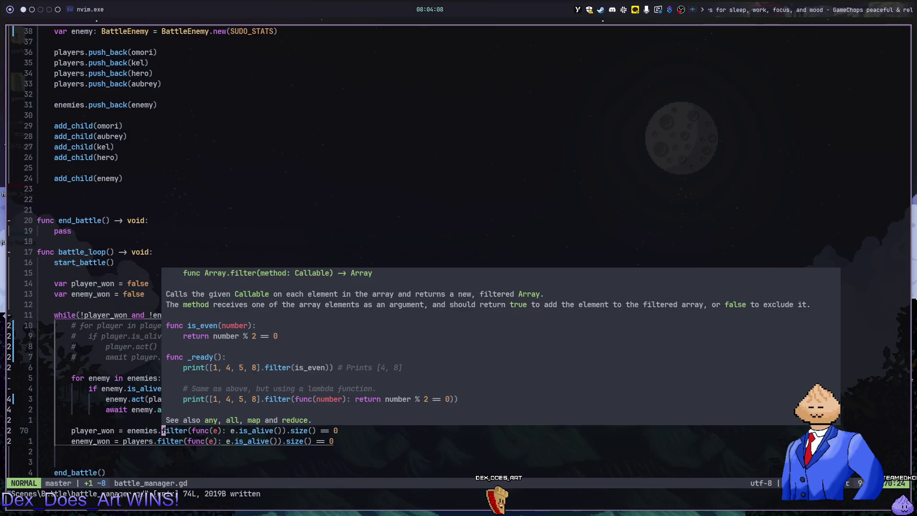
{"action": "key", "text": "dollar"}
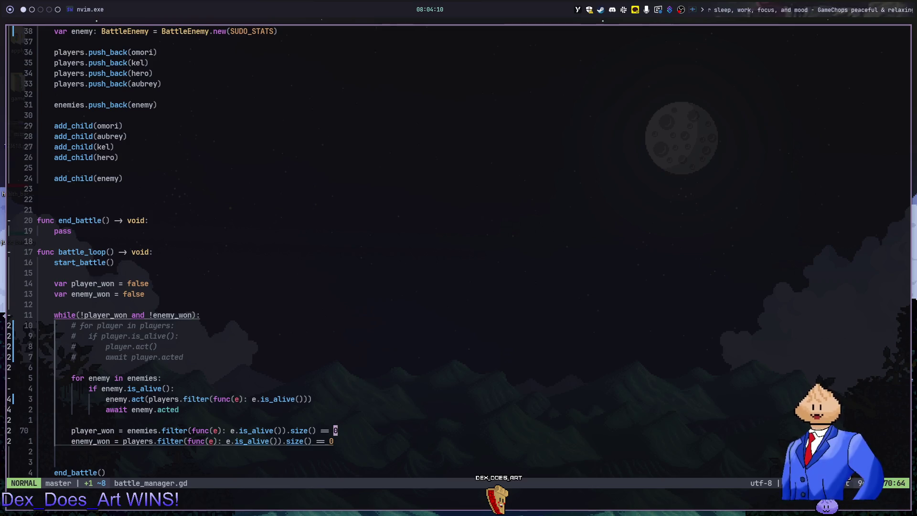
{"action": "key", "text": "k"}
{"action": "key", "text": "k"}
{"action": "key", "text": "k"}
{"action": "key", "text": "b"}
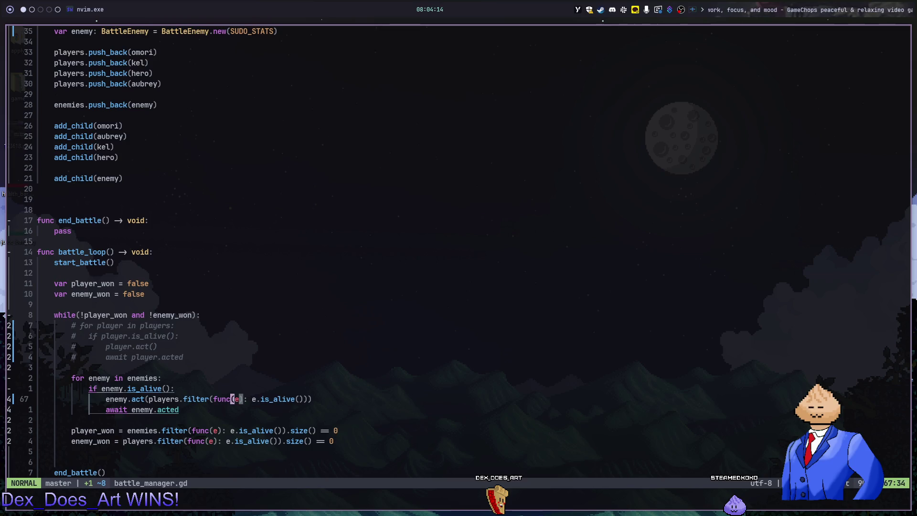
{"action": "key", "text": "K"}
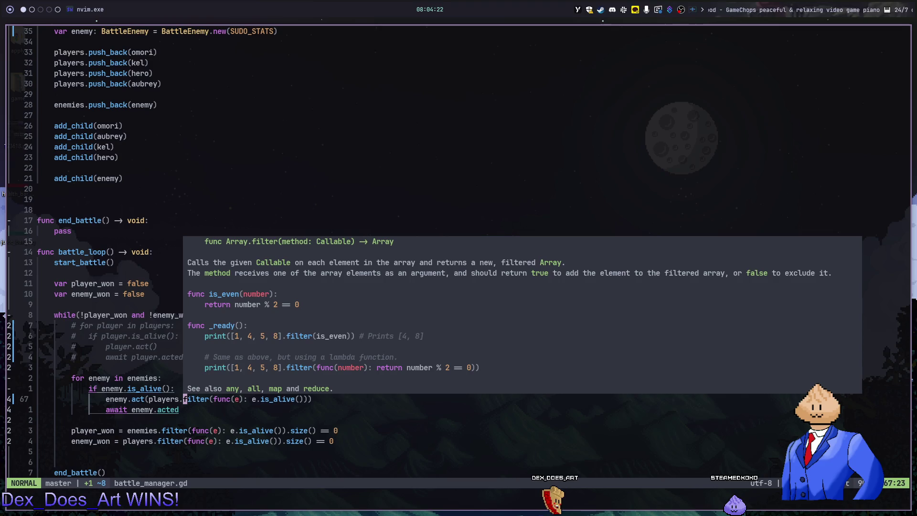
{"action": "key", "text": "Escape"}
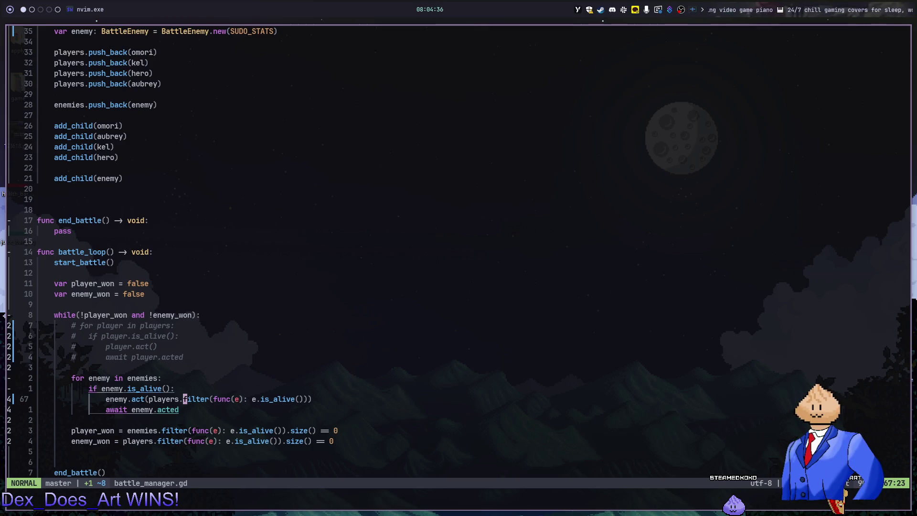
{"action": "left_click", "coordinate": [271, 31]}
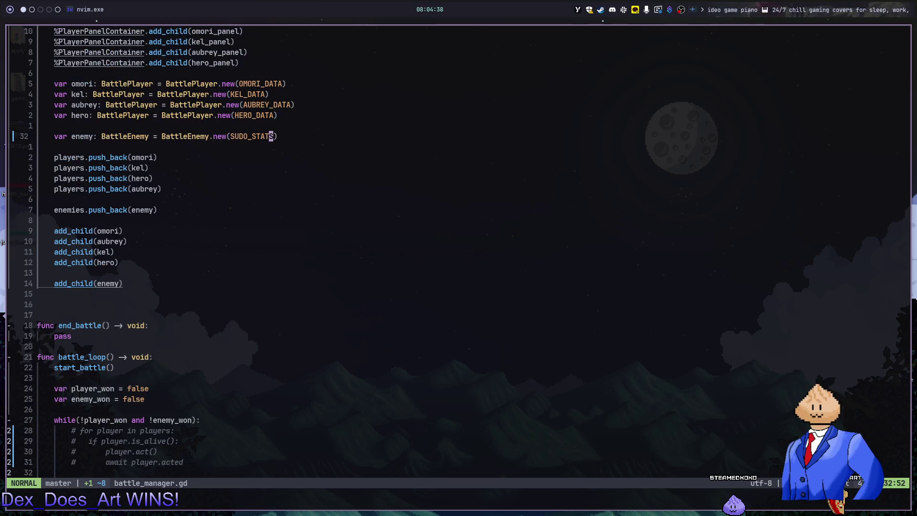
{"action": "key", "text": "ctrl+o"}
Step: In battle_enemy.gd, change act's targets from Array[BattlePlayer] to a plain Array and save
{"action": "key", "text": "g"}
{"action": "key", "text": "d"}
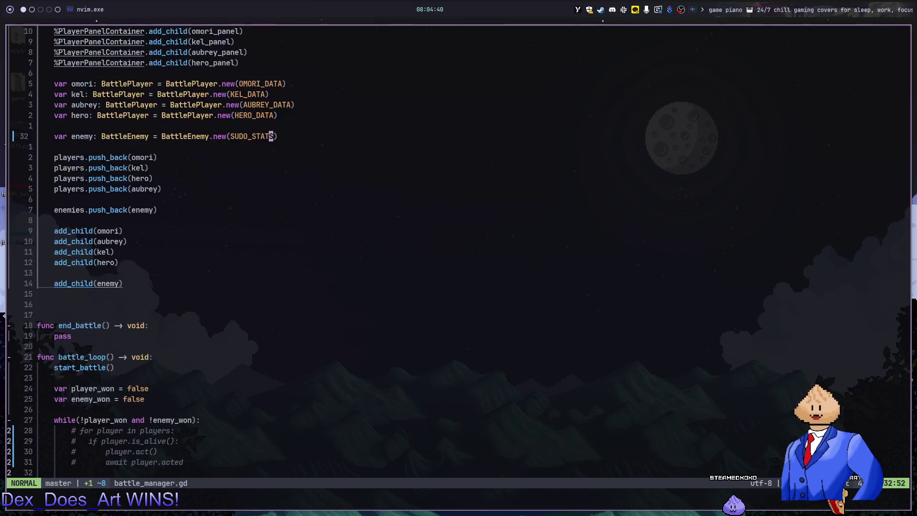
{"action": "left_click", "coordinate": [87, 147]}
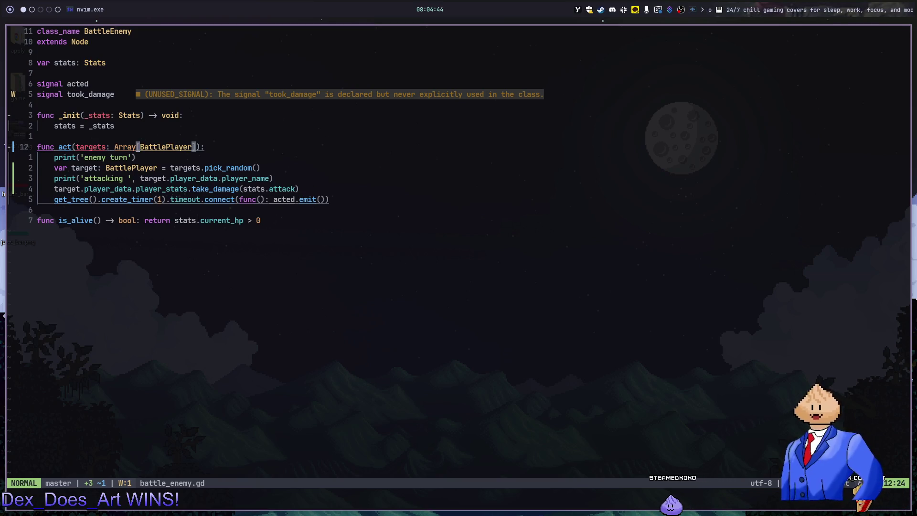
{"action": "key", "text": "d"}
{"action": "key", "text": "percent"}
{"action": "type", "text": ":w"}
{"action": "key", "text": "Return"}
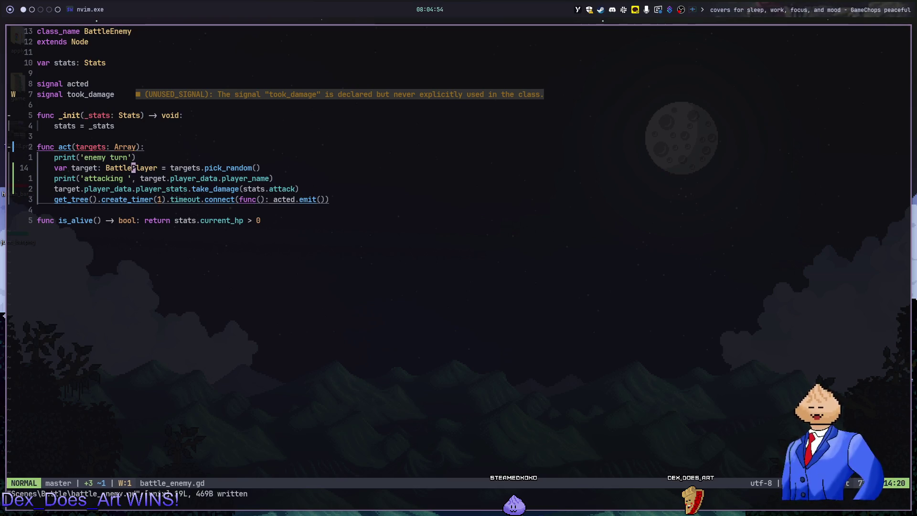
{"action": "key", "text": "alt+2"}
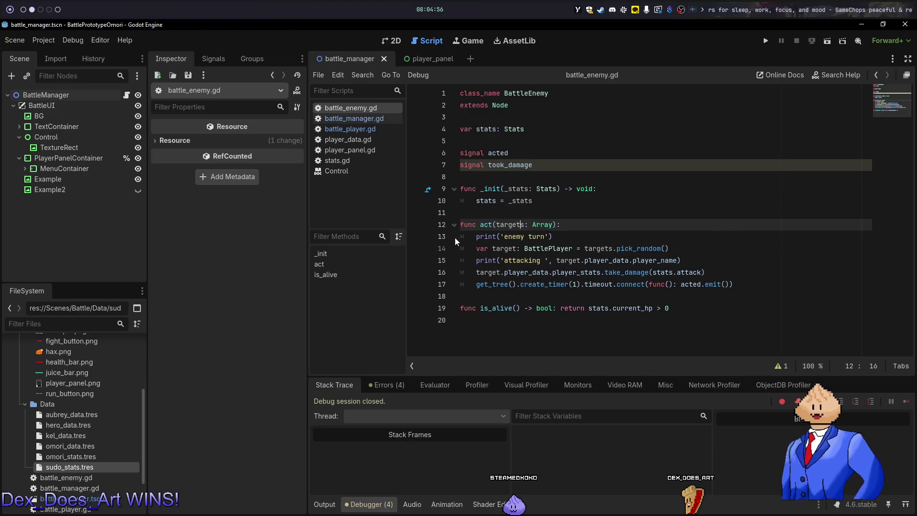
Step: Break on line 13 of the enemy's act and confirm targets is still an empty array
{"action": "left_click", "coordinate": [416, 238]}
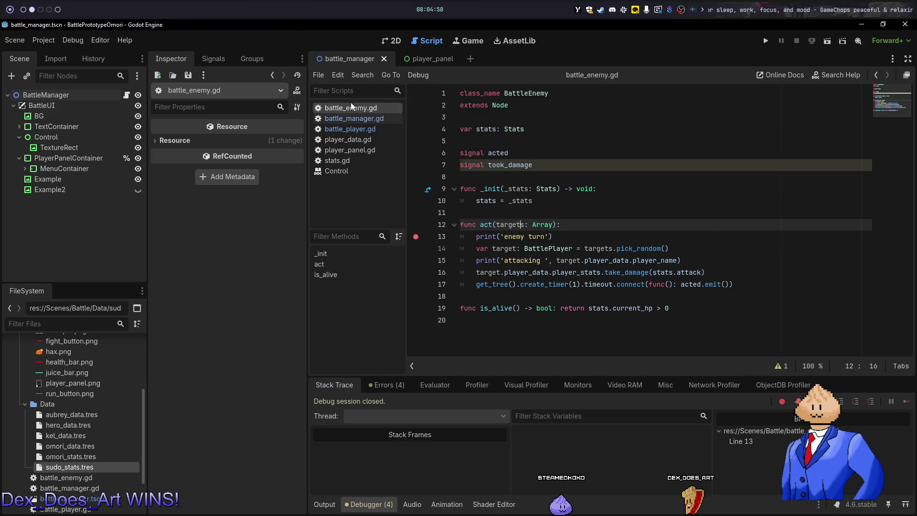
{"action": "left_click", "coordinate": [362, 122]}
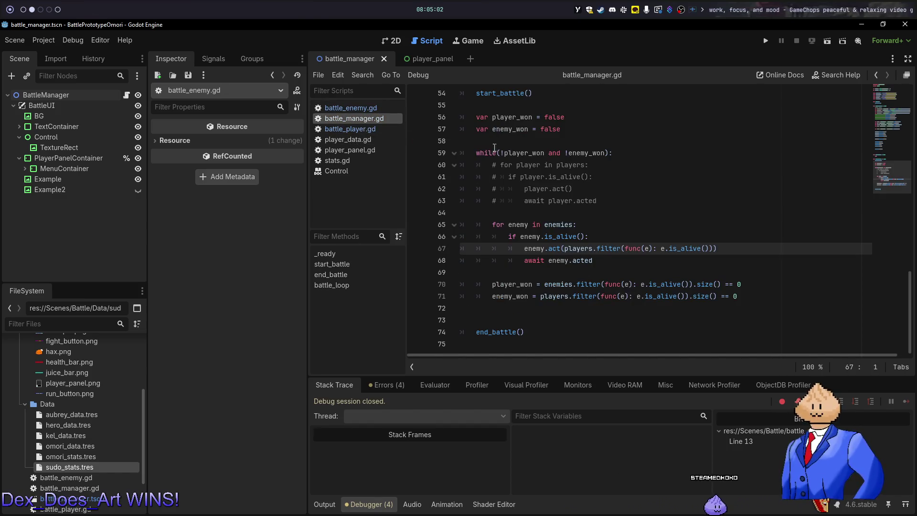
{"action": "key", "text": "F5"}
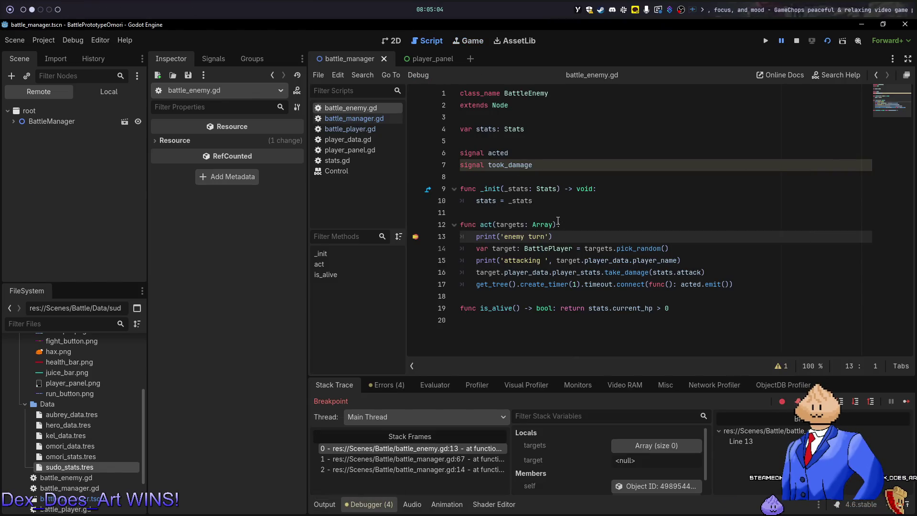
{"action": "mouse_move", "coordinate": [509, 223]}
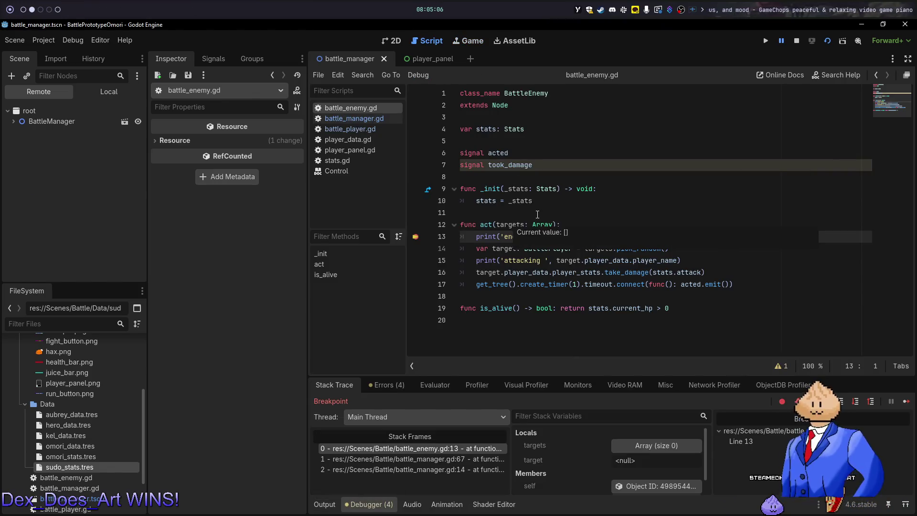
{"action": "key", "text": "F8"}
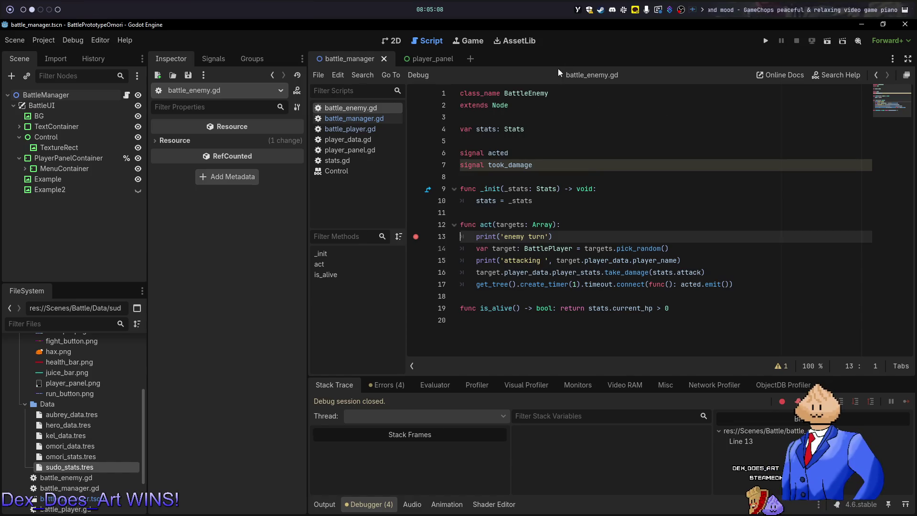
Step: Reopen battle_manager.gd in Godot's script editor
{"action": "left_click", "coordinate": [397, 42]}
{"action": "left_click", "coordinate": [438, 42]}
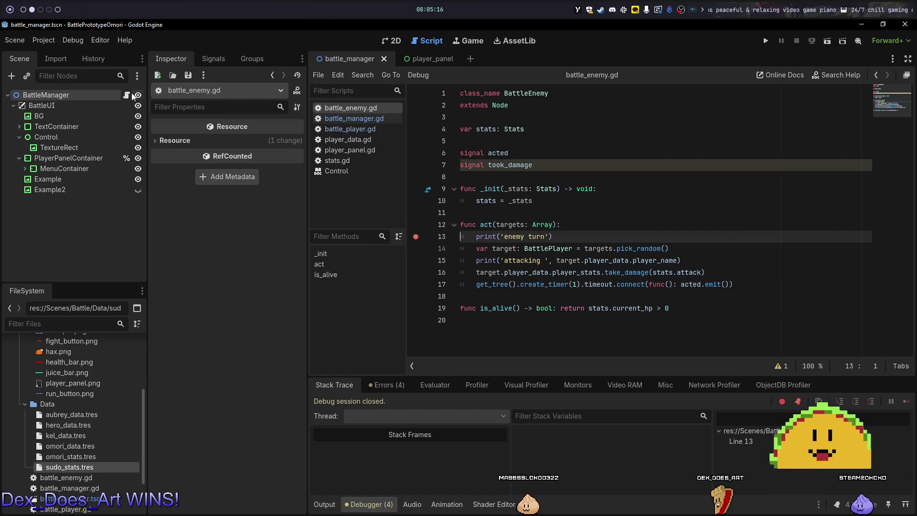
{"action": "left_click", "coordinate": [351, 120]}
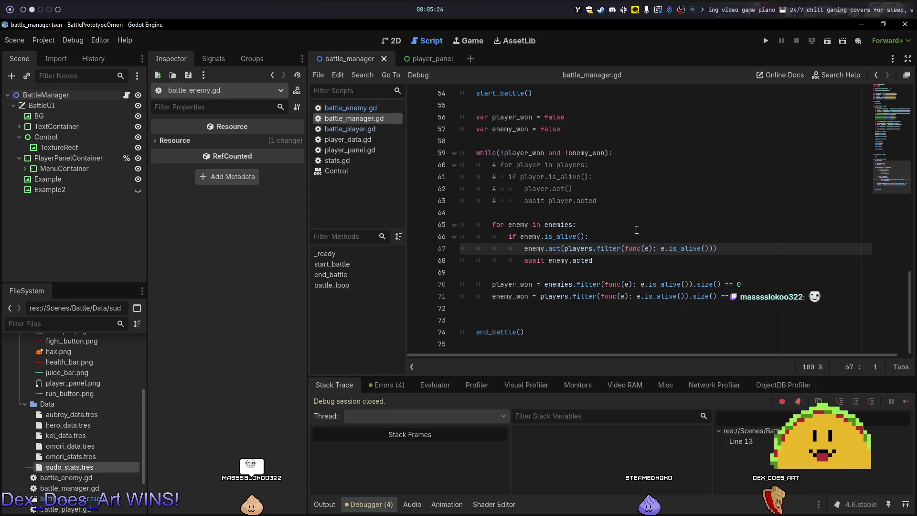
{"action": "key", "text": "alt+1"}
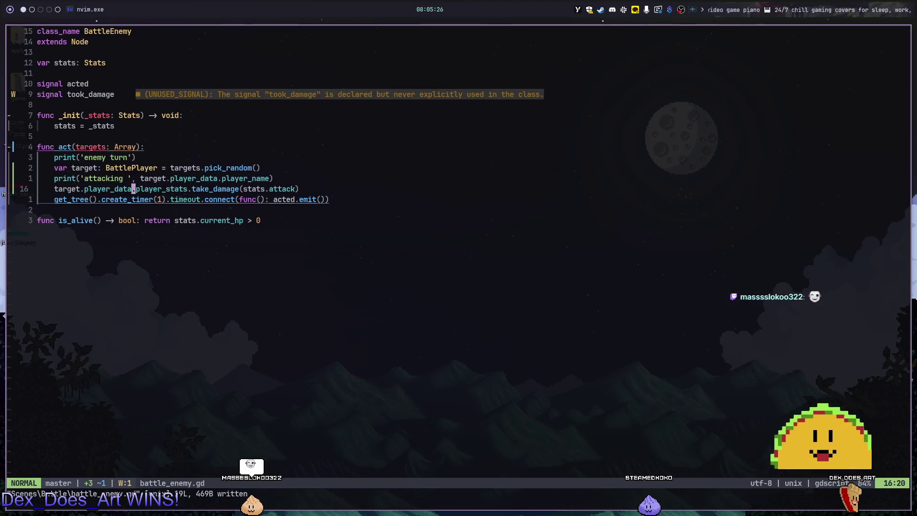
Step: Cut the players.filter expression out of enemy.act() and put it on its own line
{"action": "key", "text": "ctrl+6"}
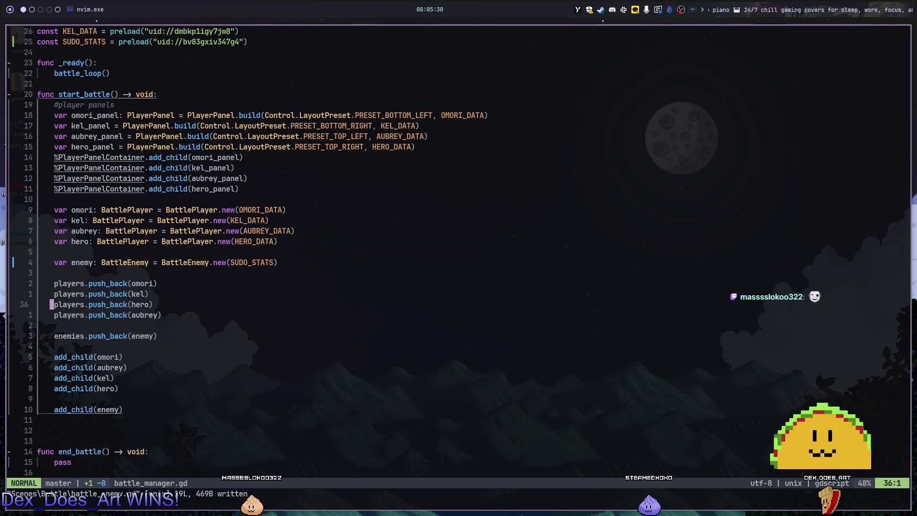
{"action": "key", "text": "j"}
{"action": "key", "text": "j"}
{"action": "key", "text": "j"}
{"action": "key", "text": "j"}
{"action": "key", "text": "j"}
{"action": "key", "text": "j"}
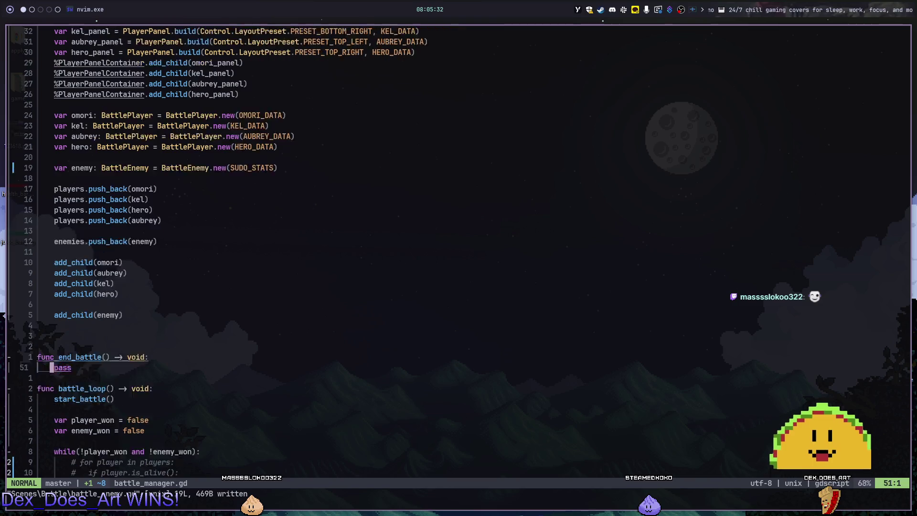
{"action": "key", "text": "k"}
{"action": "key", "text": "k"}
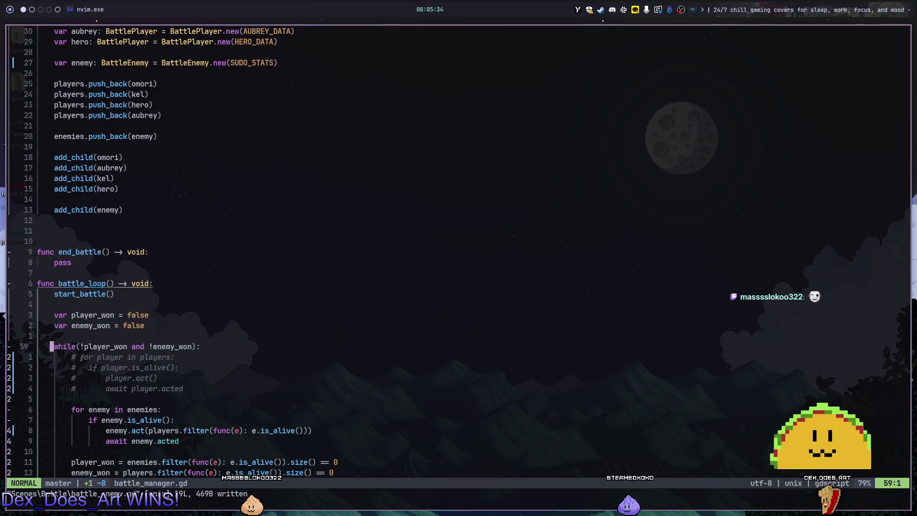
{"action": "key", "text": "j"}
{"action": "key", "text": "j"}
{"action": "key", "text": "j"}
{"action": "key", "text": "w"}
{"action": "key", "text": "w"}
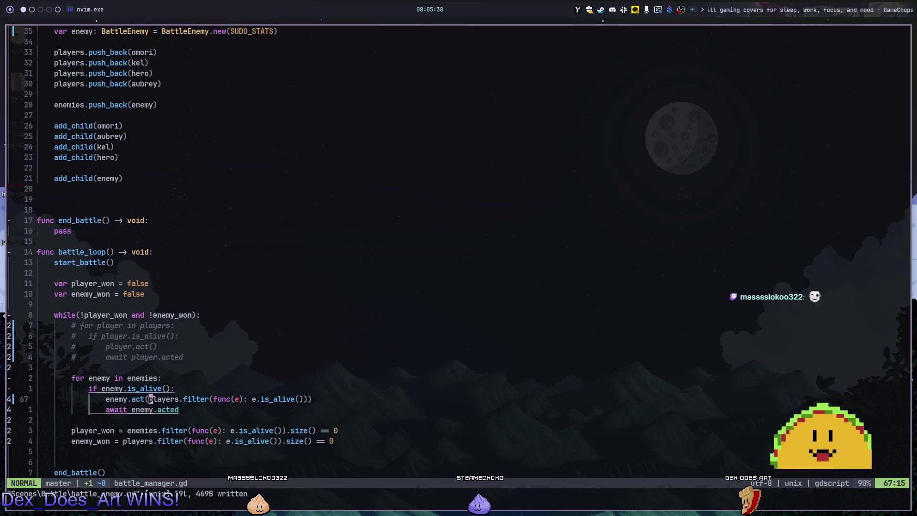
{"action": "key", "text": "d"}
{"action": "key", "text": "i"}
{"action": "key", "text": "parenleft"}
{"action": "key", "text": "k"}
{"action": "key", "text": "p"}
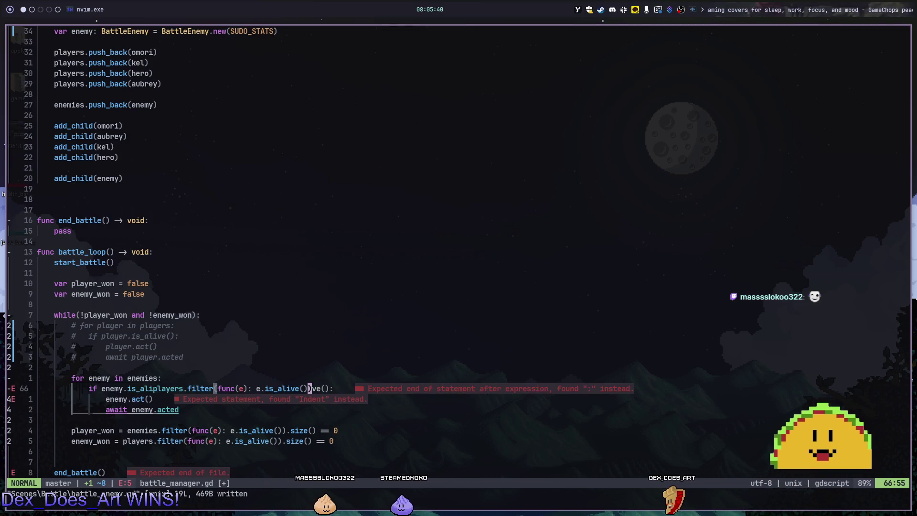
{"action": "key", "text": "u"}
{"action": "key", "text": "dollar"}
{"action": "key", "text": "p"}
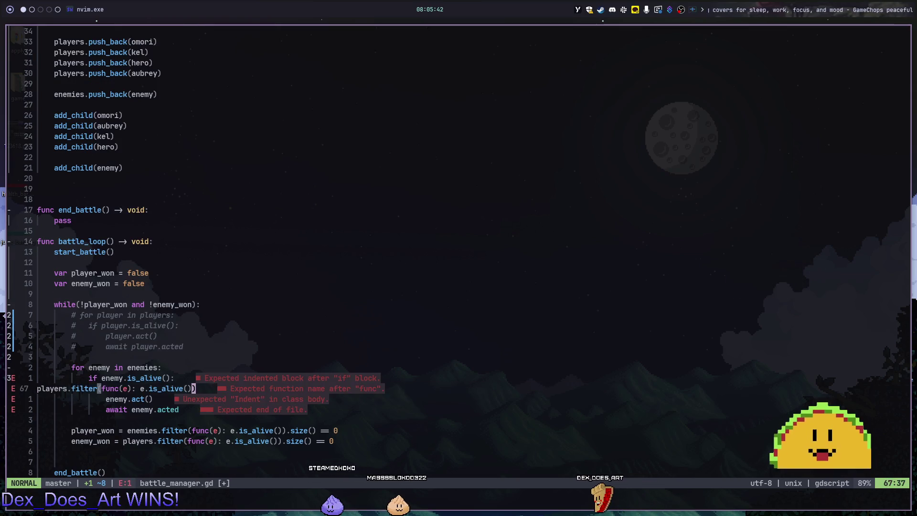
Step: Indent the filter line under the if and assign it to var to_attack
{"action": "key", "text": "greater"}
{"action": "key", "text": "greater"}
{"action": "key", "text": "greater"}
{"action": "key", "text": "f"}
{"action": "key", "text": "parenleft"}
{"action": "key", "text": "semicolon"}
{"action": "type", "text": "l"}
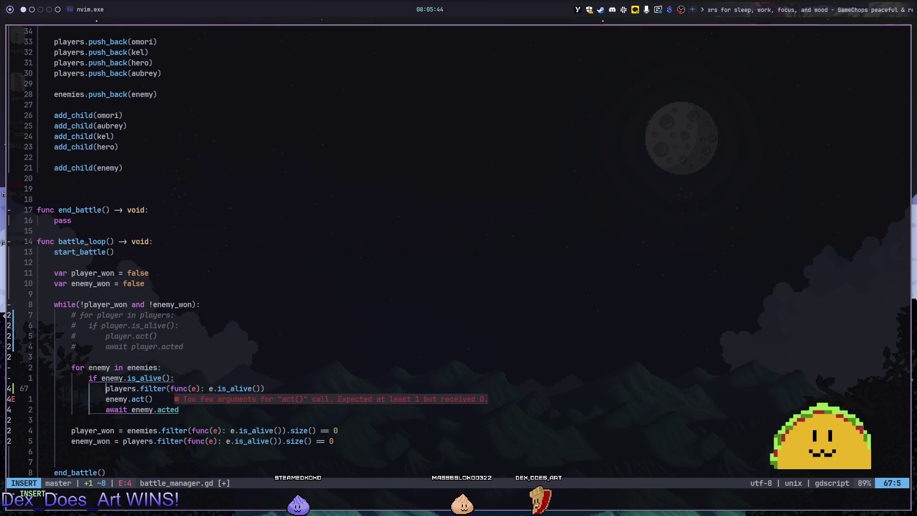
{"action": "type", "text": "Ivar to_attack ="}
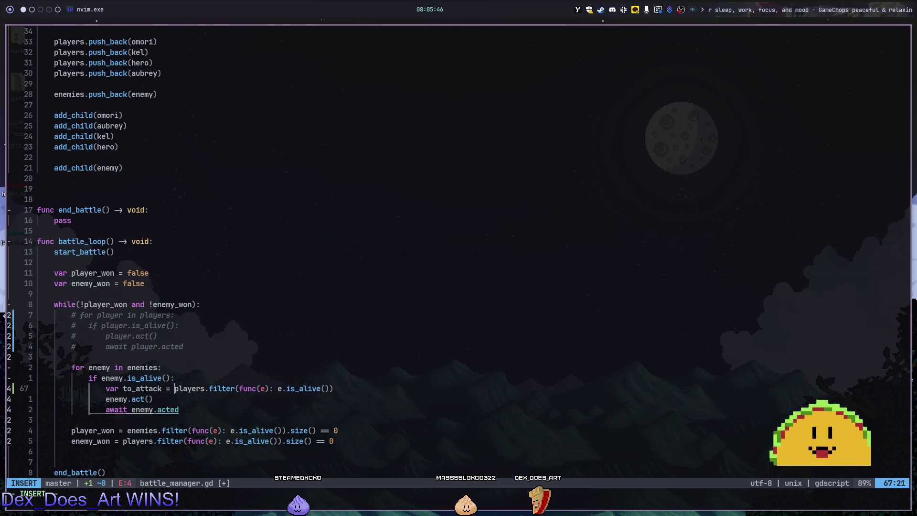
Step: Pass to_attack as the argument to enemy.act and save battle_manager.gd
{"action": "key", "text": "Escape"}
{"action": "key", "text": "j"}
{"action": "key", "text": "dollar"}
{"action": "type", "text": "ito_att"}
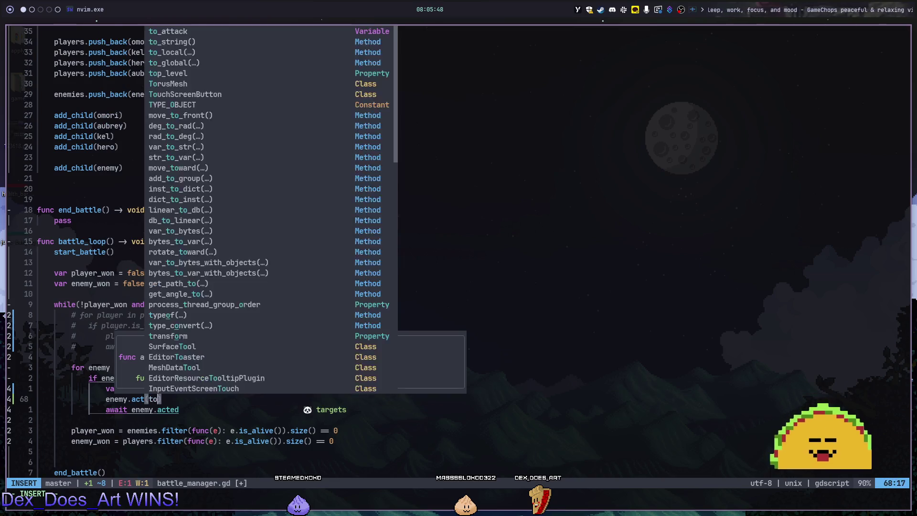
{"action": "key", "text": "Tab"}
{"action": "key", "text": "Escape"}
{"action": "type", "text": ":w"}
{"action": "key", "text": "Return"}
{"action": "key", "text": "alt+Tab"}
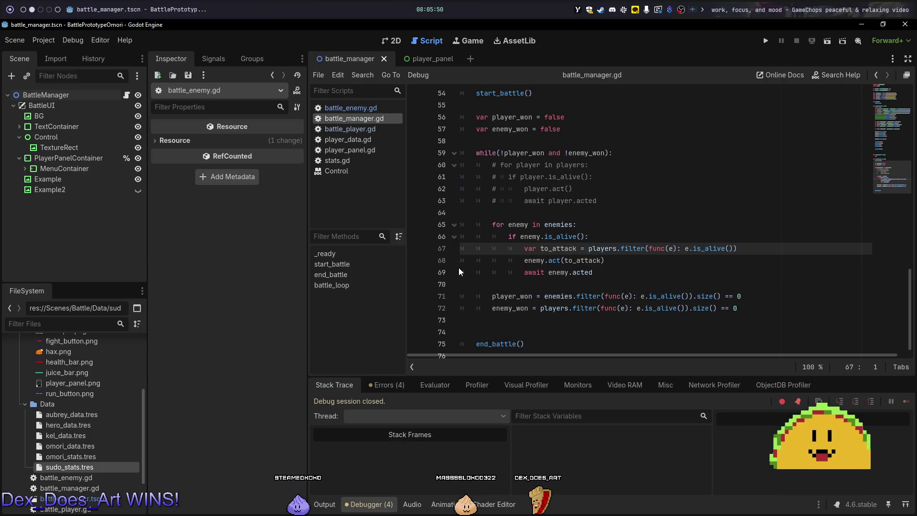
Step: Break on line 68's enemy.act(to_attack) call and inspect to_attack, which turns out empty
{"action": "left_click", "coordinate": [416, 263]}
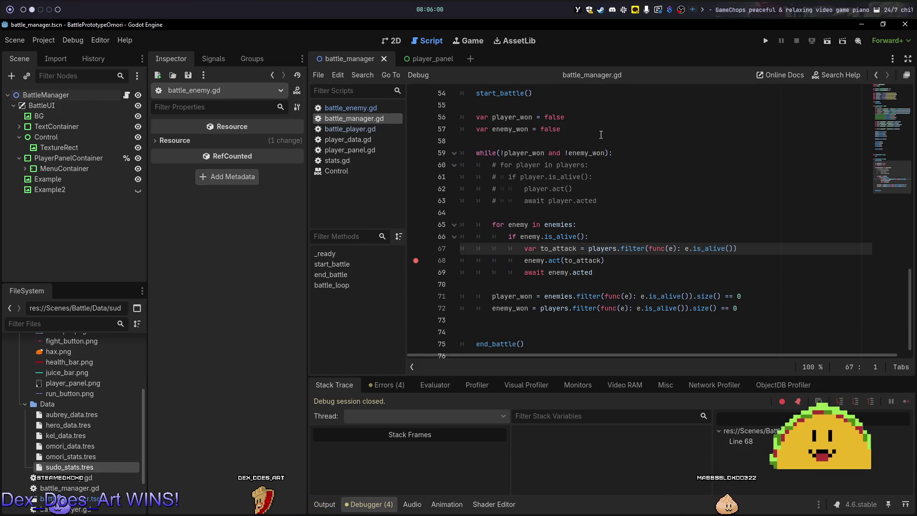
{"action": "key", "text": "F5"}
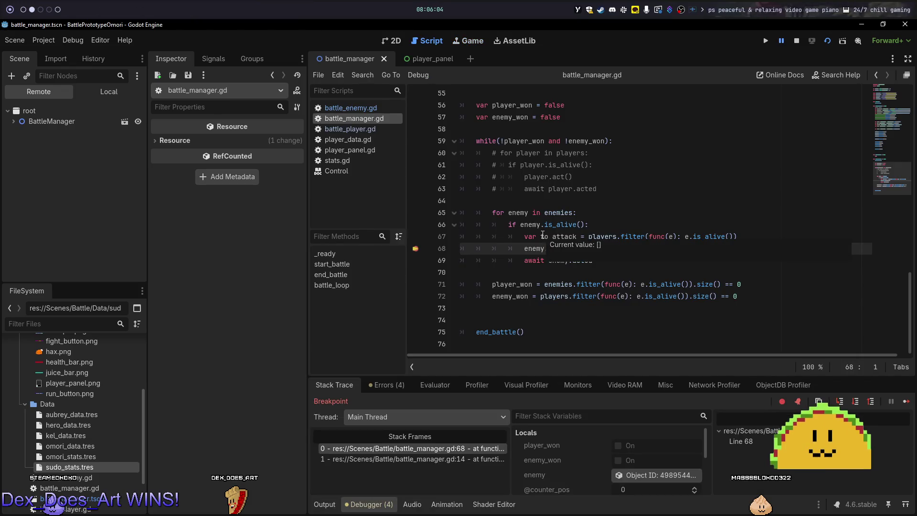
{"action": "key", "text": "F8"}
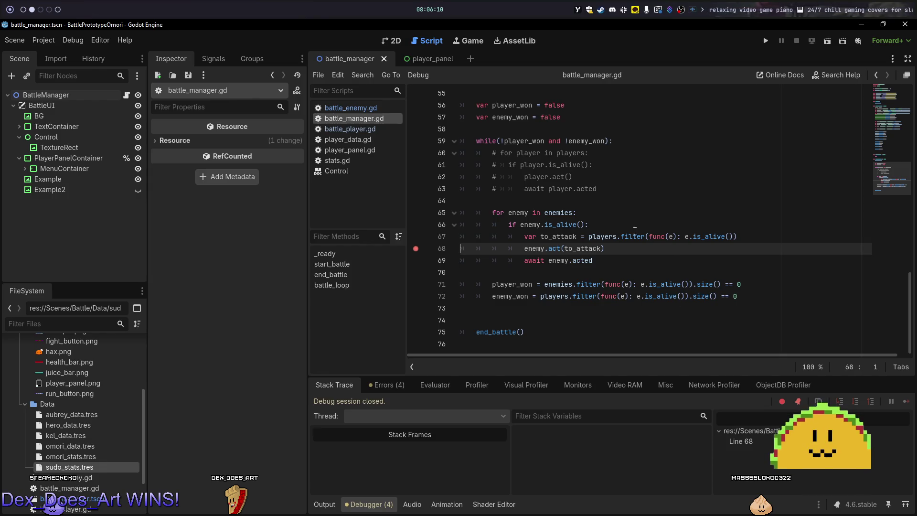
{"action": "mouse_move", "coordinate": [630, 239]}
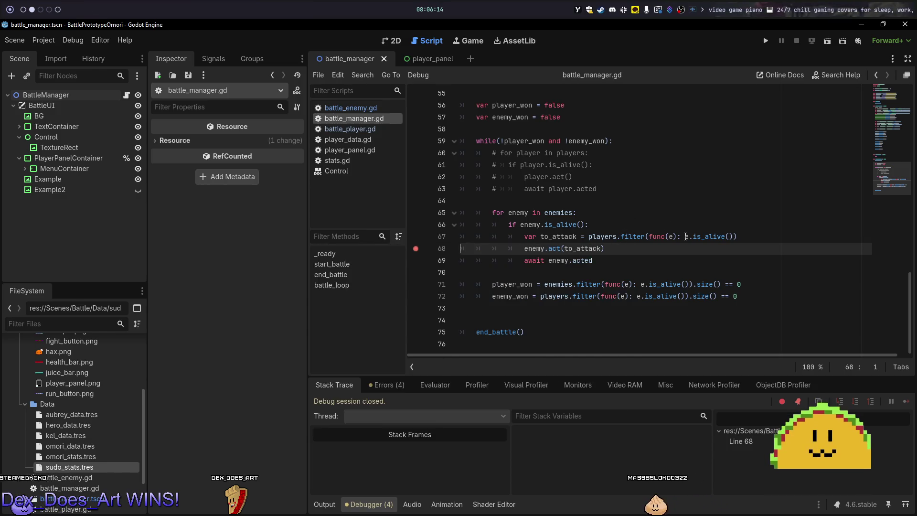
{"action": "key", "text": "alt+1"}
{"action": "left_click", "coordinate": [241, 389]}
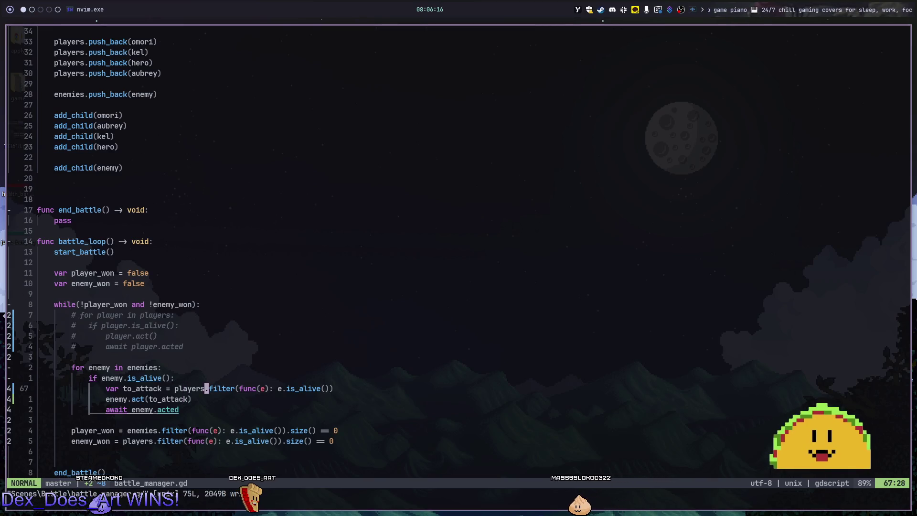
Step: Add a ! negation before e.is_alive() in line 67's lambda and save
{"action": "left_click", "coordinate": [280, 388]}
{"action": "type", "text": "i!"}
{"action": "key", "text": "Escape"}
{"action": "key", "text": "colon"}
{"action": "type", "text": "w"}
{"action": "key", "text": "Return"}
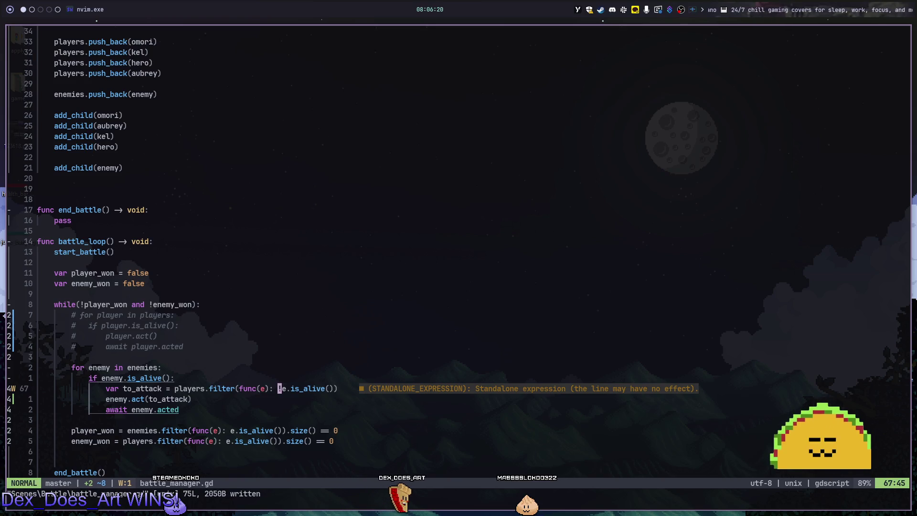
Step: Replace the negation with return so the lambda reads return e.is_alive(), save, and run the game
{"action": "type", "text": "sreturn"}
{"action": "key", "text": "Escape"}
{"action": "type", "text": ":w"}
{"action": "key", "text": "Return"}
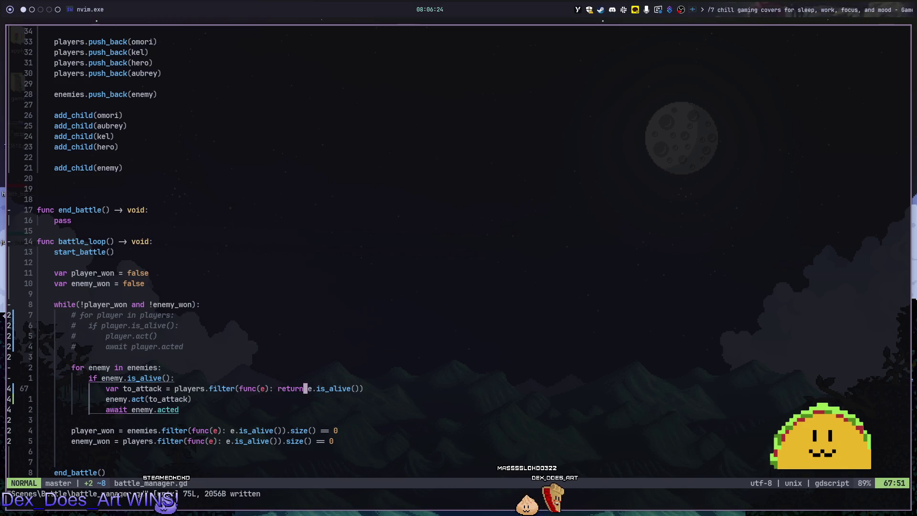
{"action": "key", "text": "alt+Tab"}
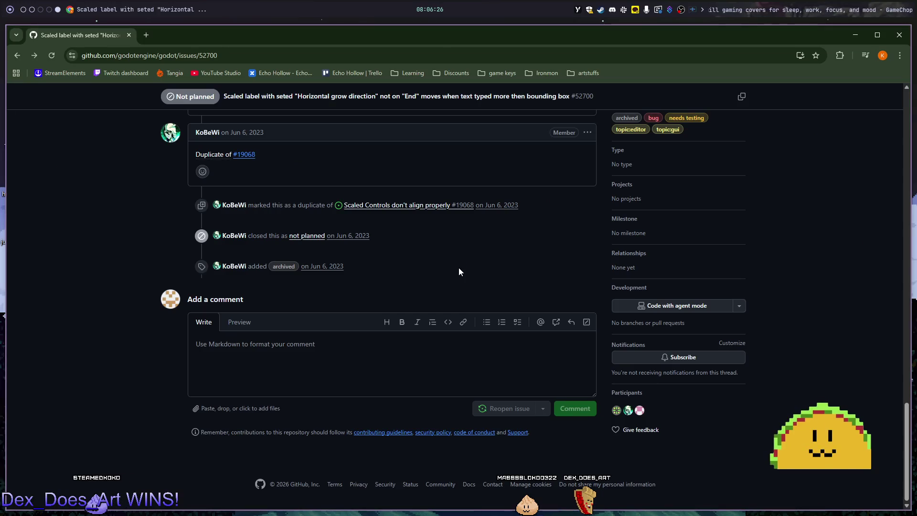
{"action": "key", "text": "alt+Tab"}
{"action": "key", "text": "alt+Tab"}
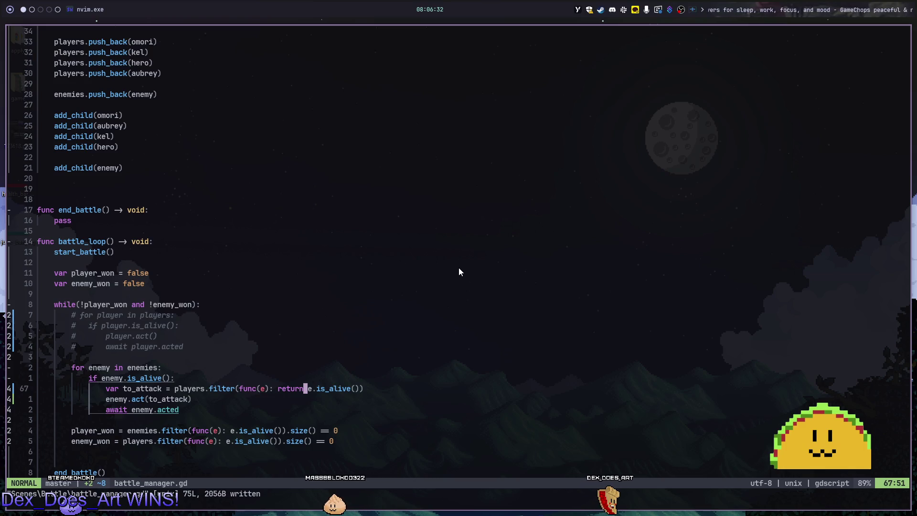
{"action": "key", "text": "alt+Tab"}
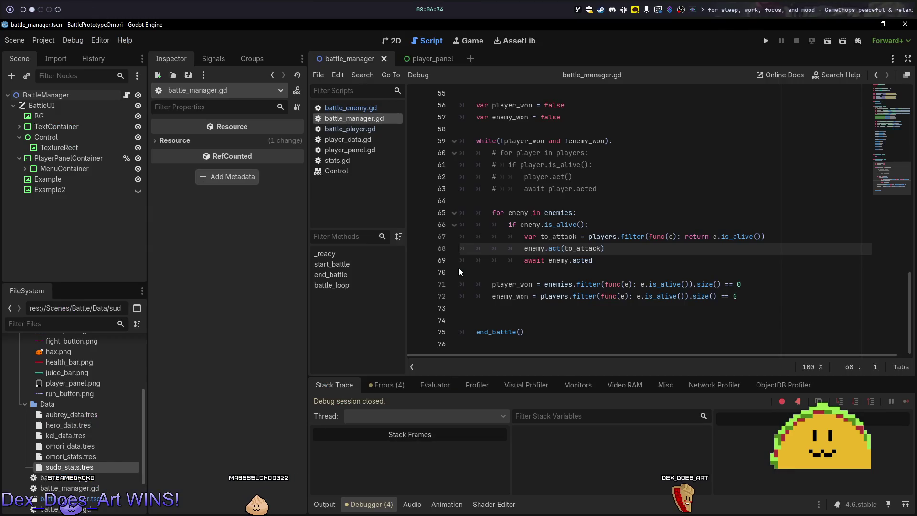
{"action": "key", "text": "F5"}
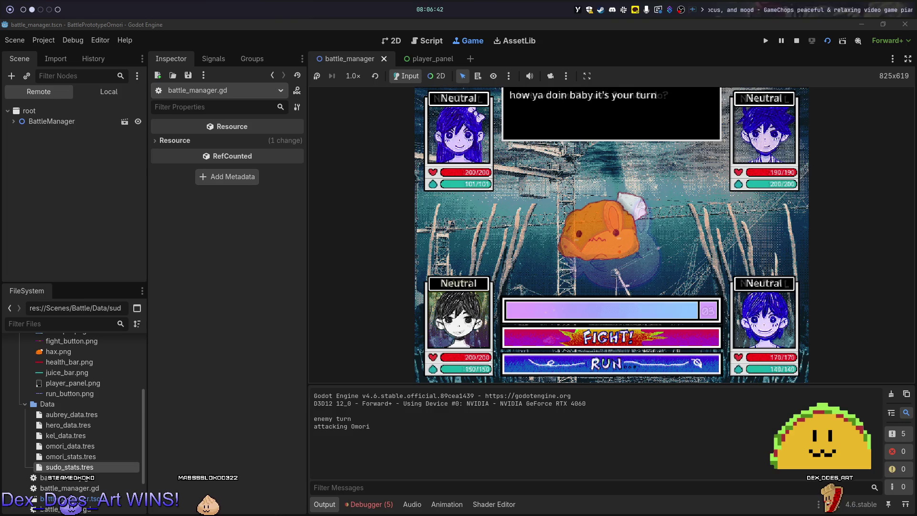
Step: Open the Debugger's Errors list and jump to the took_damage error reporting 0 arguments
{"action": "left_click", "coordinate": [360, 504]}
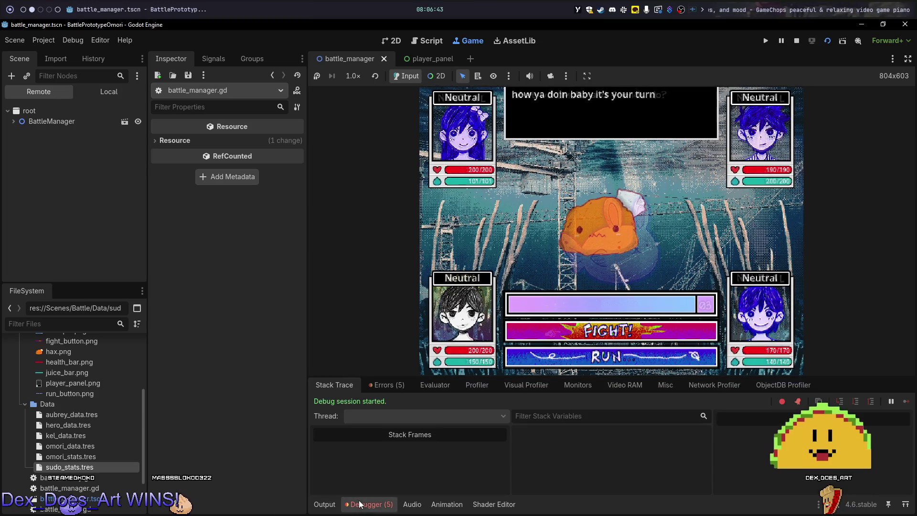
{"action": "left_click", "coordinate": [402, 383]}
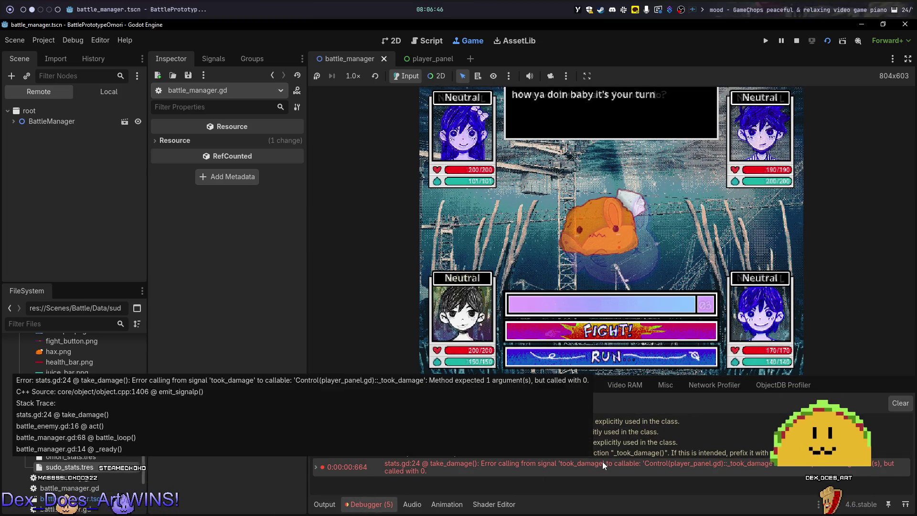
{"action": "double_click", "coordinate": [603, 464]}
{"action": "key", "text": "alt+Tab"}
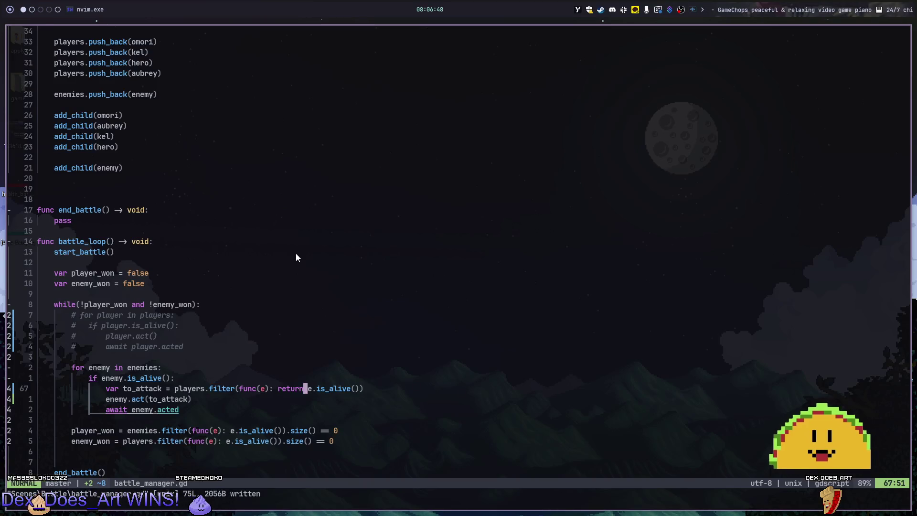
Step: Read the Array.filter documentation on line 67
{"action": "key", "text": "b"}
{"action": "key", "text": "b"}
{"action": "key", "text": "b"}
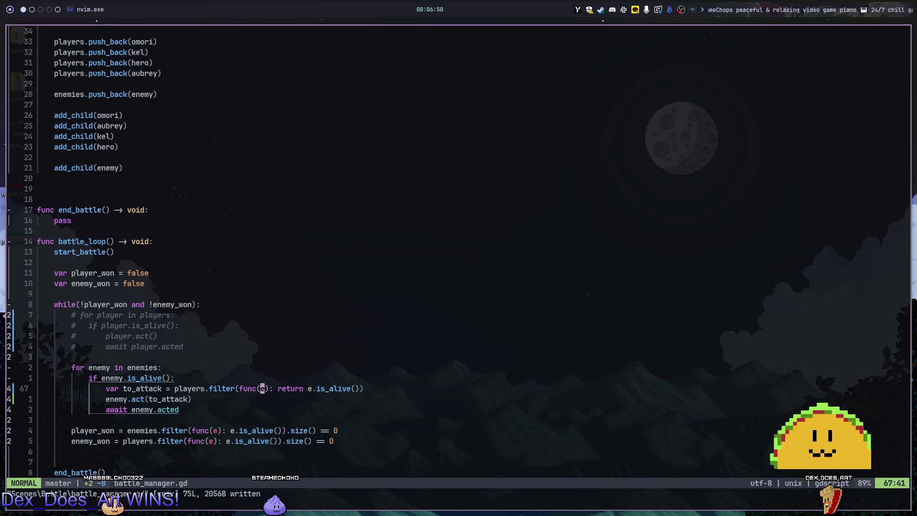
{"action": "key", "text": "b"}
{"action": "key", "text": "b"}
{"action": "key", "text": "b"}
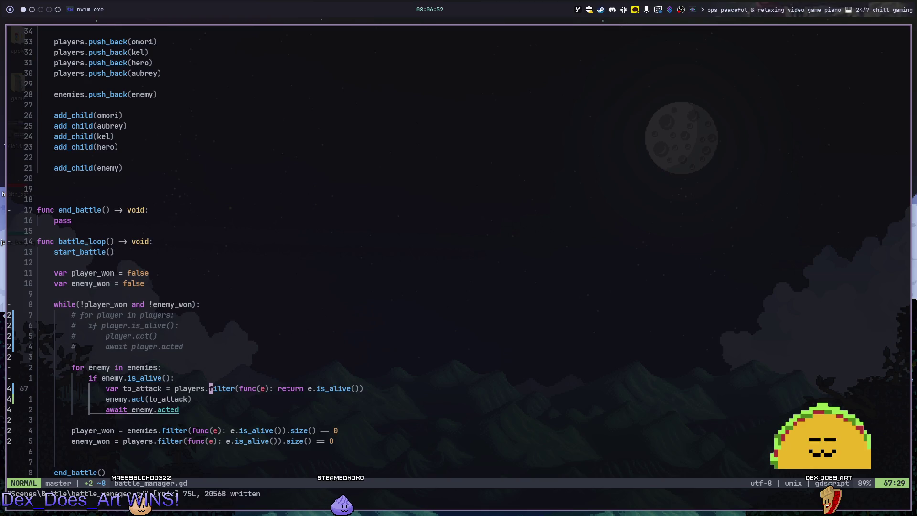
{"action": "key", "text": "K"}
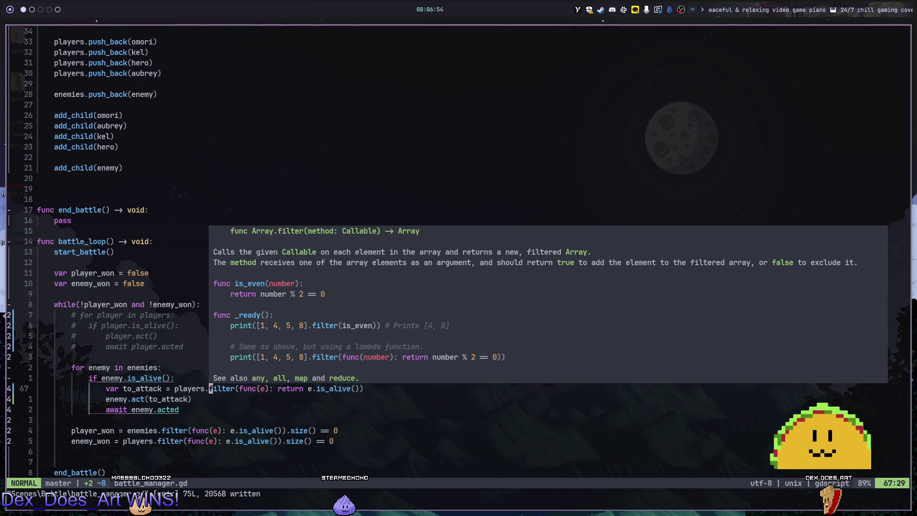
{"action": "key", "text": "h"}
Step: Type to_attack as Array[BattlePlayer], save, and relaunch the game
{"action": "type", "text": "hi"}
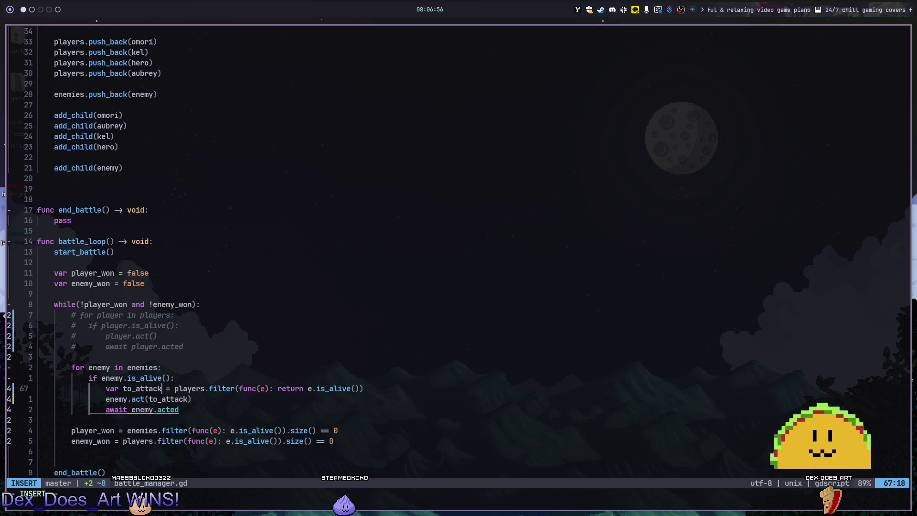
{"action": "type", "text": "ray["}
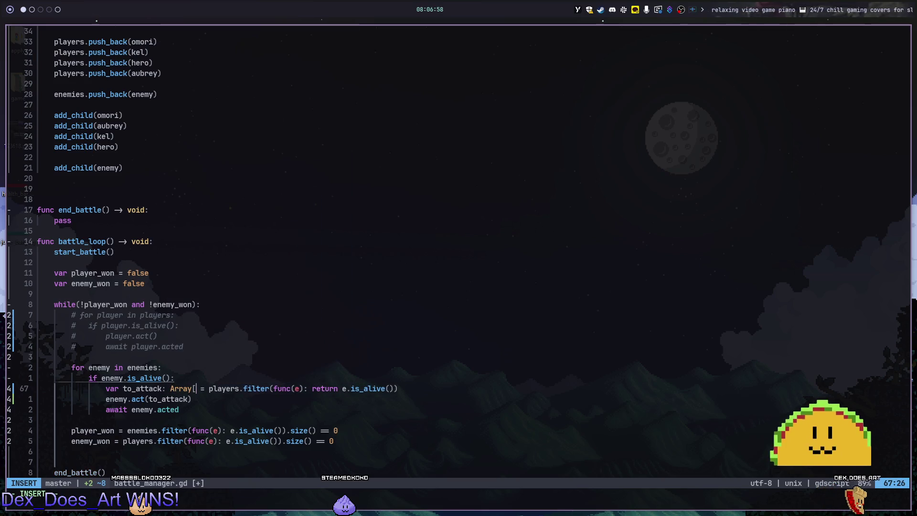
{"action": "type", "text": "BattlePlayer]"}
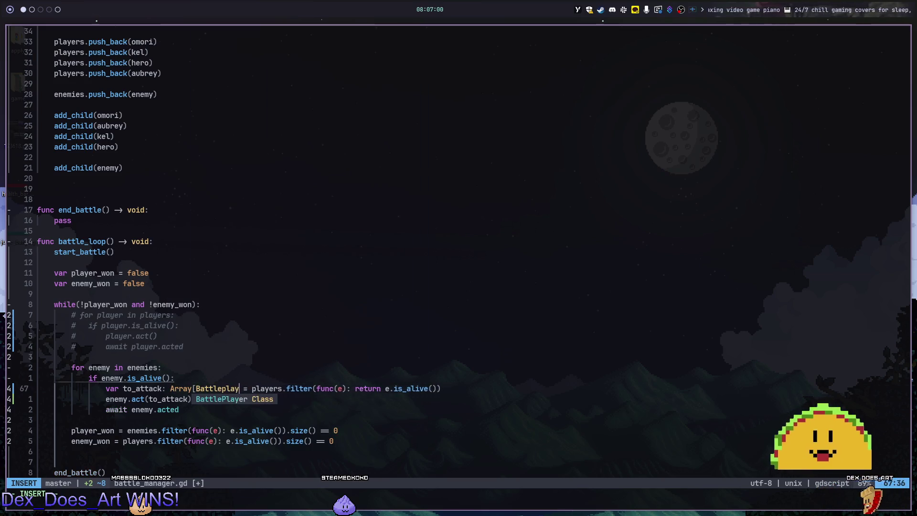
{"action": "key", "text": "Escape"}
{"action": "type", "text": ":w"}
{"action": "key", "text": "Return"}
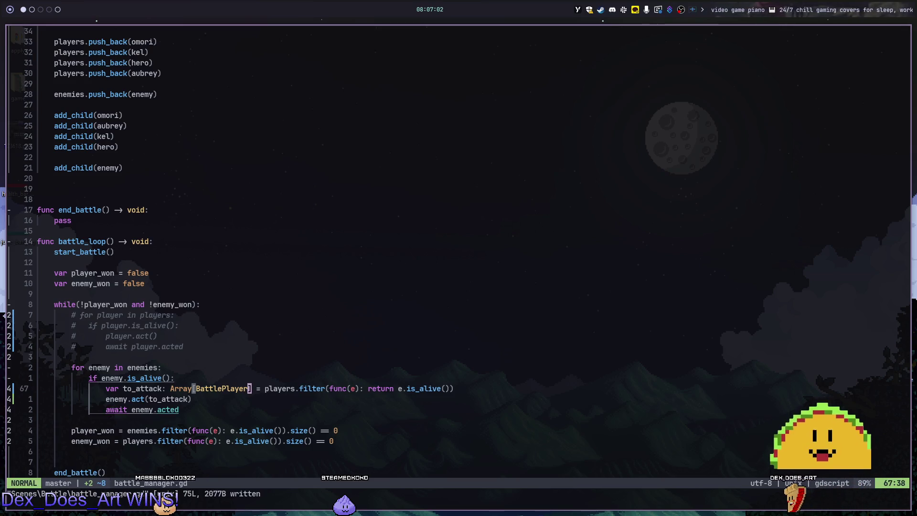
{"action": "key", "text": "alt+Tab"}
{"action": "key", "text": "F5"}
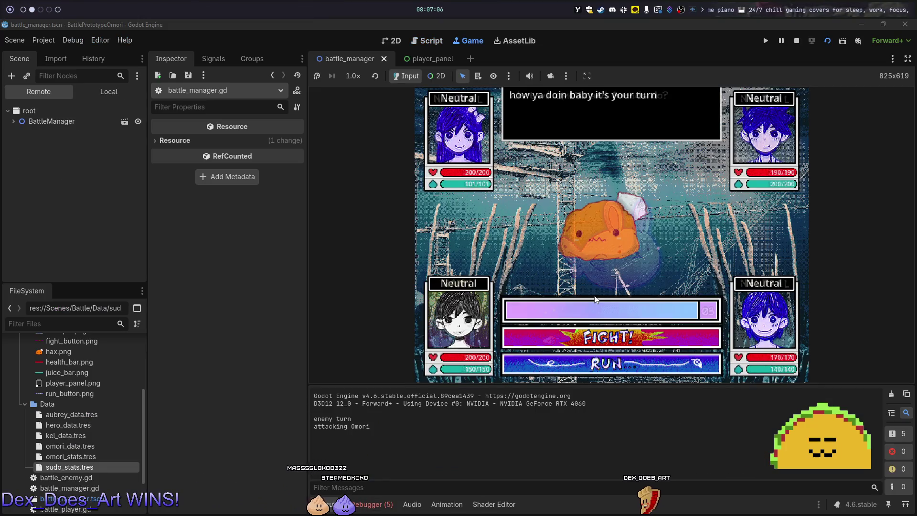
Step: Restart debugging to the line-68 breakpoint, inspect to_attack, and step into the enemy's act
{"action": "key", "text": "F8"}
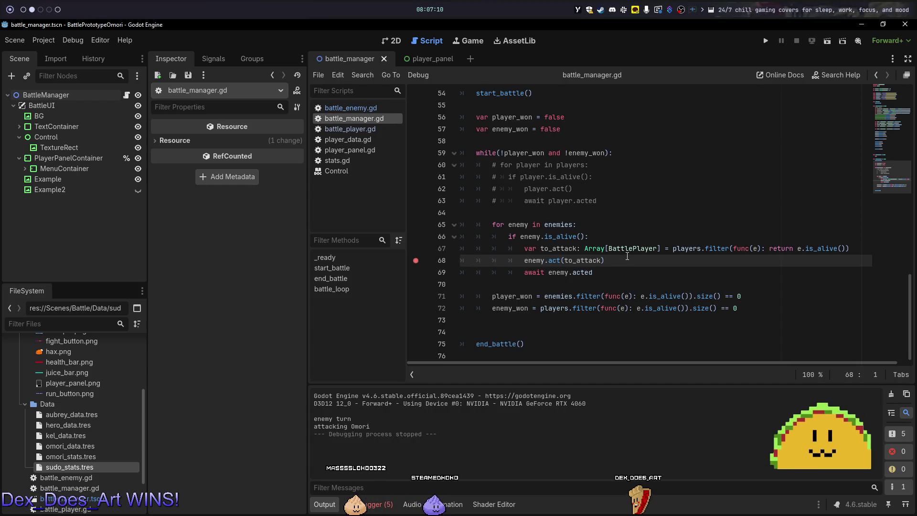
{"action": "key", "text": "F5"}
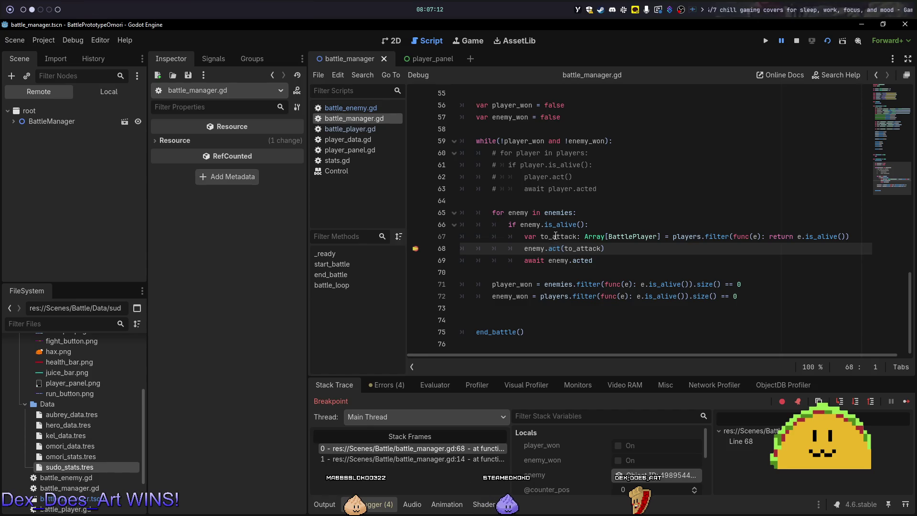
{"action": "mouse_move", "coordinate": [557, 236]}
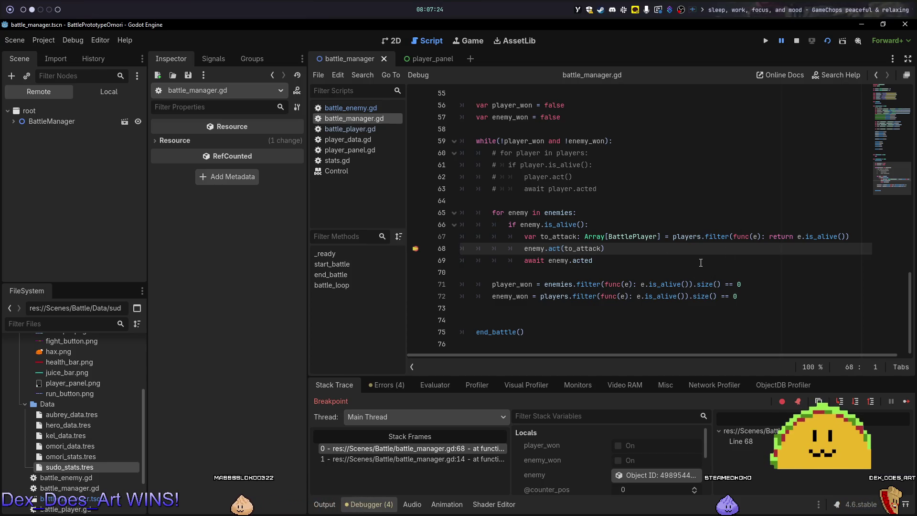
{"action": "key", "text": "F11"}
{"action": "key", "text": "F11"}
{"action": "key", "text": "F11"}
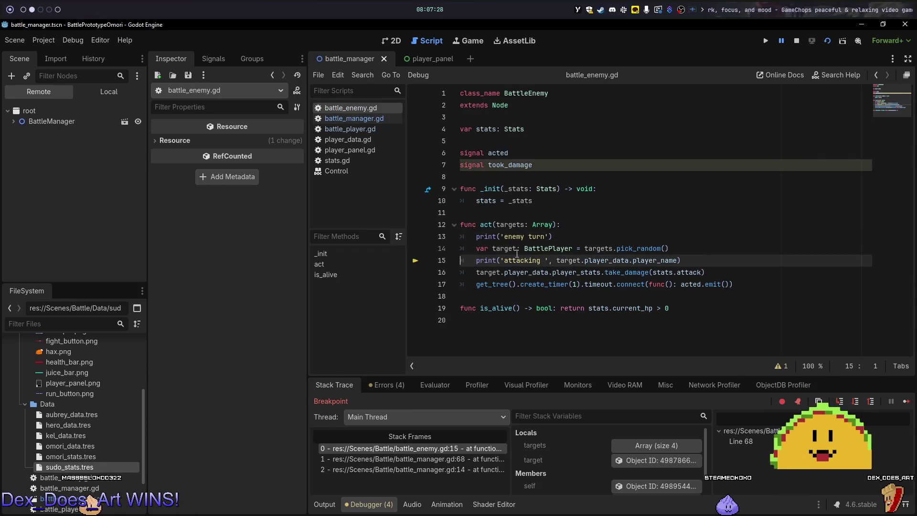
Step: Step through take_damage, checking an attack of 100 becomes 70 damage against 120 current HP
{"action": "mouse_move", "coordinate": [507, 250]}
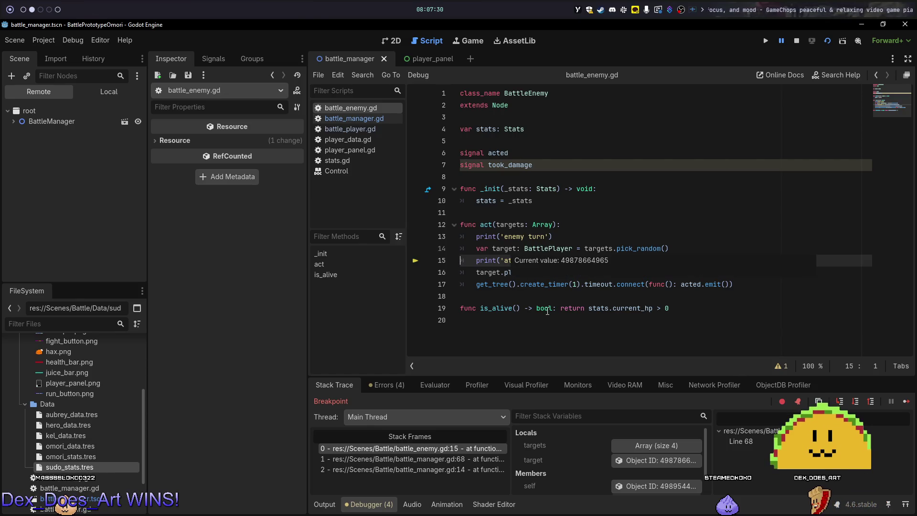
{"action": "key", "text": "F10"}
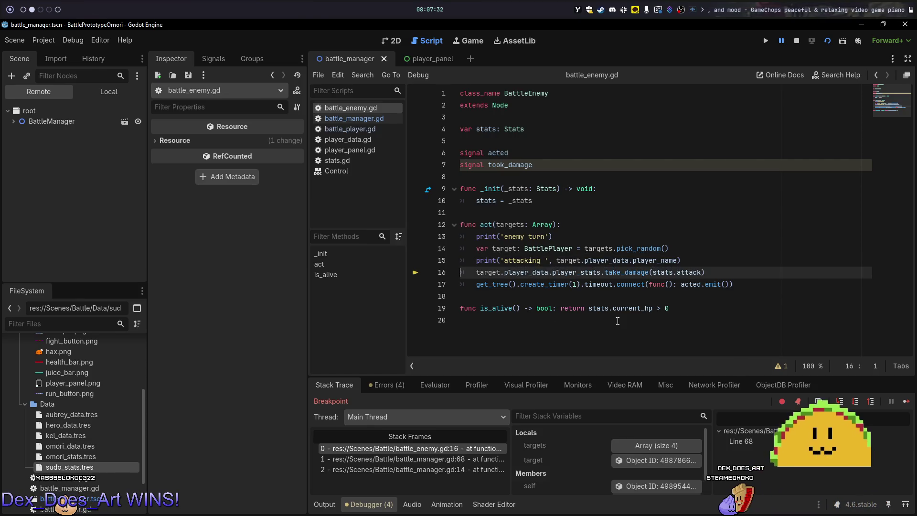
{"action": "key", "text": "F11"}
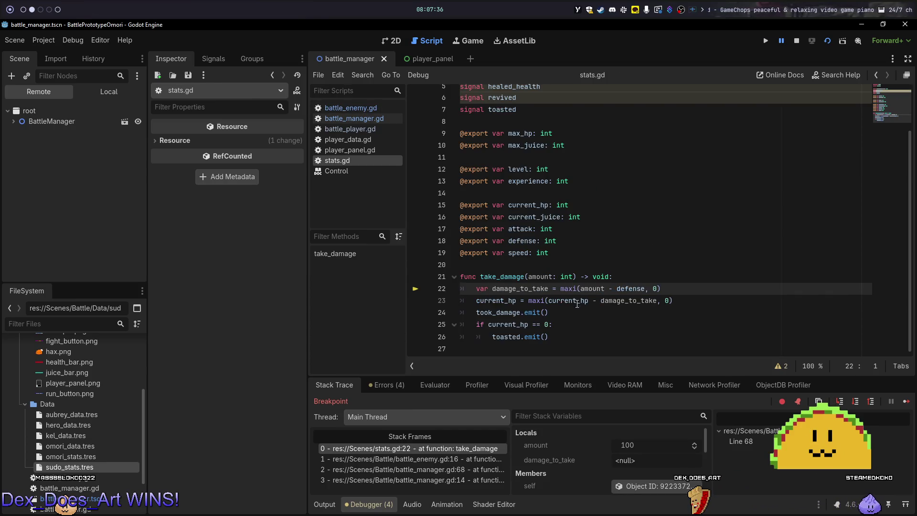
{"action": "mouse_move", "coordinate": [547, 278]}
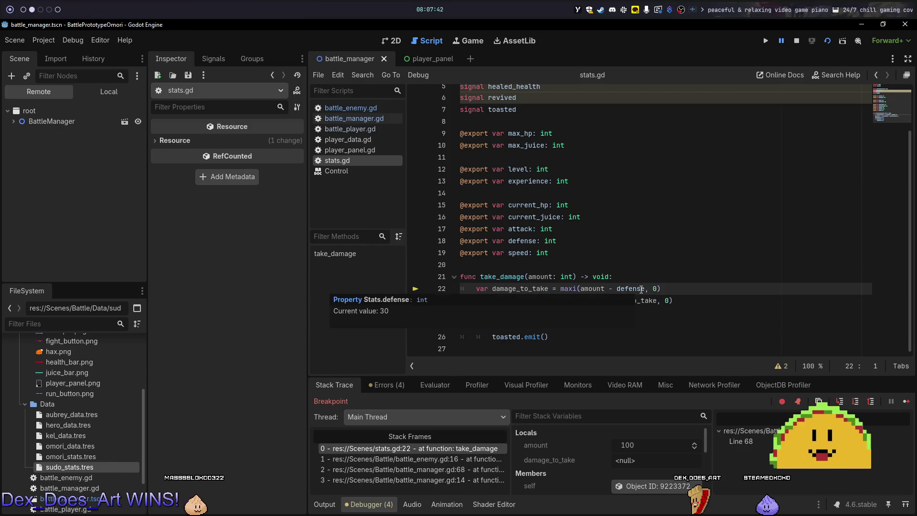
{"action": "key", "text": "F10"}
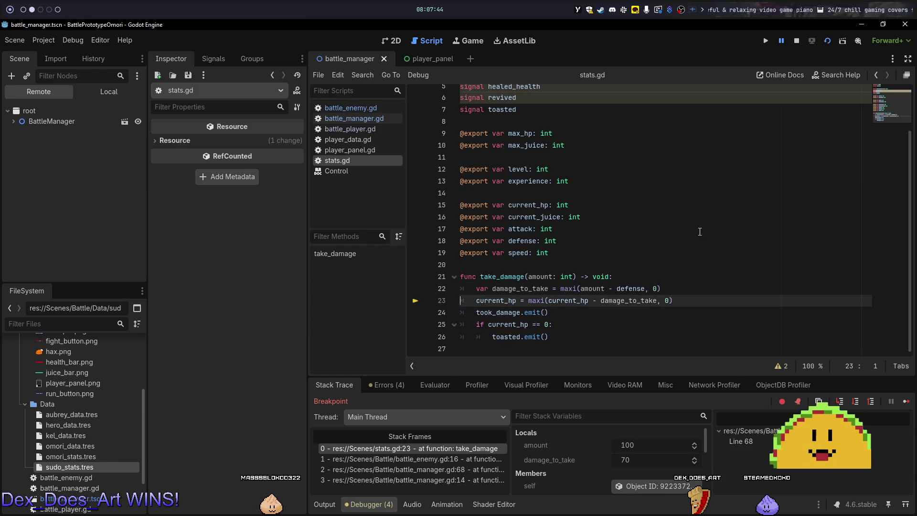
{"action": "mouse_move", "coordinate": [543, 290]}
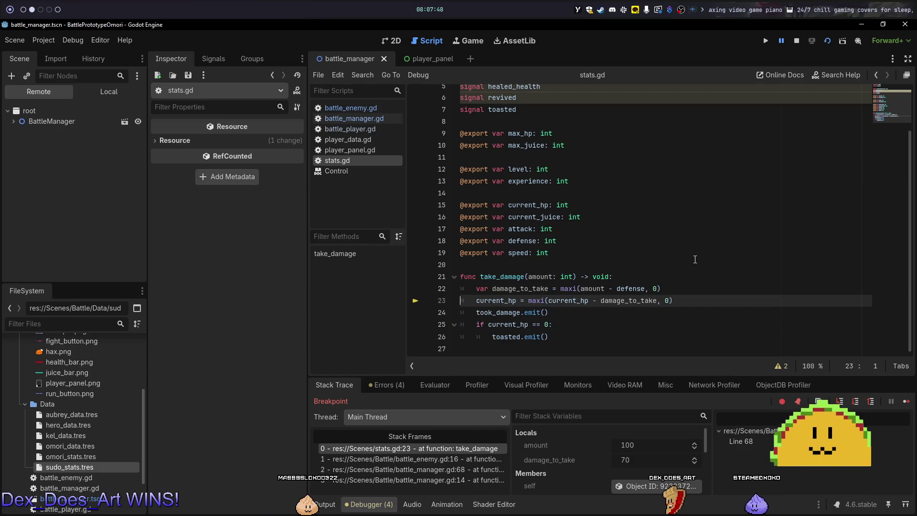
{"action": "key", "text": "F10"}
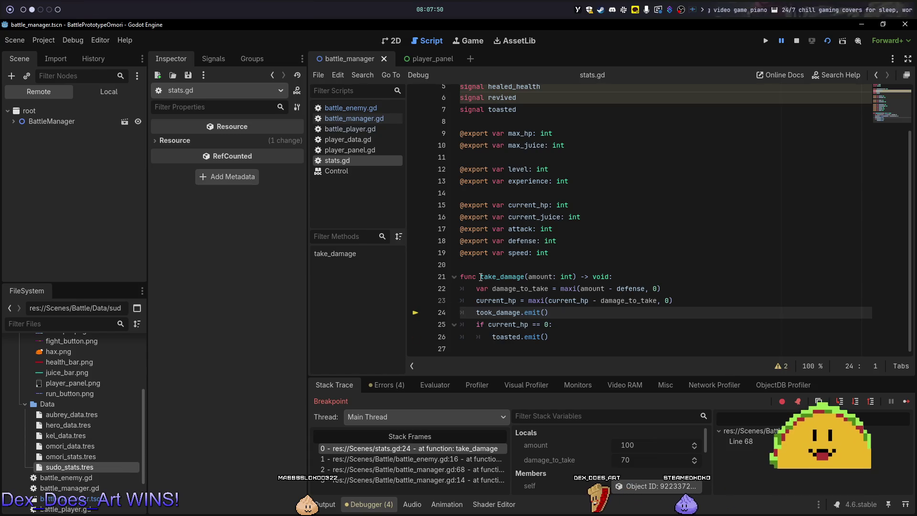
{"action": "mouse_move", "coordinate": [507, 301]}
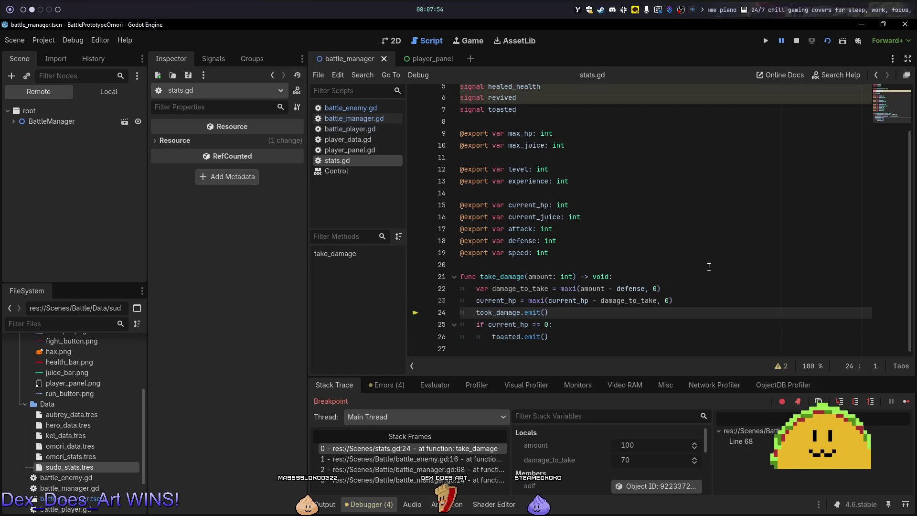
{"action": "key", "text": "F10"}
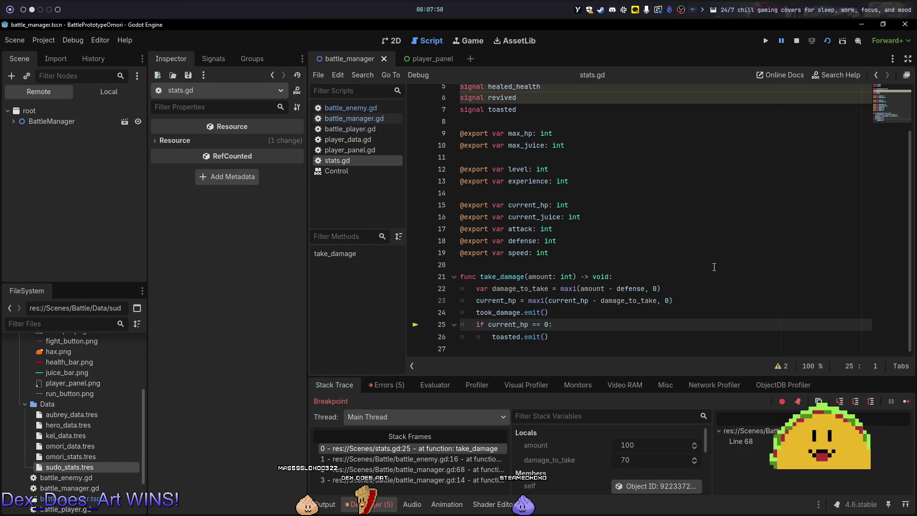
{"action": "key", "text": "F10"}
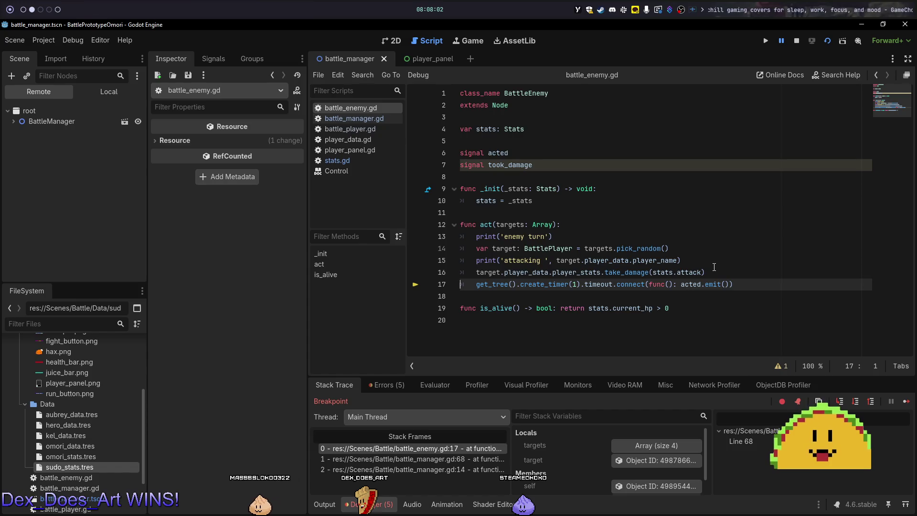
Step: Step out to the battle loop, resume the game, and view the 2D battle scene
{"action": "key", "text": "F10"}
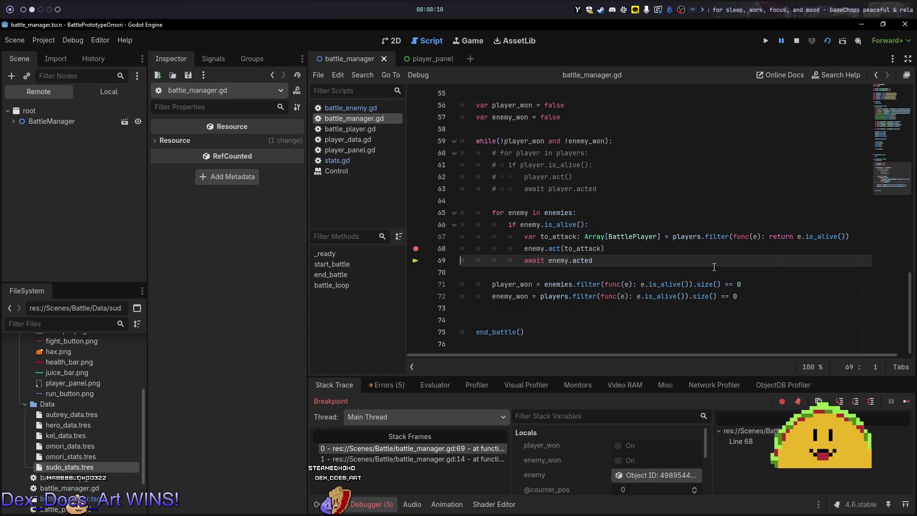
{"action": "key", "text": "F11"}
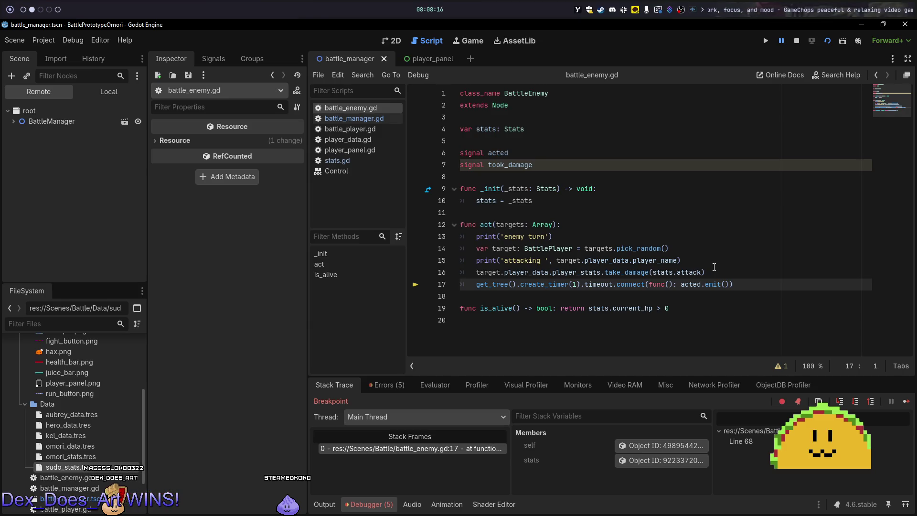
{"action": "key", "text": "F12"}
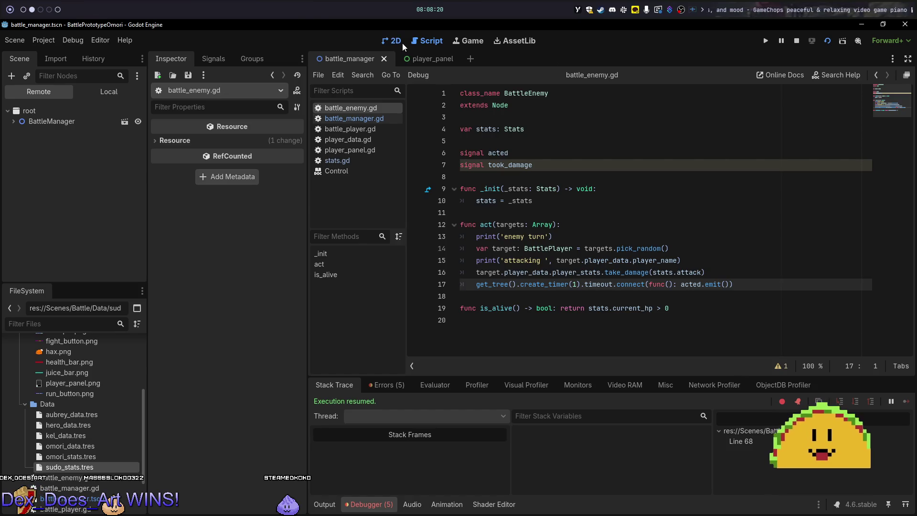
{"action": "key", "text": "ctrl+F1"}
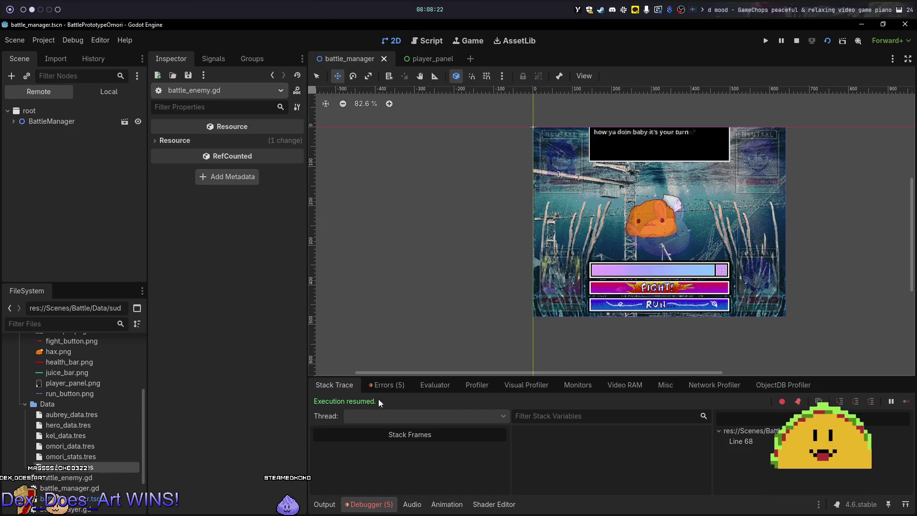
Step: Open the took_damage error at stats.gd line 24 from the Errors list and stop the game
{"action": "left_click", "coordinate": [390, 386]}
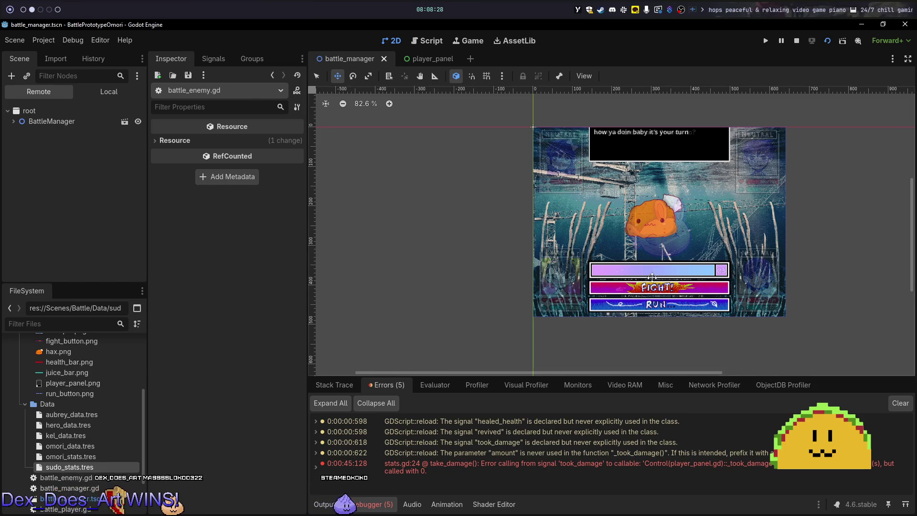
{"action": "scroll", "coordinate": [667, 276], "scroll_direction": "down", "scroll_amount": 6}
{"action": "scroll", "coordinate": [667, 276], "scroll_direction": "up", "scroll_amount": 7}
{"action": "scroll", "coordinate": [667, 275], "scroll_direction": "down", "scroll_amount": 3}
{"action": "scroll", "coordinate": [667, 275], "scroll_direction": "up", "scroll_amount": 3}
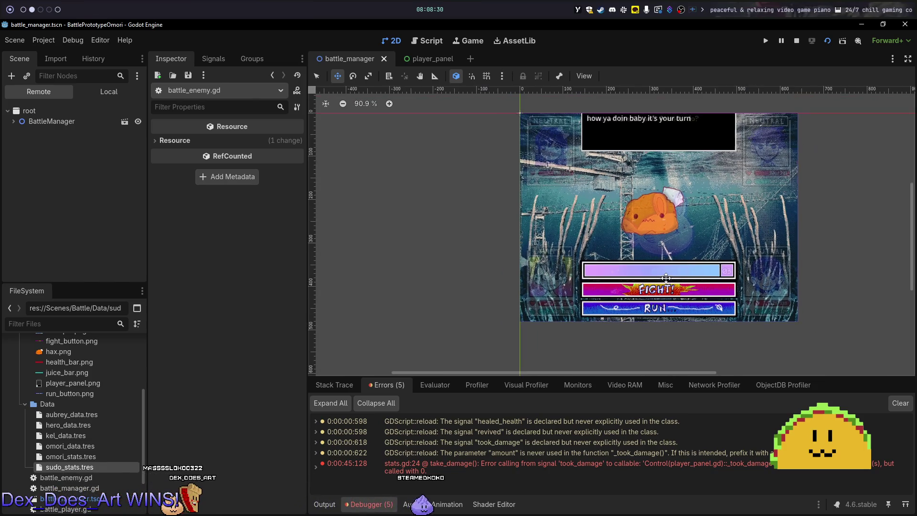
{"action": "double_click", "coordinate": [624, 466]}
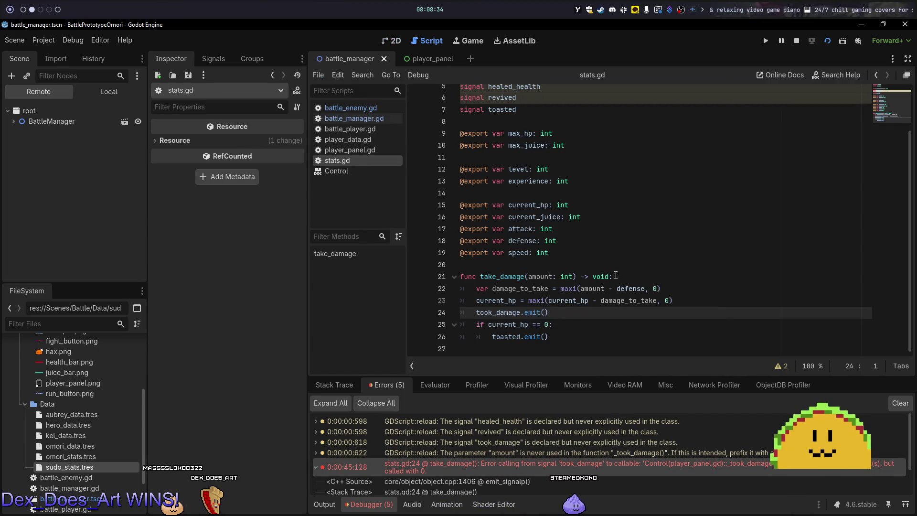
{"action": "key", "text": "F8"}
{"action": "key", "text": "alt+1"}
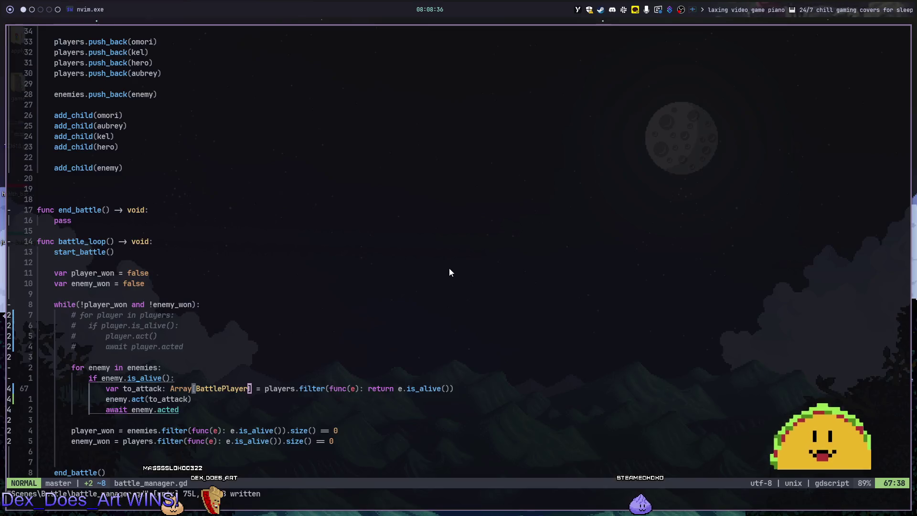
Step: Live-grep the project for took_damage and open the took_damage.emit line in stats.gd
{"action": "key", "text": "space"}
{"action": "type", "text": "fgtook"}
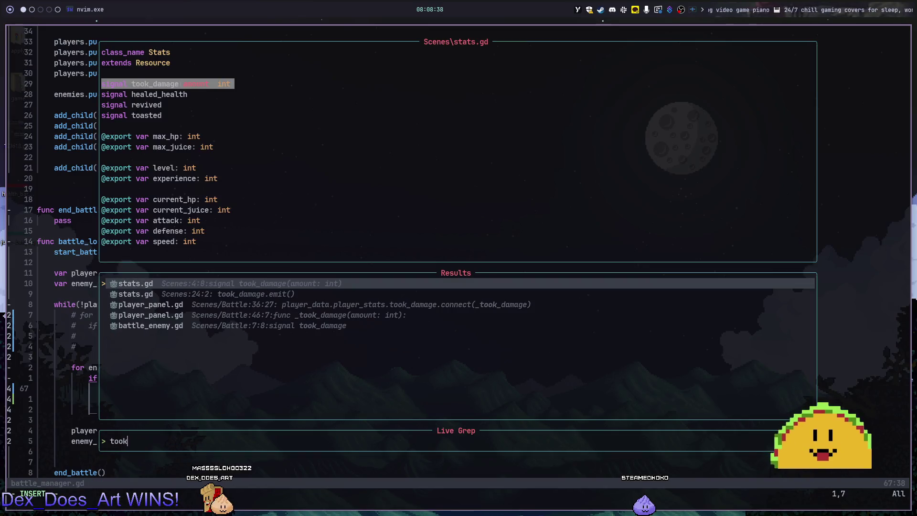
{"action": "type", "text": "dama"}
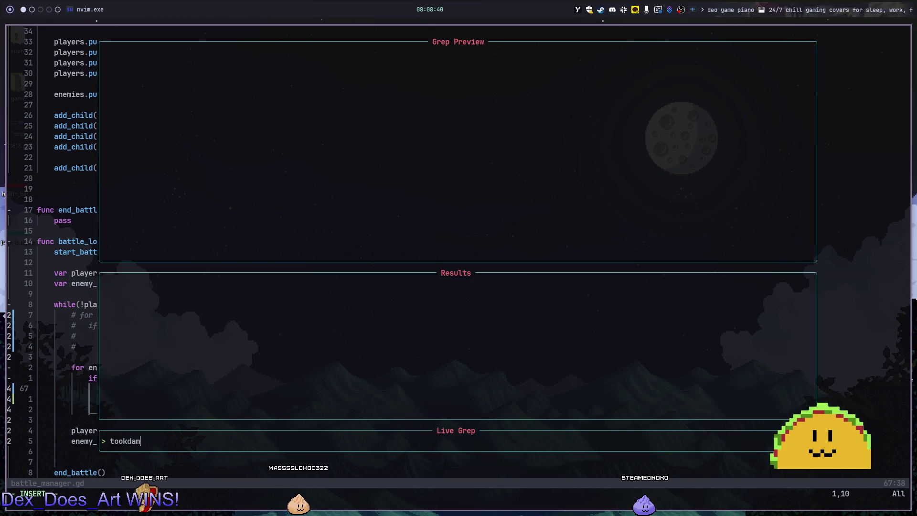
{"action": "key", "text": "BackSpace"}
{"action": "key", "text": "BackSpace"}
{"action": "key", "text": "BackSpace"}
{"action": "type", "text": "_damage"}
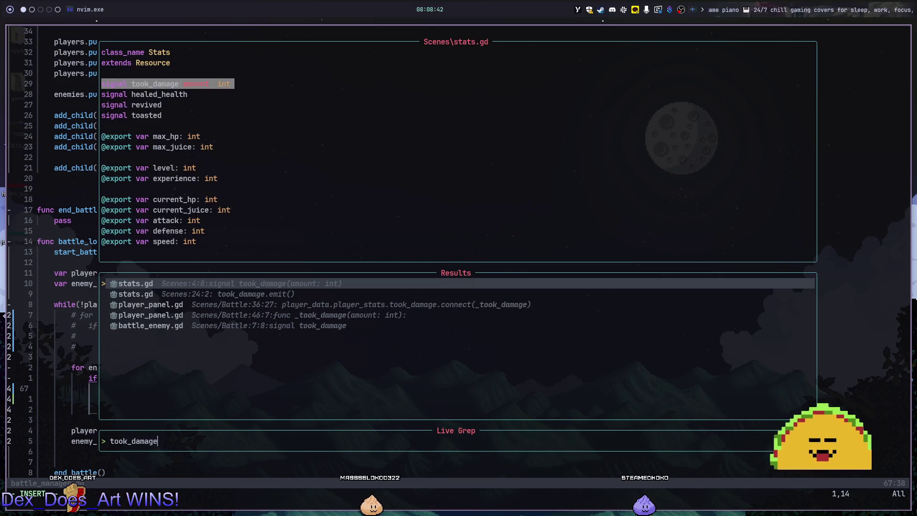
{"action": "key", "text": "Down"}
{"action": "key", "text": "Return"}
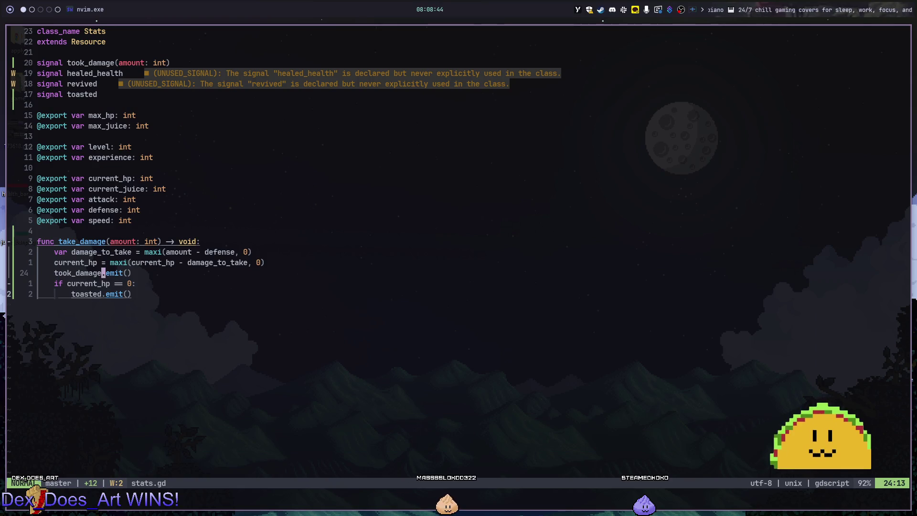
Step: Pass damage_to_take as the argument inside took_damage.emit()
{"action": "type", "text": "a"}
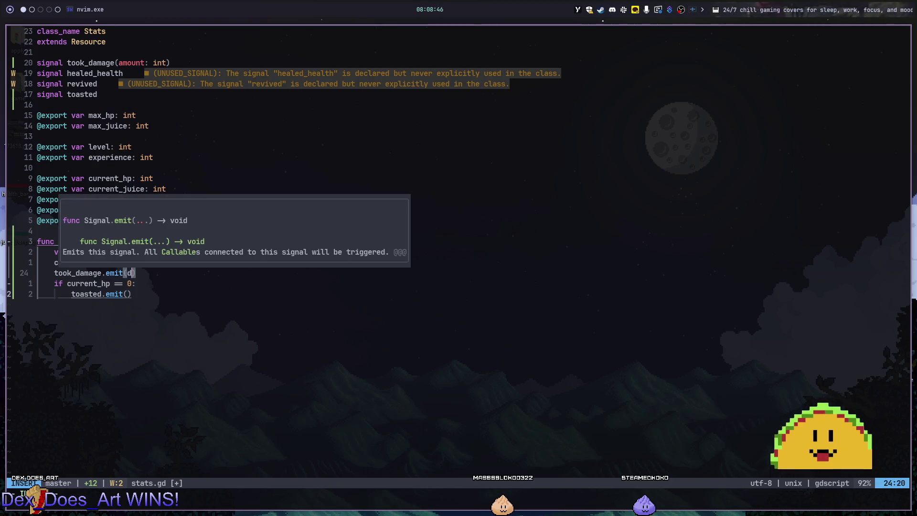
{"action": "type", "text": "amage"}
{"action": "key", "text": "Return"}
{"action": "key", "text": "Escape"}
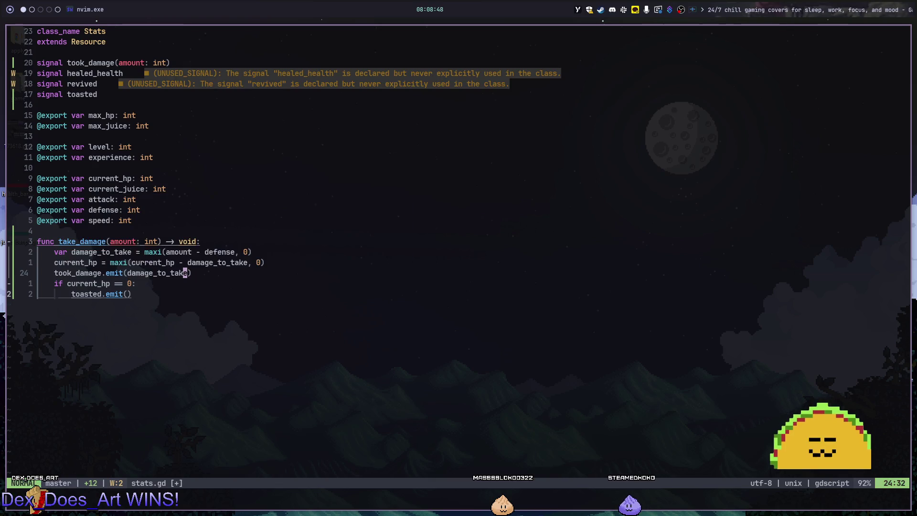
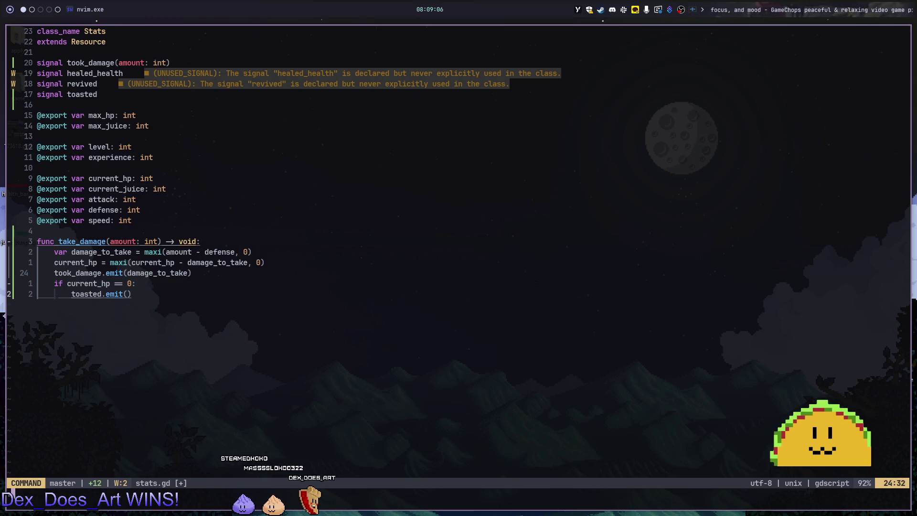
Step: Playtest the battle scene three times, watching the enemy hit Kel and Omori, then go back to the code
{"action": "key", "text": "alt+2"}
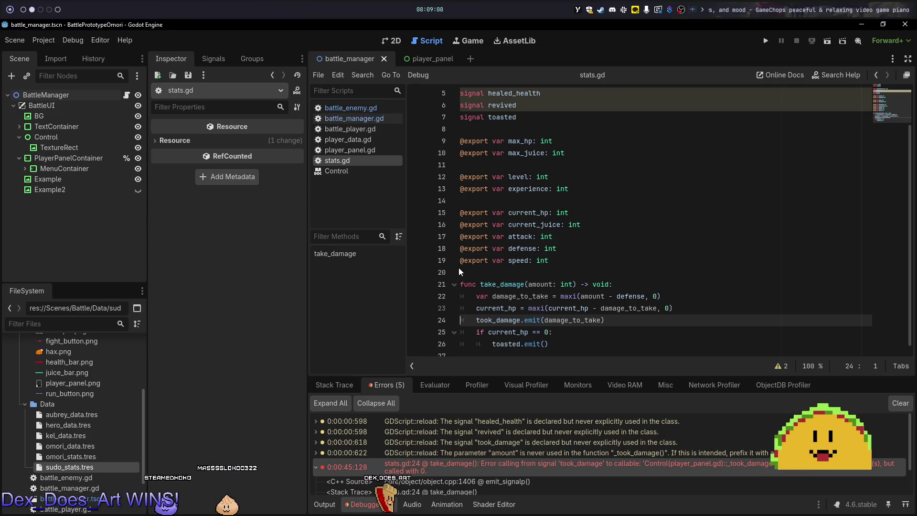
{"action": "key", "text": "F5"}
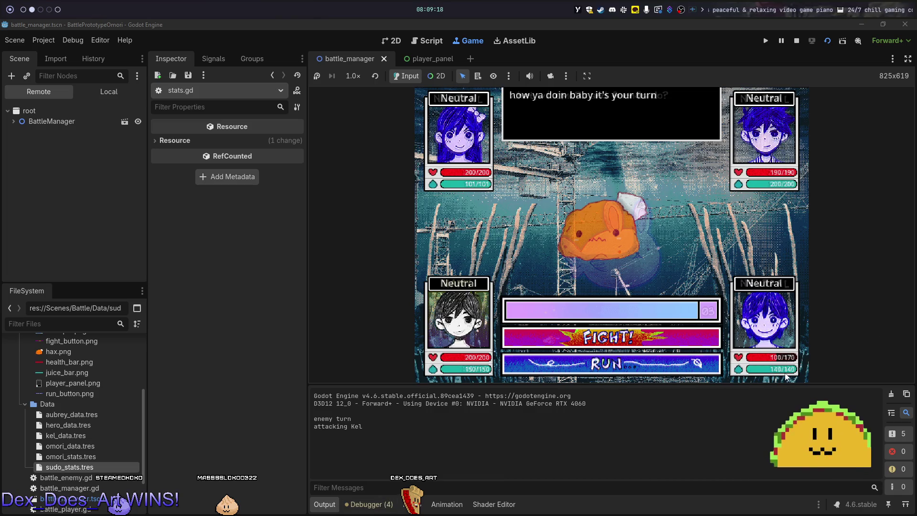
{"action": "key", "text": "F5"}
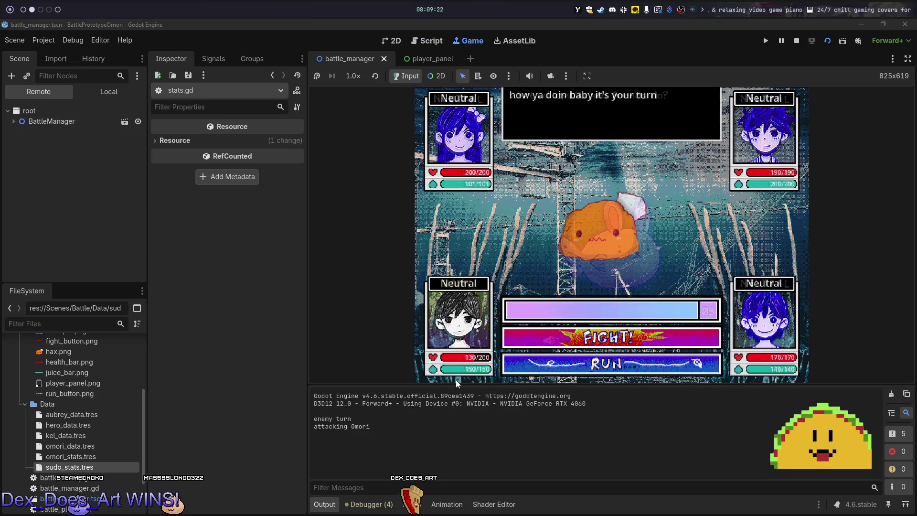
{"action": "key", "text": "F5"}
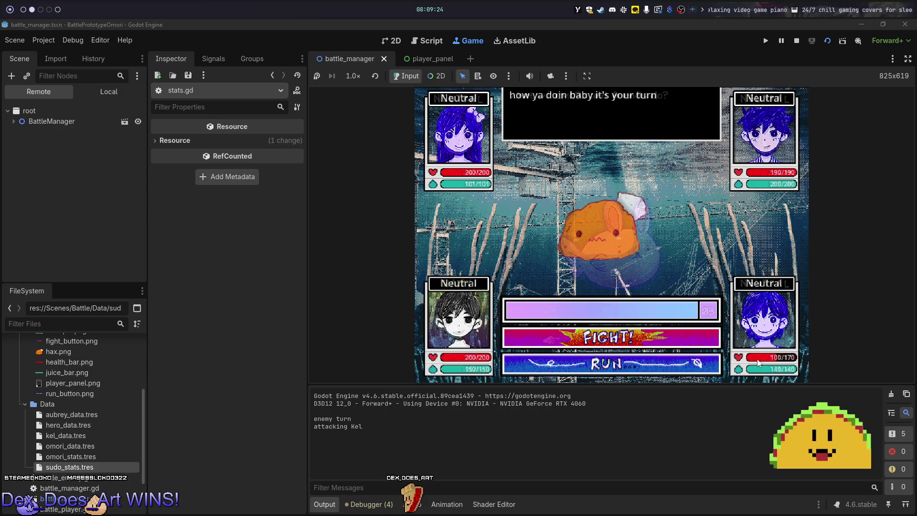
{"action": "key", "text": "alt+1"}
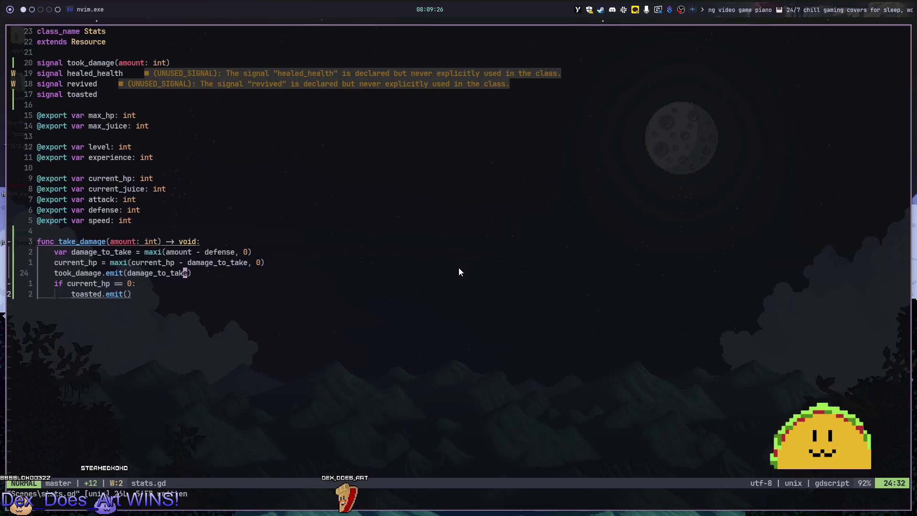
Step: In battle_manager.gd, await enemy.act directly and delete the separate 'await enemy.acted' line
{"action": "key", "text": "ctrl+6"}
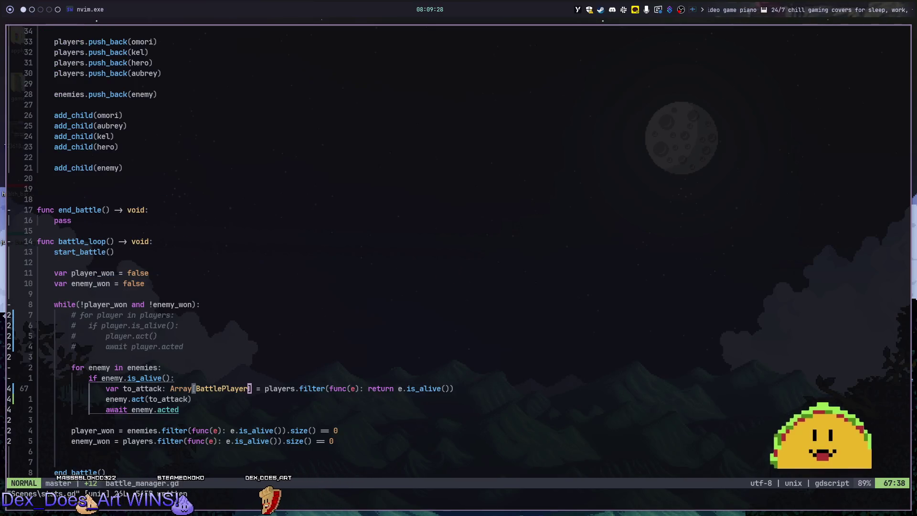
{"action": "type", "text": "Iawait"}
{"action": "key", "text": "Escape"}
{"action": "key", "text": "j"}
{"action": "key", "text": "d"}
{"action": "key", "text": "k"}
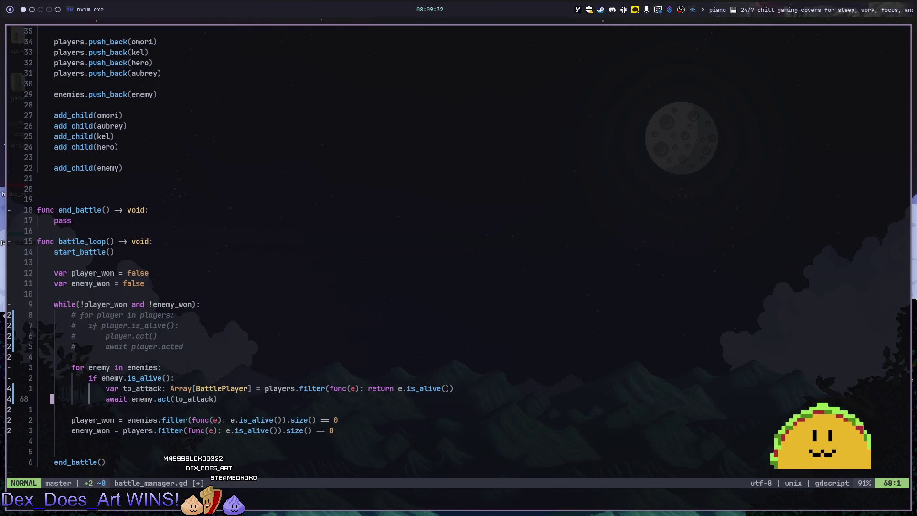
Step: In battle_enemy.gd's act, await the one-second timer, drop the trailing connect call, and save
{"action": "key", "text": "g"}
{"action": "key", "text": "d"}
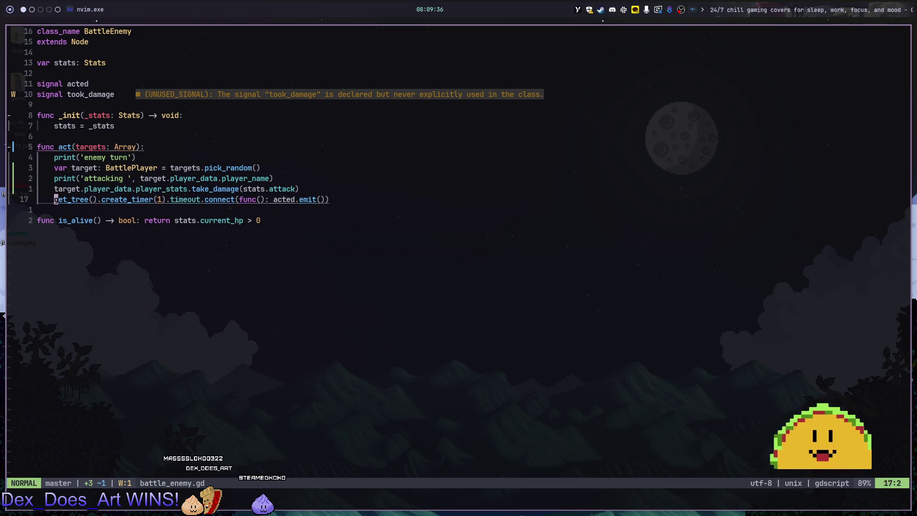
{"action": "type", "text": "await"}
{"action": "key", "text": "Escape"}
{"action": "type", "text": ":w"}
{"action": "key", "text": "Return"}
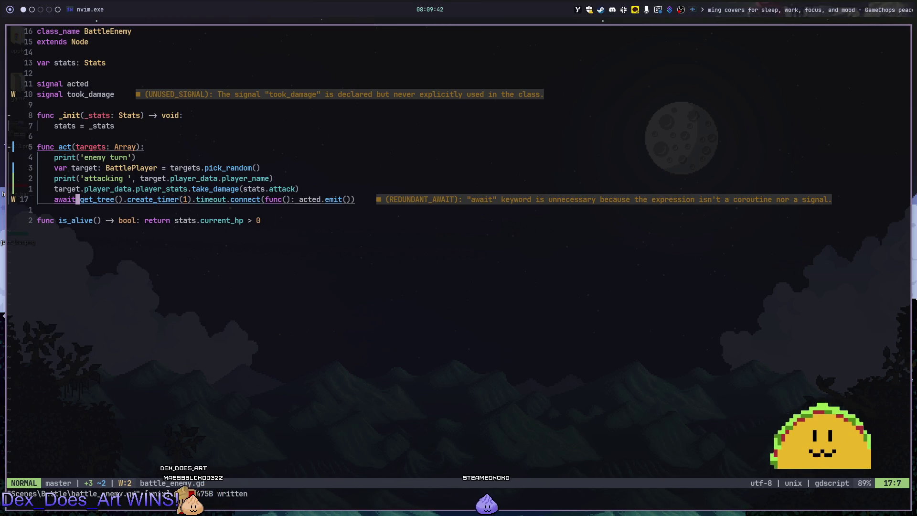
{"action": "key", "text": "w"}
{"action": "key", "text": "w"}
{"action": "key", "text": "w"}
{"action": "key", "text": "w"}
{"action": "key", "text": "w"}
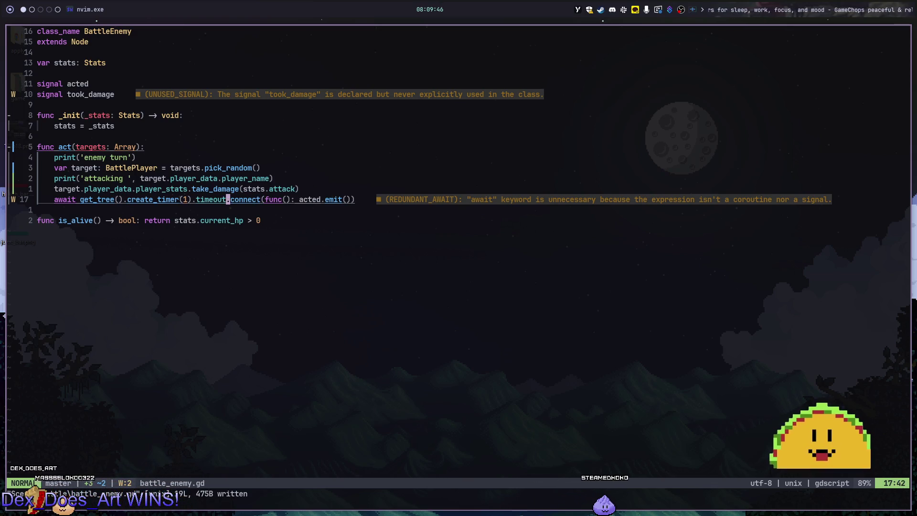
{"action": "key", "text": "shift+d"}
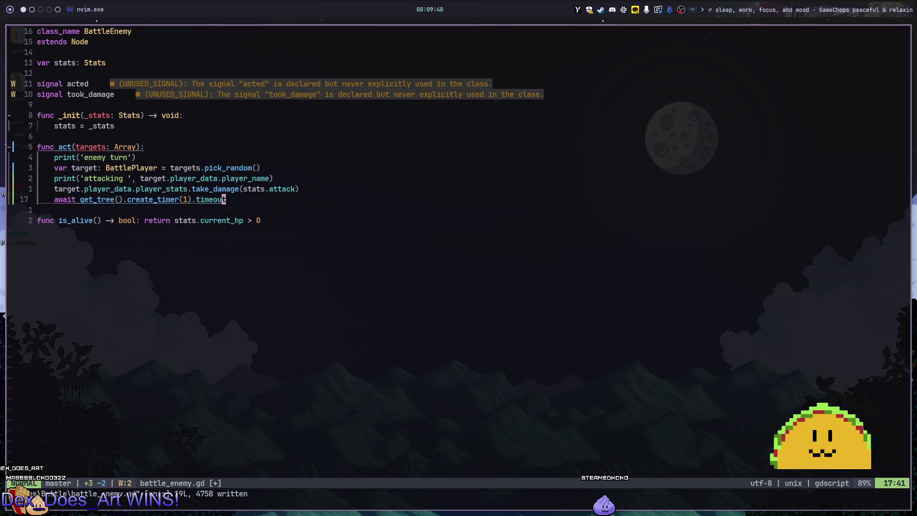
{"action": "type", "text": ":w"}
{"action": "key", "text": "Return"}
Step: Test the battle in Godot, then stop the game
{"action": "key", "text": "alt+Tab"}
{"action": "key", "text": "F5"}
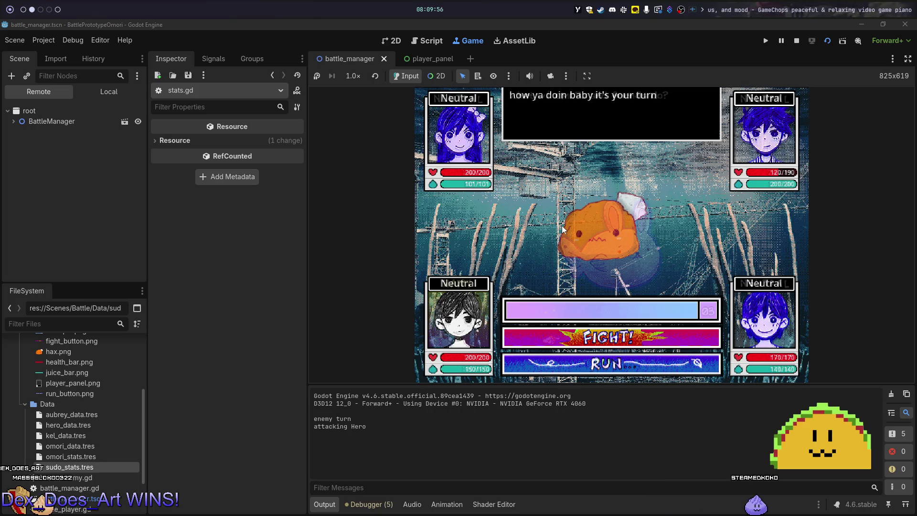
{"action": "key", "text": "F8"}
{"action": "key", "text": "alt+1"}
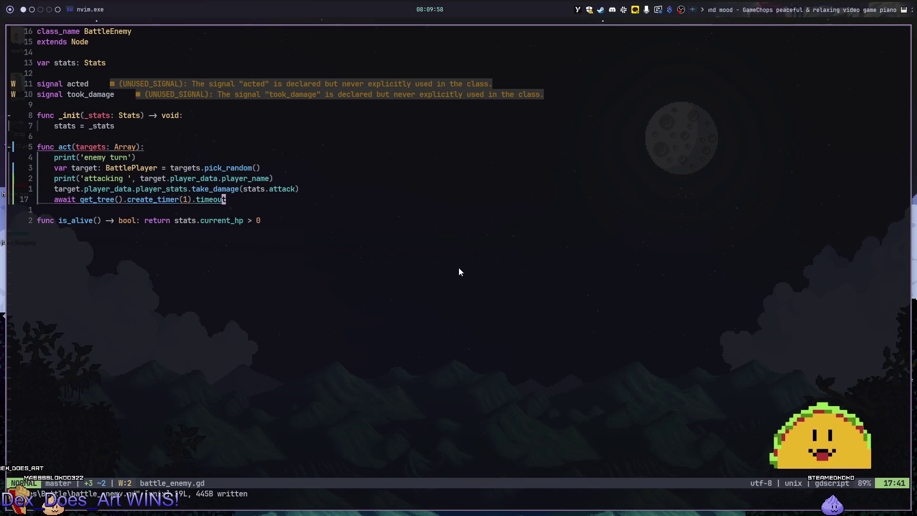
Step: Add print('battle ending') before end_battle() in battle_manager.gd and relaunch the battle
{"action": "key", "text": "ctrl+6"}
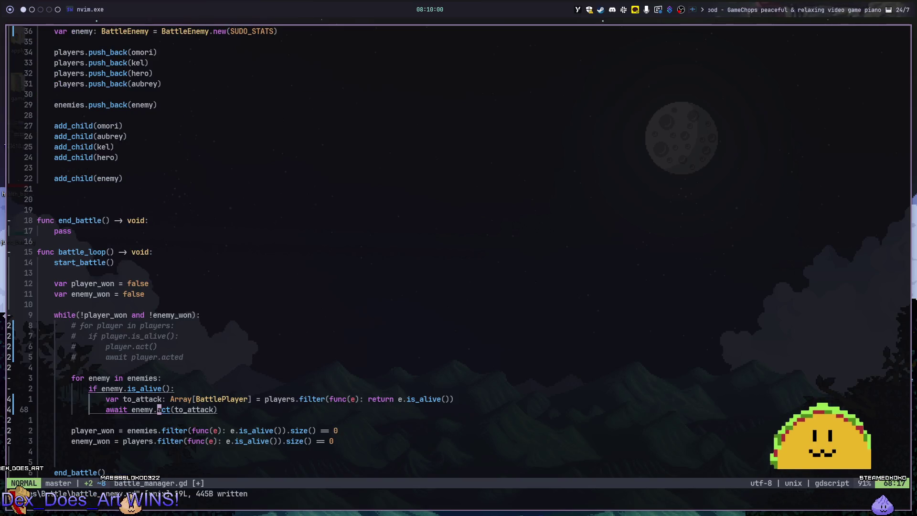
{"action": "key", "text": "j"}
{"action": "key", "text": "j"}
{"action": "key", "text": "j"}
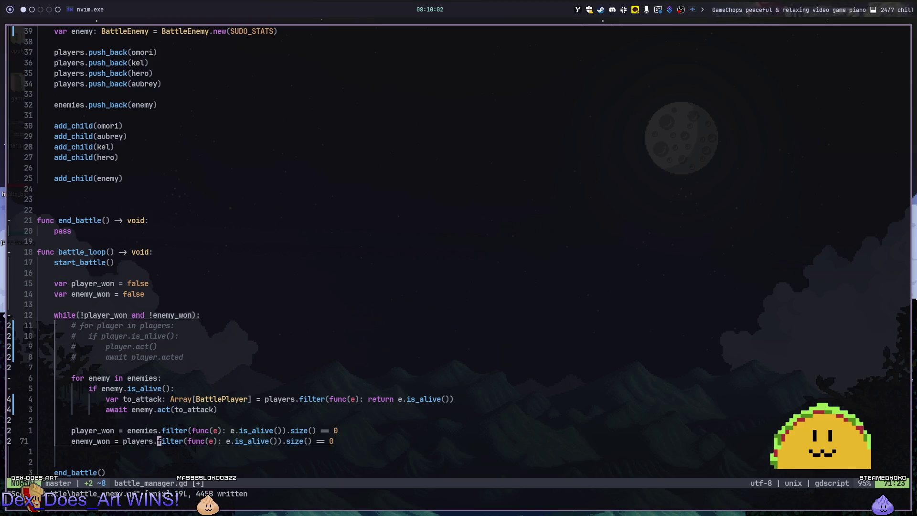
{"action": "key", "text": "O"}
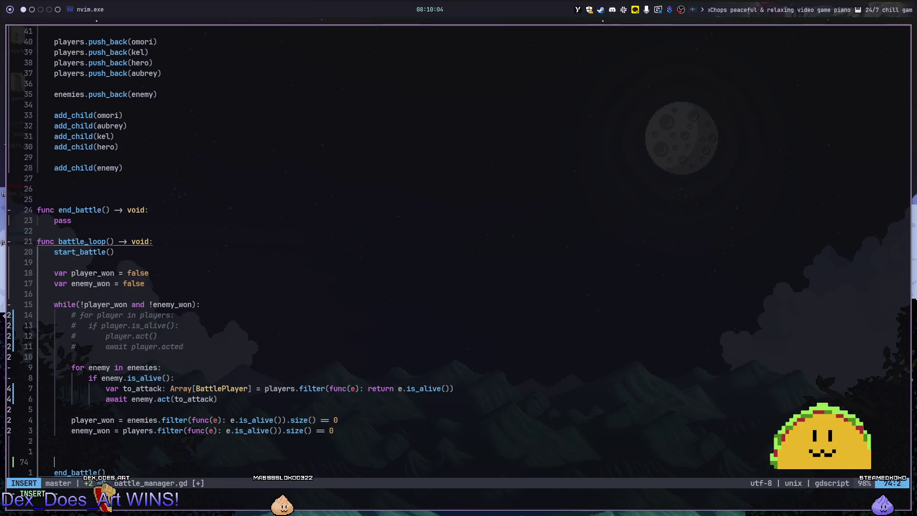
{"action": "type", "text": "print('battle ending'"}
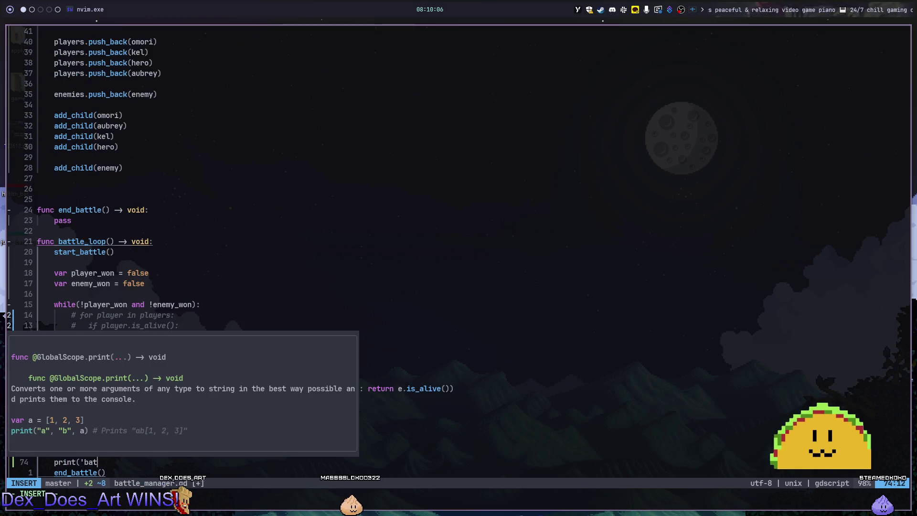
{"action": "type", "text": ")"}
{"action": "key", "text": "Escape"}
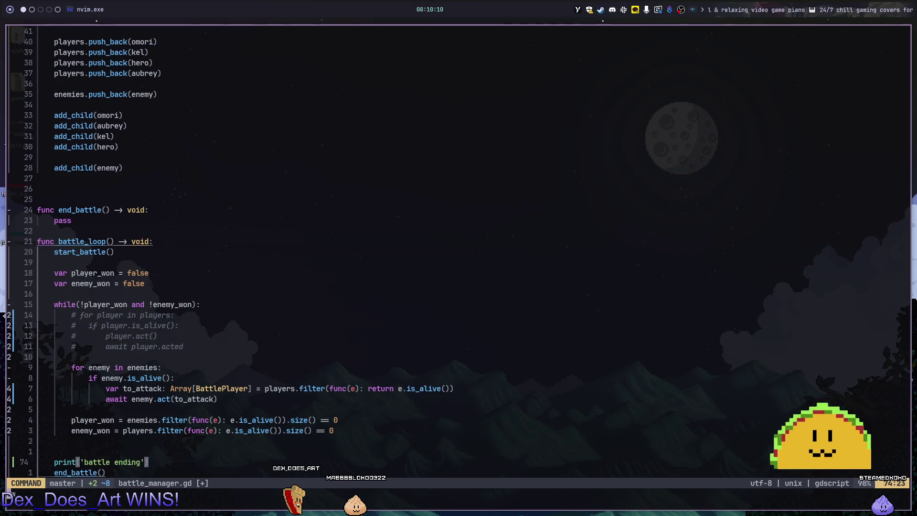
{"action": "key", "text": "alt+Tab"}
{"action": "key", "text": "F5"}
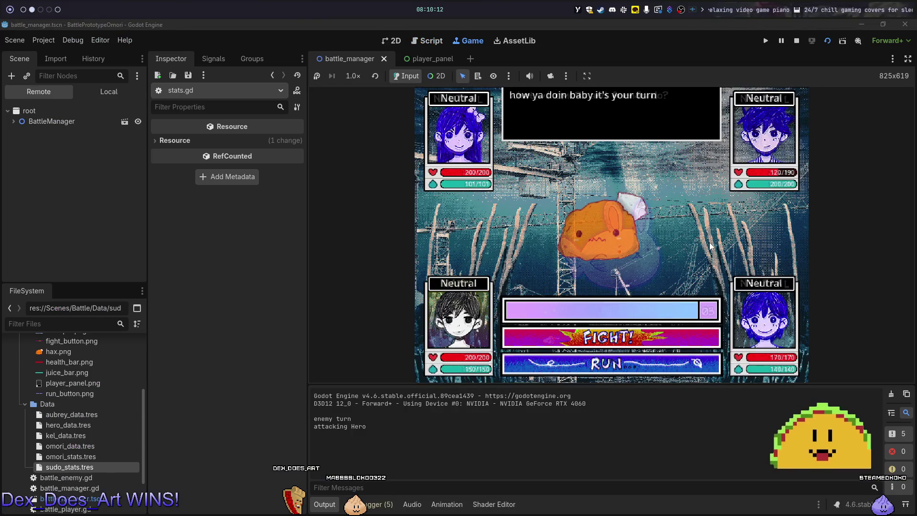
Step: Revert the enemy script's timer-line edits, leaving the stats script's damage emit intact
{"action": "key", "text": "alt+1"}
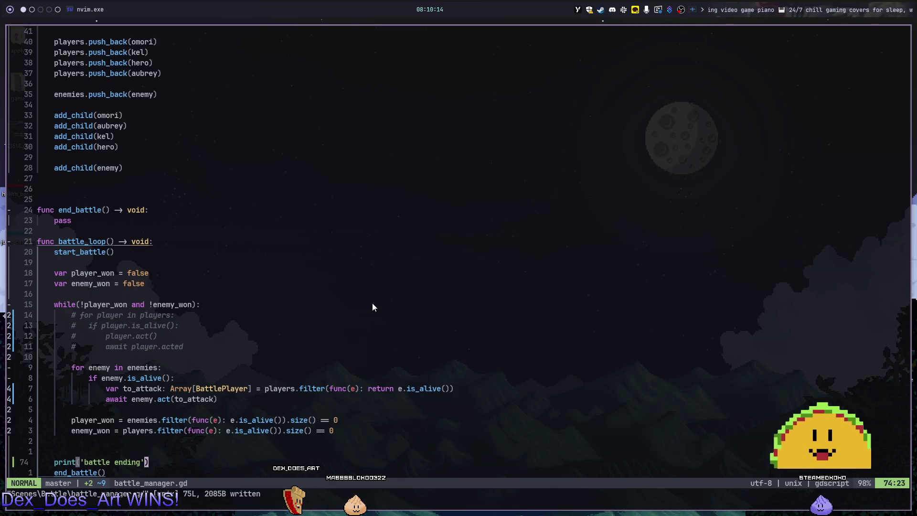
{"action": "key", "text": "k"}
{"action": "key", "text": "k"}
{"action": "key", "text": "k"}
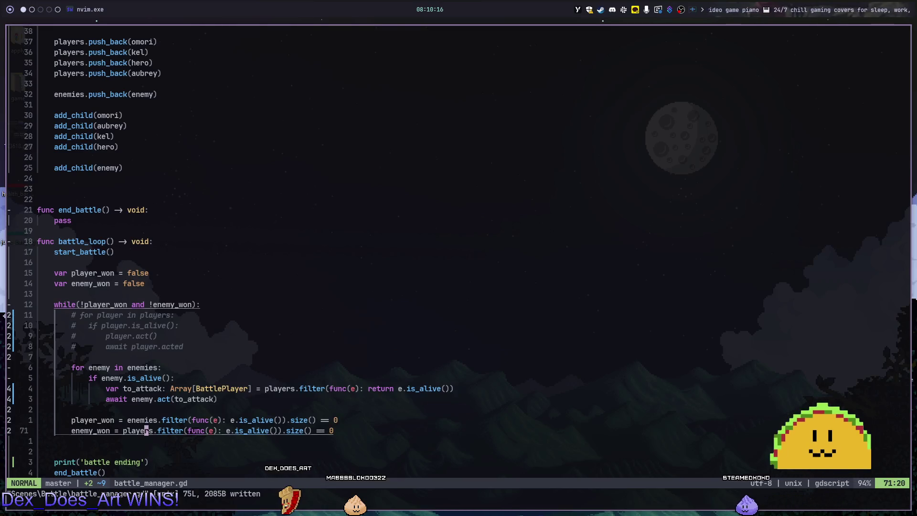
{"action": "key", "text": "ctrl+6"}
{"action": "key", "text": "u"}
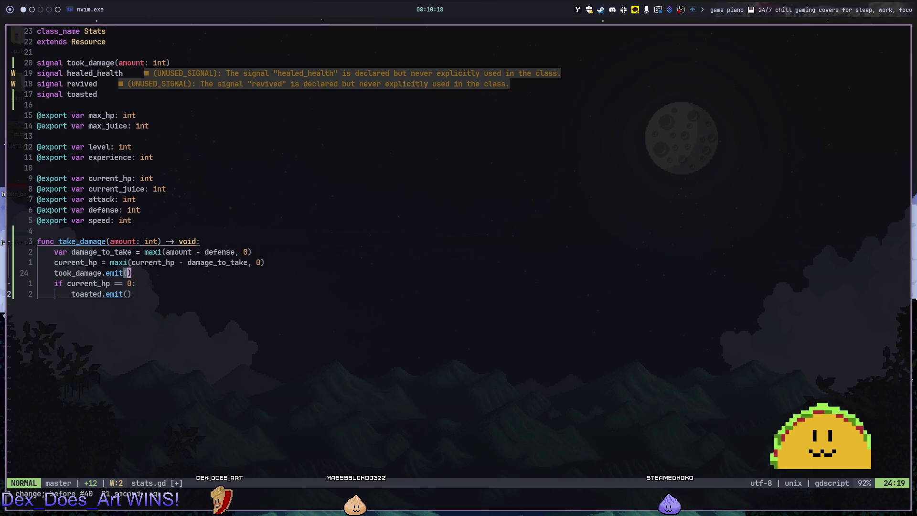
{"action": "key", "text": "ctrl+r"}
{"action": "key", "text": "ctrl+6"}
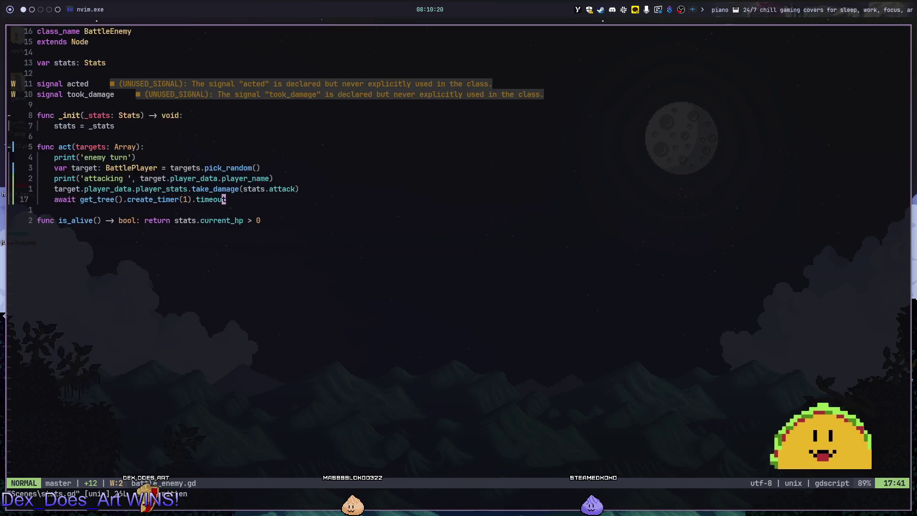
{"action": "key", "text": "ctrl+o"}
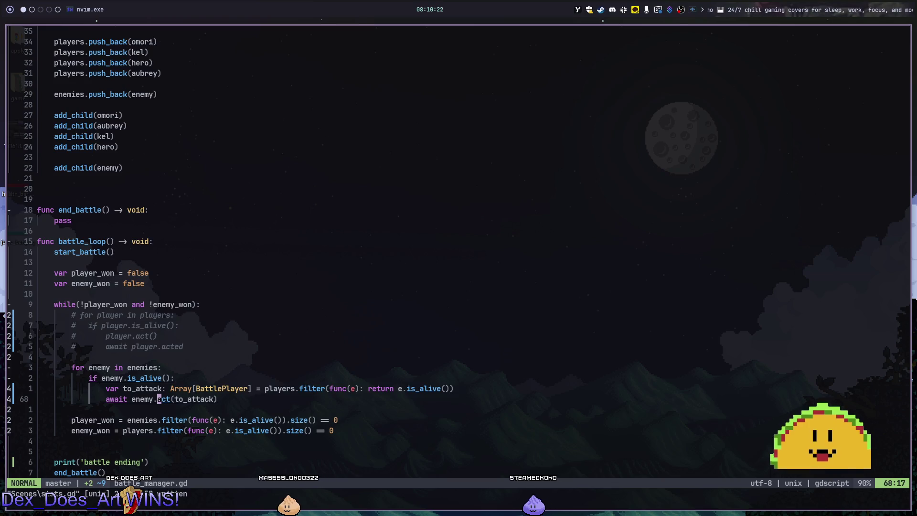
{"action": "key", "text": "ctrl+6"}
{"action": "key", "text": "u"}
{"action": "key", "text": "u"}
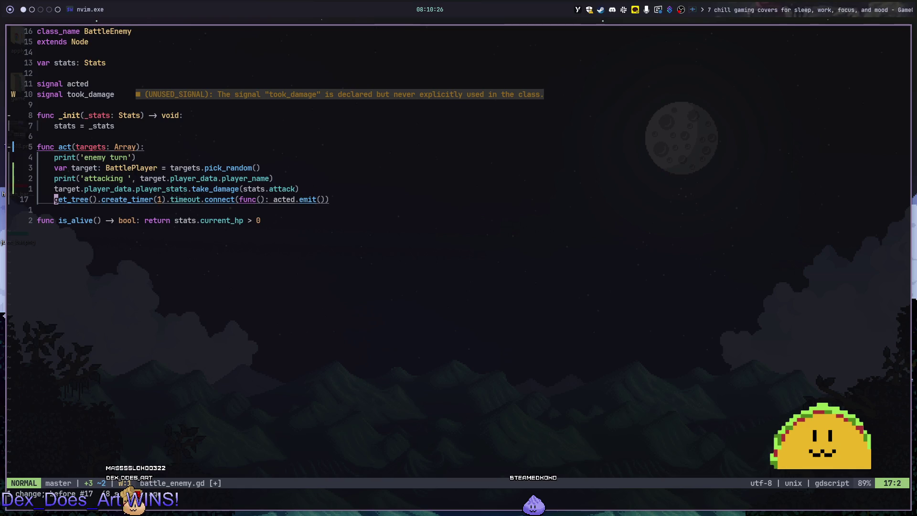
{"action": "key", "text": "ctrl+o"}
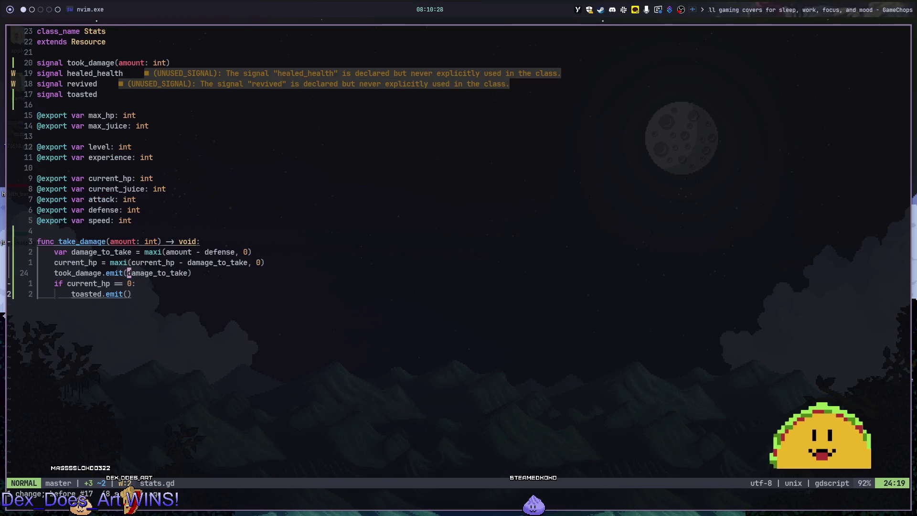
{"action": "key", "text": "ctrl+o"}
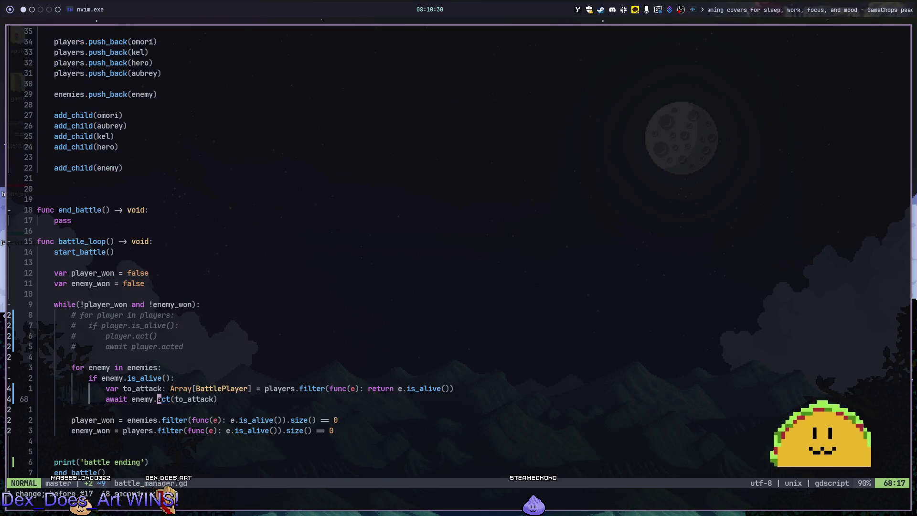
Step: Restore the 'await enemy.acted' line and remove await from enemy.act(to_attack)
{"action": "type", "text": "oawait enemy.acted"}
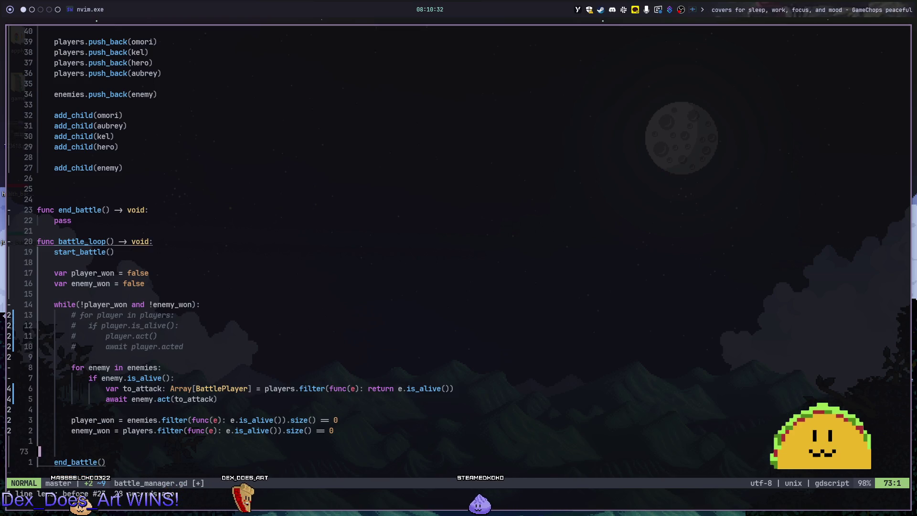
{"action": "key", "text": "Escape"}
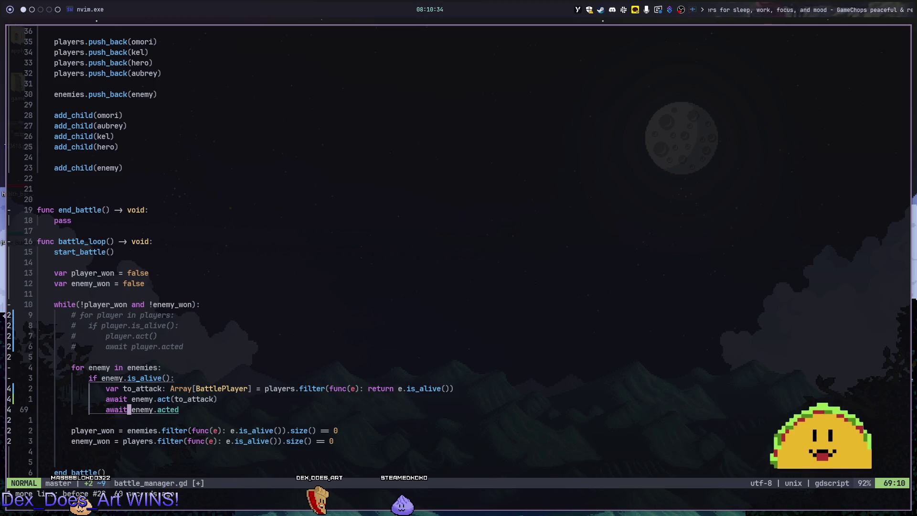
{"action": "key", "text": "k"}
{"action": "key", "text": "asciicircum"}
{"action": "key", "text": "d"}
{"action": "key", "text": "w"}
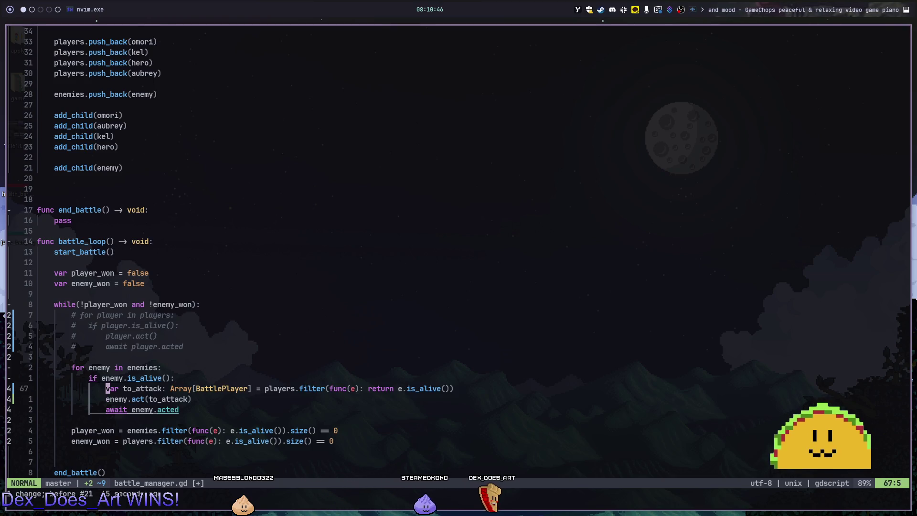
Step: Add 'if !to_attack:' with a break above the enemy.act call
{"action": "type", "text": "Oif(to_"}
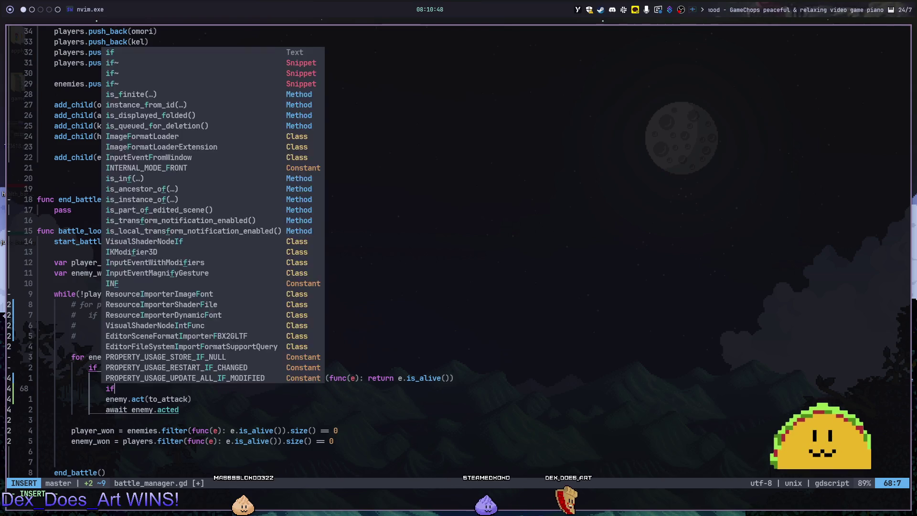
{"action": "type", "text": "attack"}
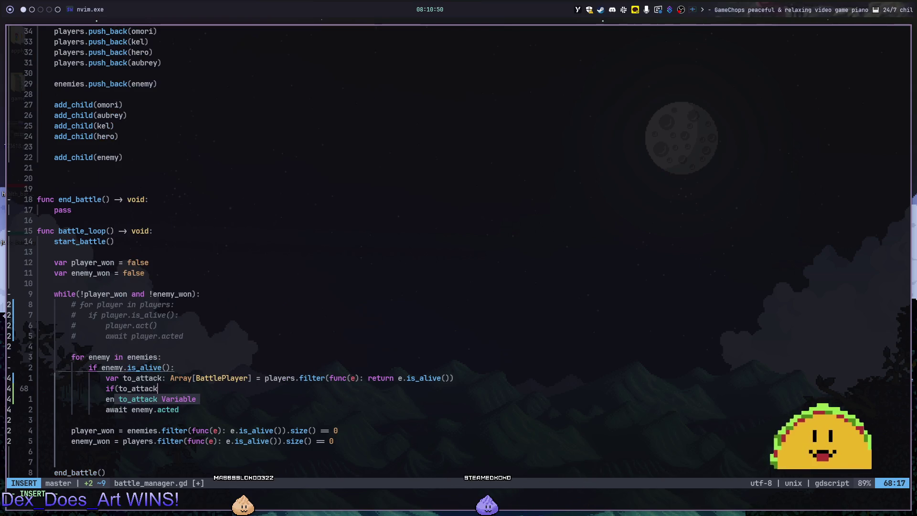
{"action": "key", "text": "BackSpace"}
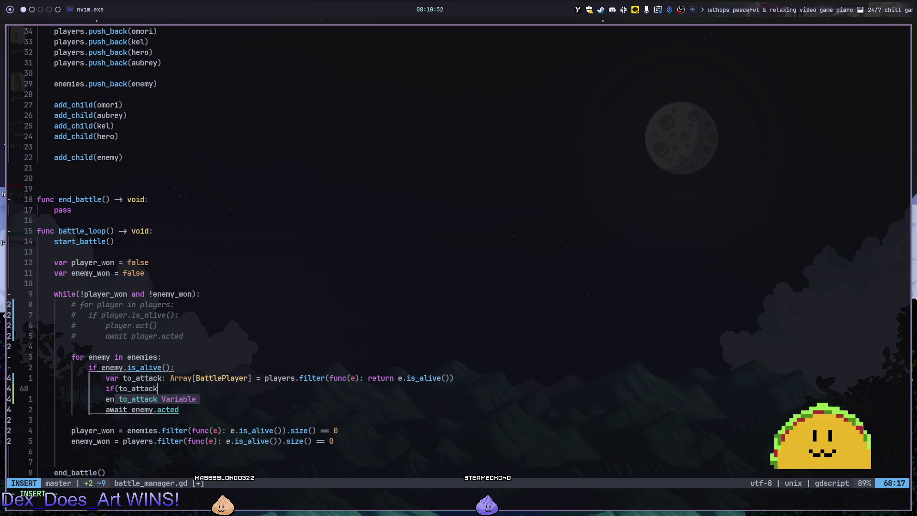
{"action": "key", "text": "BackSpace"}
{"action": "key", "text": "BackSpace"}
{"action": "key", "text": "BackSpace"}
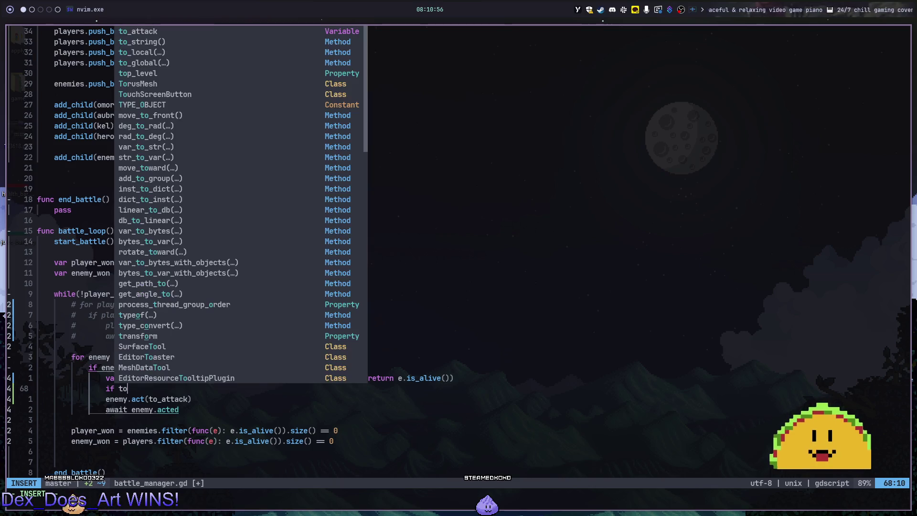
{"action": "type", "text": "_attack"}
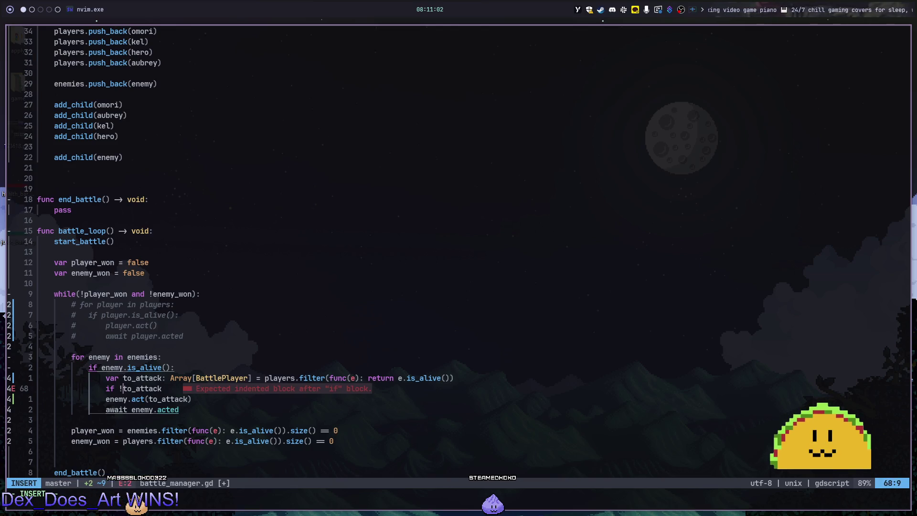
{"action": "left_click", "coordinate": [163, 388]}
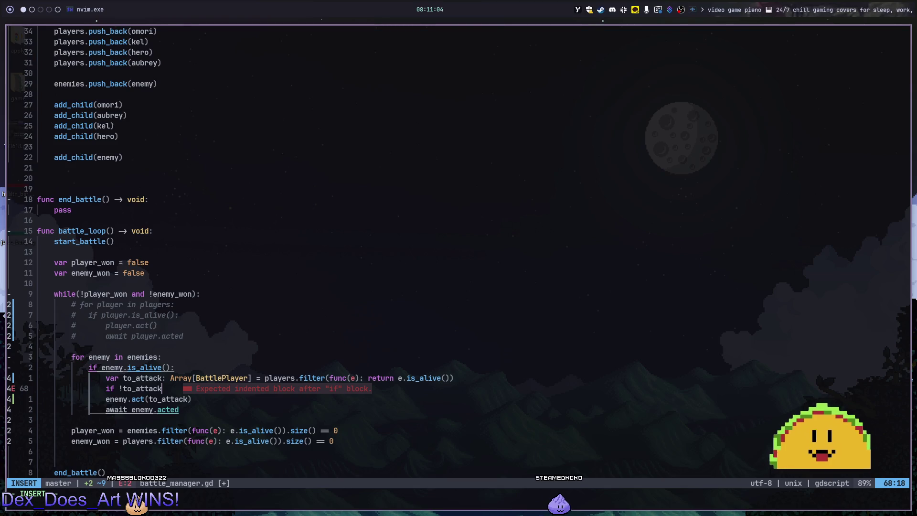
{"action": "type", "text": ":"}
{"action": "key", "text": "Return"}
{"action": "type", "text": "break"}
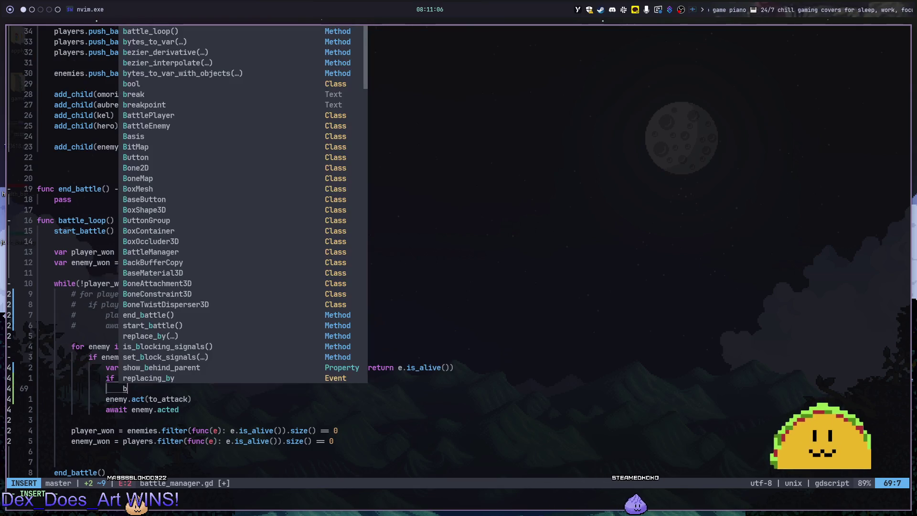
{"action": "key", "text": "Escape"}
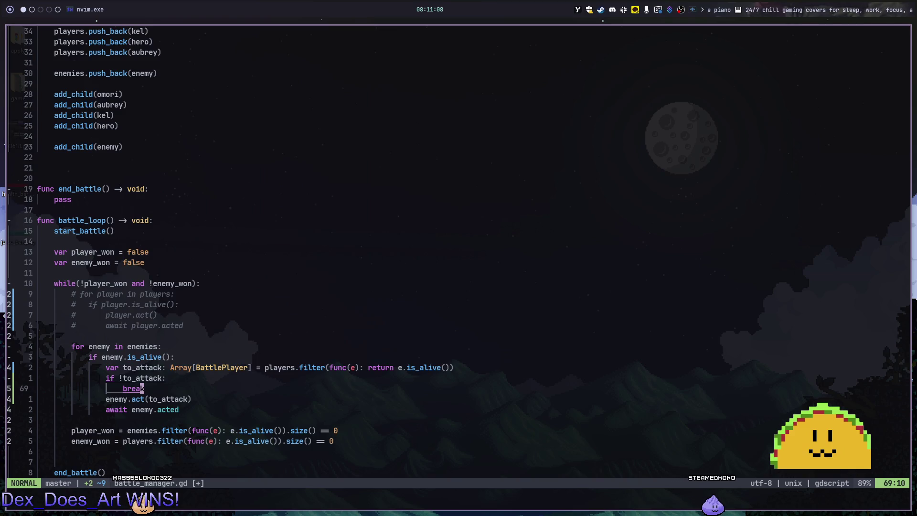
Step: Briefly try continue instead of break, then restore break and save the script
{"action": "key", "text": "j"}
{"action": "key", "text": "k"}
{"action": "key", "text": "k"}
{"action": "key", "text": "k"}
{"action": "key", "text": "j"}
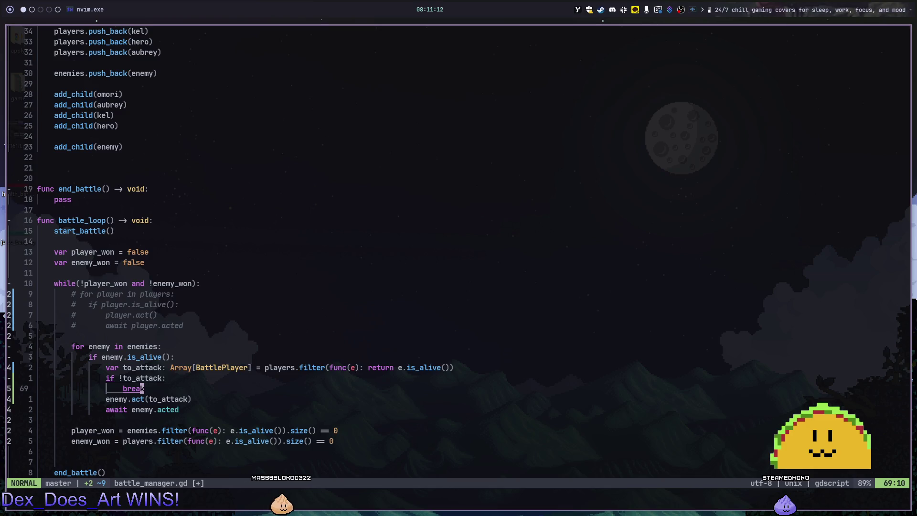
{"action": "key", "text": "c"}
{"action": "key", "text": "c"}
{"action": "type", "text": "ntinue"}
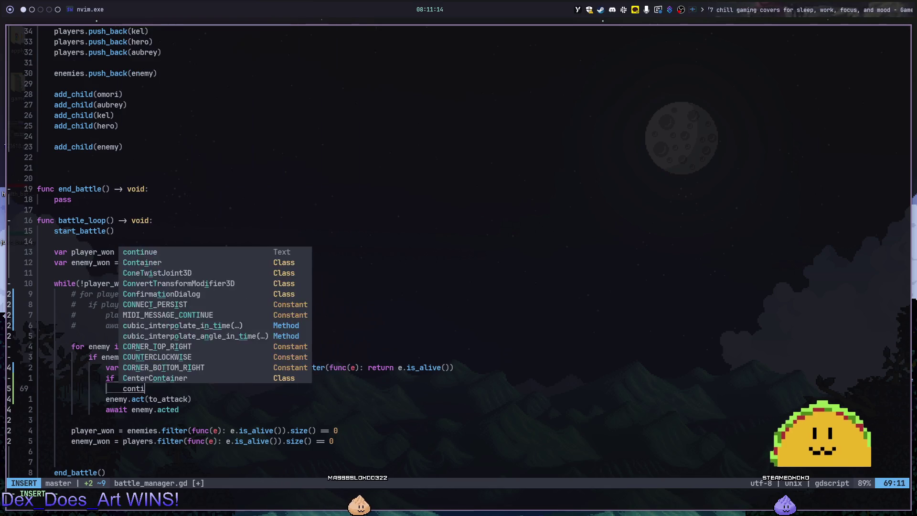
{"action": "key", "text": "Escape"}
{"action": "type", "text": ":w"}
{"action": "key", "text": "Return"}
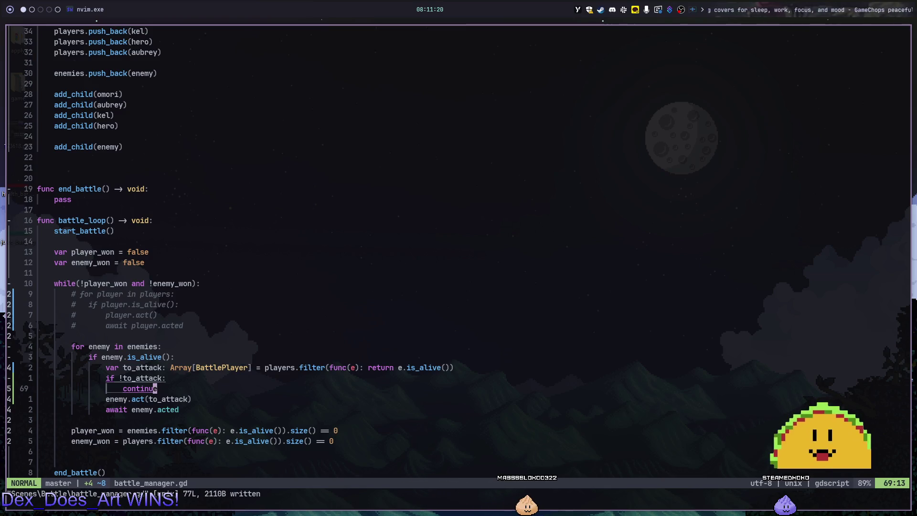
{"action": "key", "text": "c"}
{"action": "key", "text": "c"}
{"action": "type", "text": "break"}
{"action": "key", "text": "Escape"}
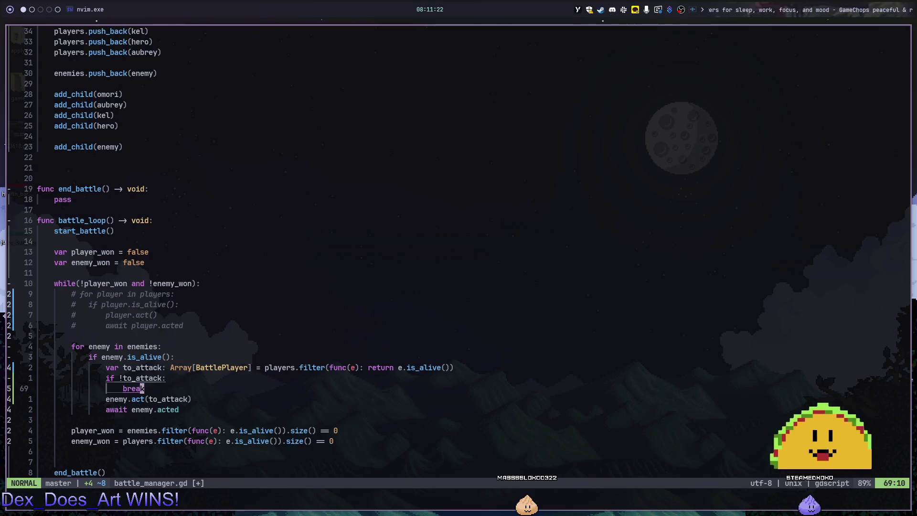
{"action": "type", "text": ":w"}
{"action": "key", "text": "Return"}
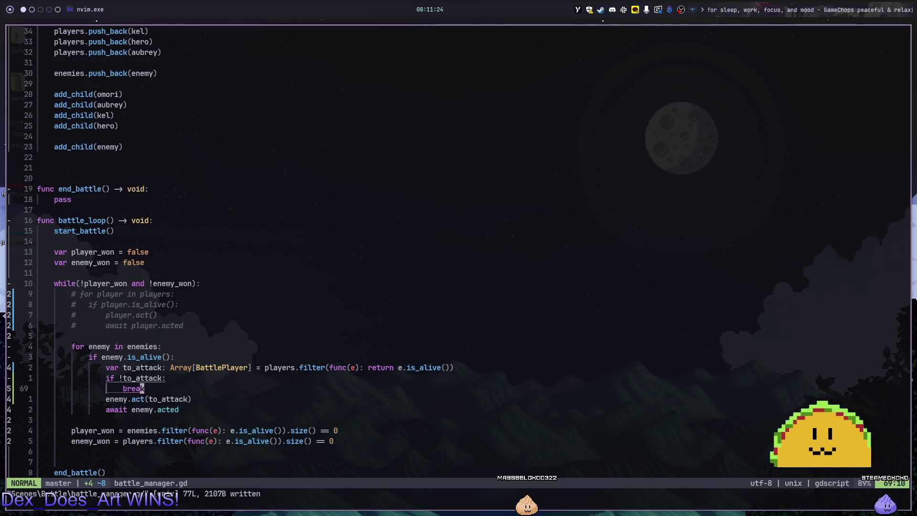
Step: Make both win-check filters 'return e.is_alive()', save, and relaunch the battle in Godot
{"action": "key", "text": "alt+Tab"}
{"action": "key", "text": "alt+Tab"}
{"action": "left_click", "coordinate": [39, 420]}
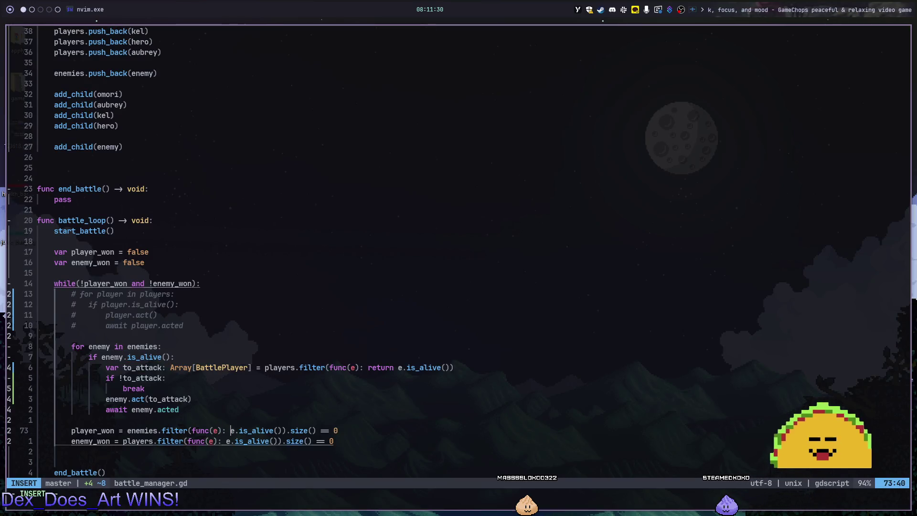
{"action": "type", "text": "return"}
{"action": "key", "text": "Escape"}
{"action": "type", "text": "jreturn"}
{"action": "key", "text": "Escape"}
{"action": "type", "text": ":w"}
{"action": "key", "text": "Return"}
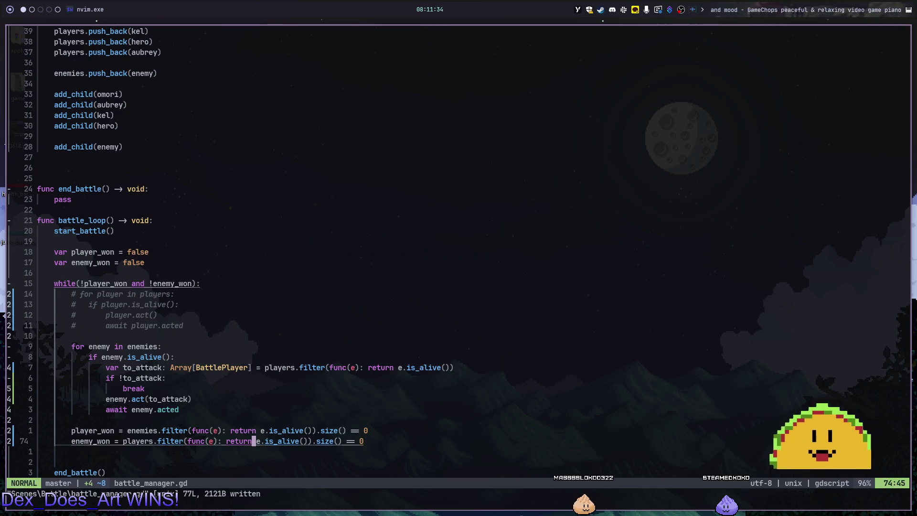
{"action": "key", "text": "alt+2"}
{"action": "key", "text": "F5"}
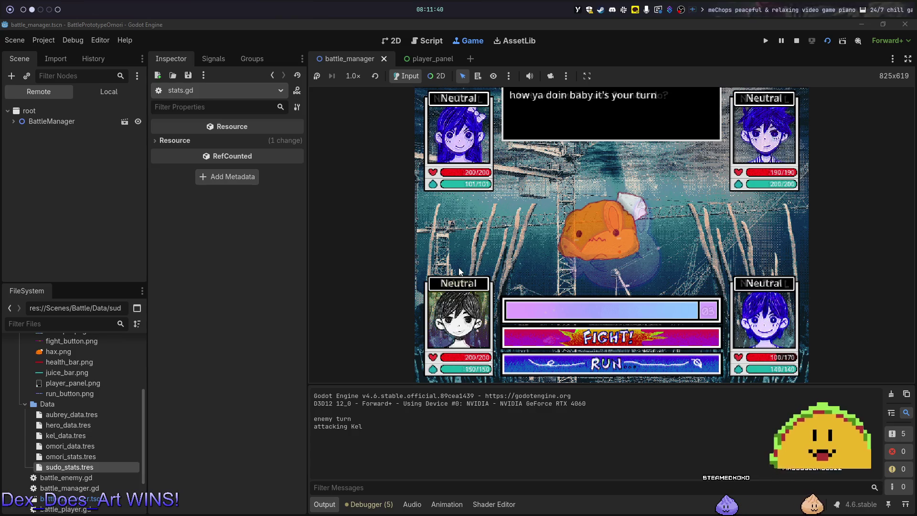
Step: Stop the running battle test and return to battle_manager.gd in Neovim
{"action": "key", "text": "F8"}
{"action": "key", "text": "alt+1"}
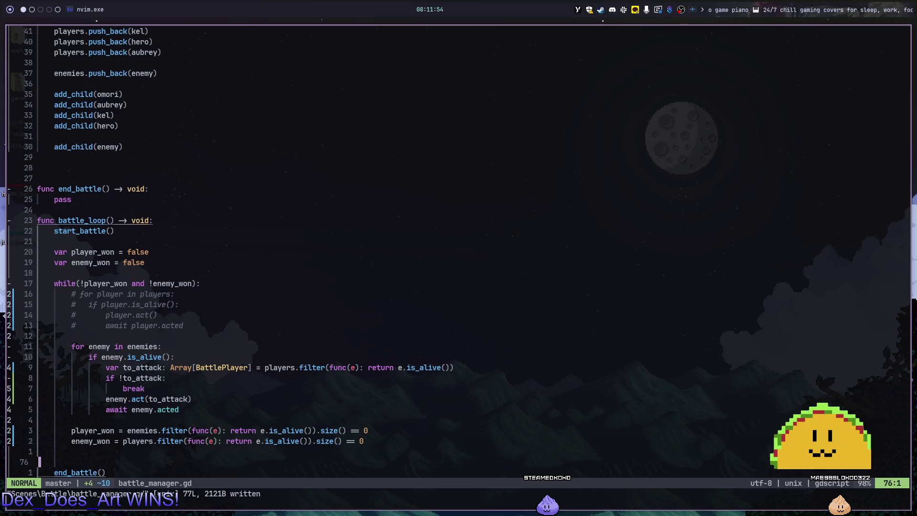
Step: Add a print of 'ending battle' with the player_won and enemy_won flags, and save
{"action": "key", "text": "j"}
{"action": "key", "text": "j"}
{"action": "key", "text": "c"}
{"action": "key", "text": "c"}
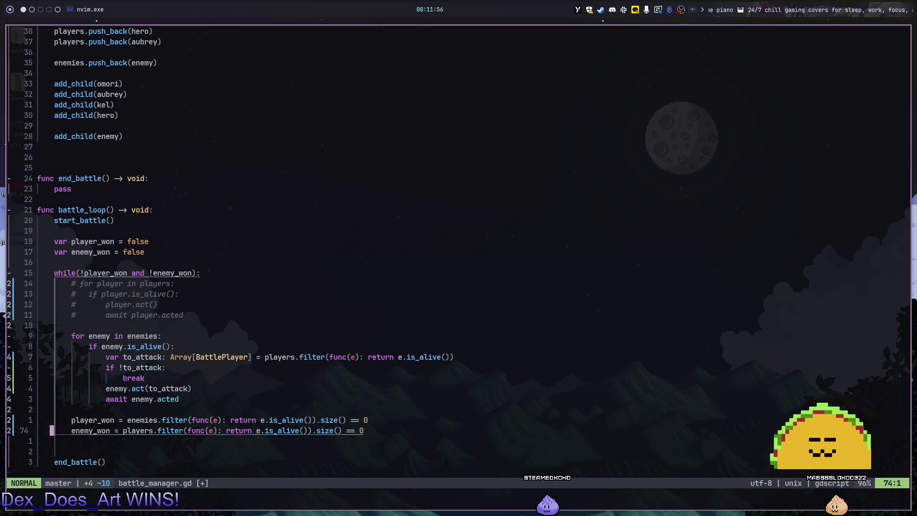
{"action": "type", "text": "o"}
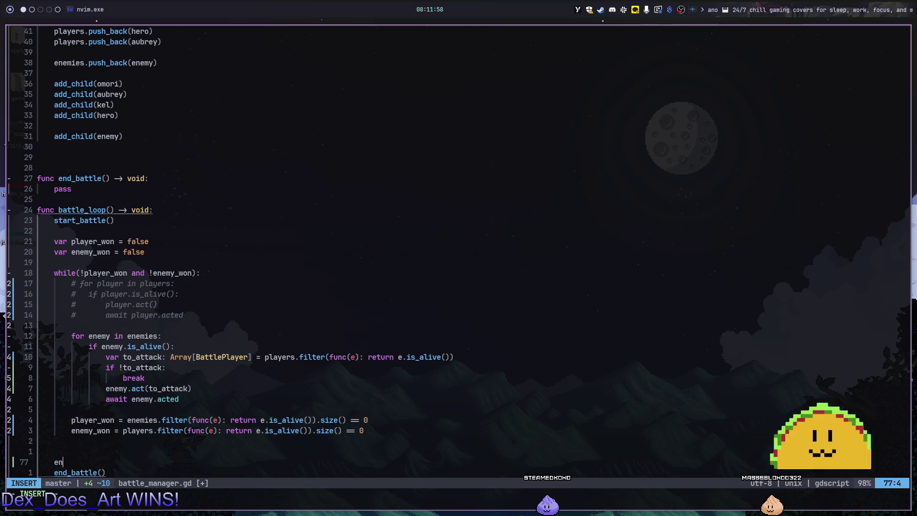
{"action": "type", "text": "d"}
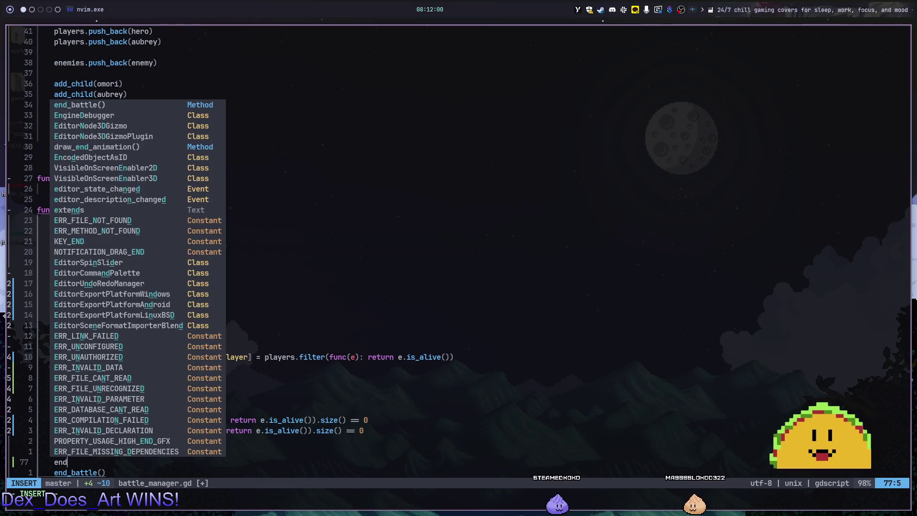
{"action": "key", "text": "BackSpace"}
{"action": "key", "text": "BackSpace"}
{"action": "key", "text": "BackSpace"}
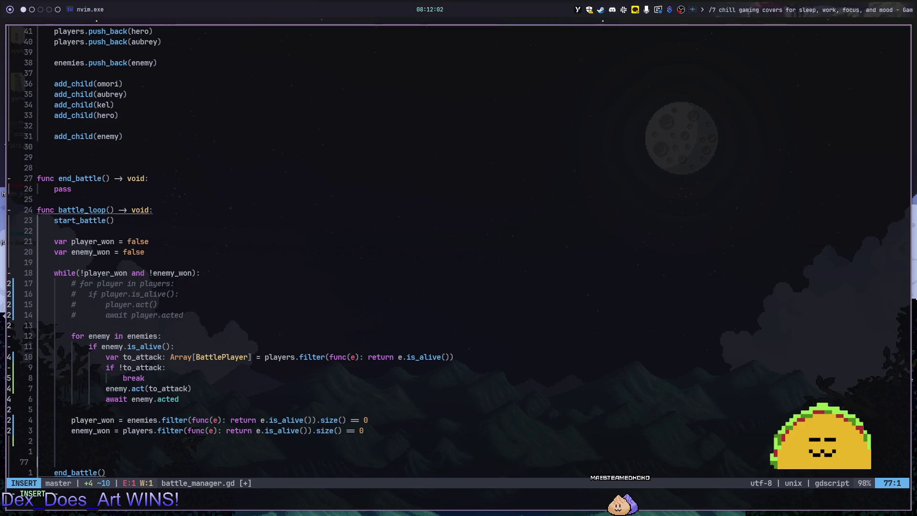
{"action": "key", "text": "Tab"}
{"action": "type", "text": "print('ending battle ', '"}
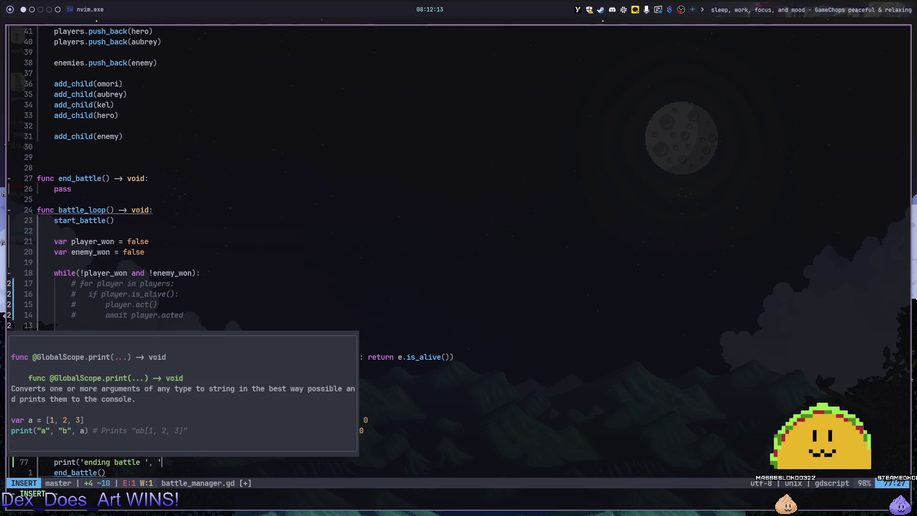
{"action": "key", "text": "Escape"}
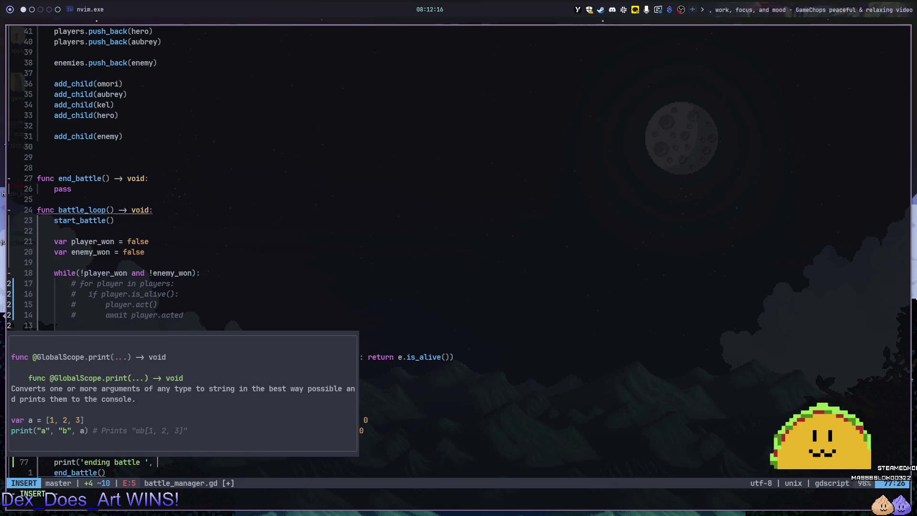
{"action": "type", "text": "player_won, "}
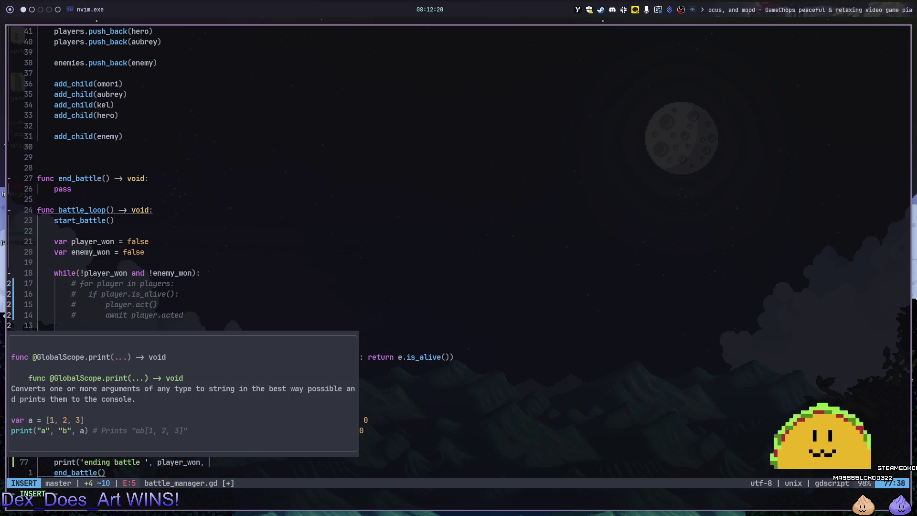
{"action": "type", "text": "enemywon"}
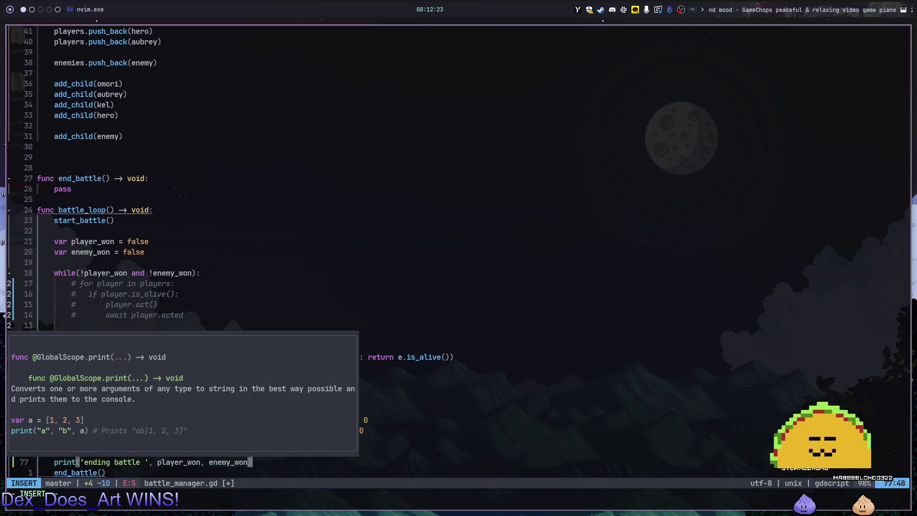
{"action": "key", "text": "Escape"}
{"action": "type", "text": ":w"}
{"action": "key", "text": "Return"}
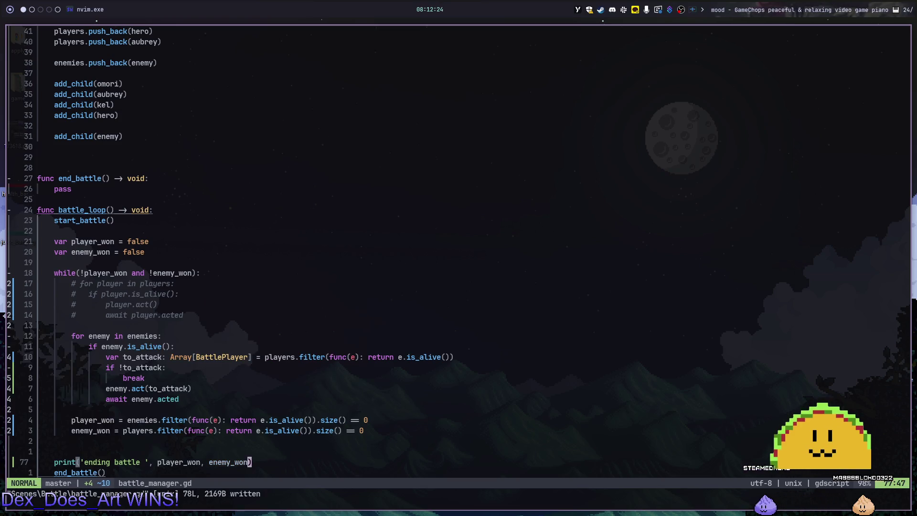
Step: Test and stop the battle, then start an acted.emit() line after act()'s timer call
{"action": "key", "text": "alt+2"}
{"action": "key", "text": "F5"}
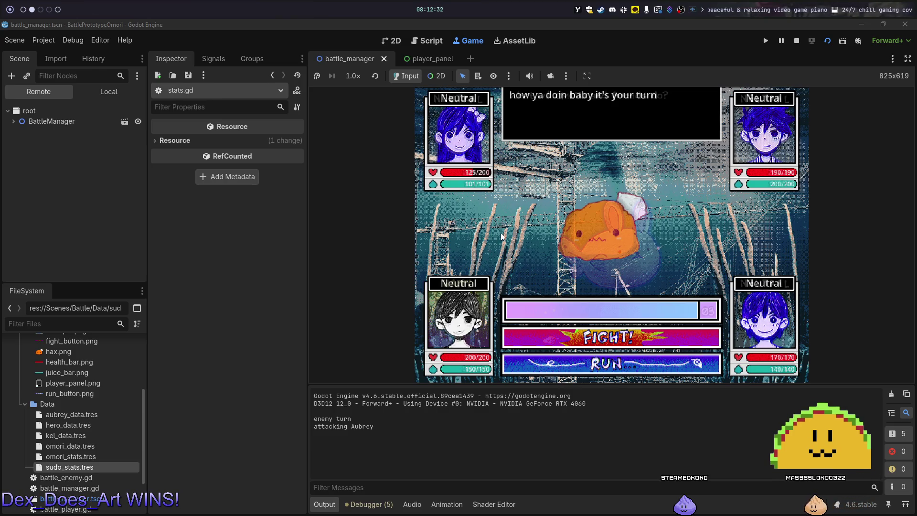
{"action": "key", "text": "F8"}
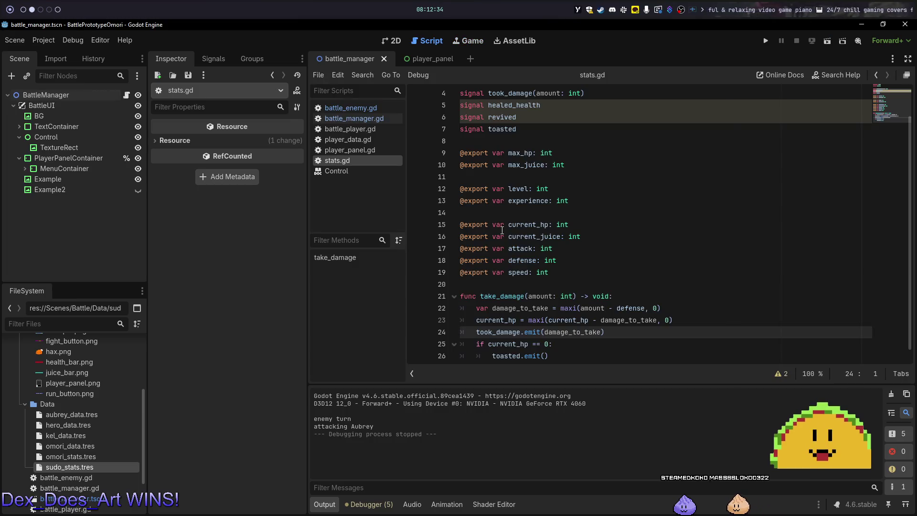
{"action": "key", "text": "alt+1"}
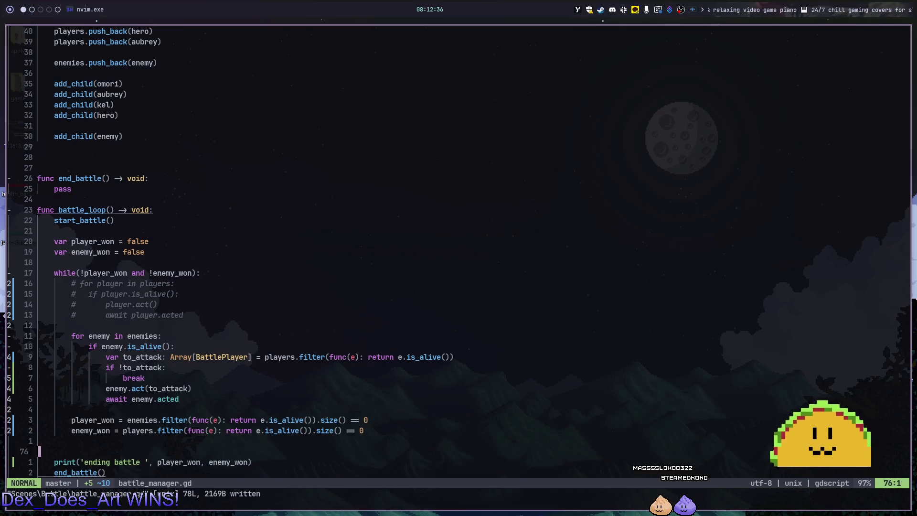
{"action": "type", "text": "o"}
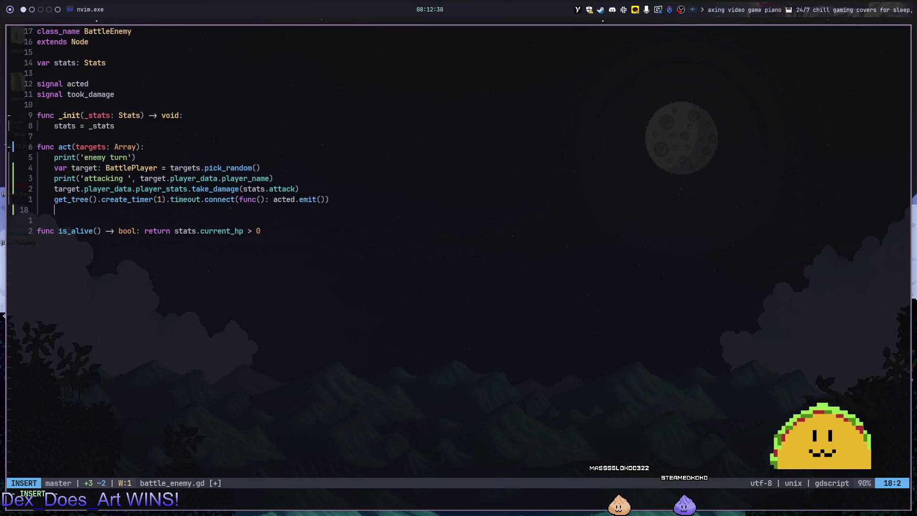
{"action": "type", "text": "acted.emi"}
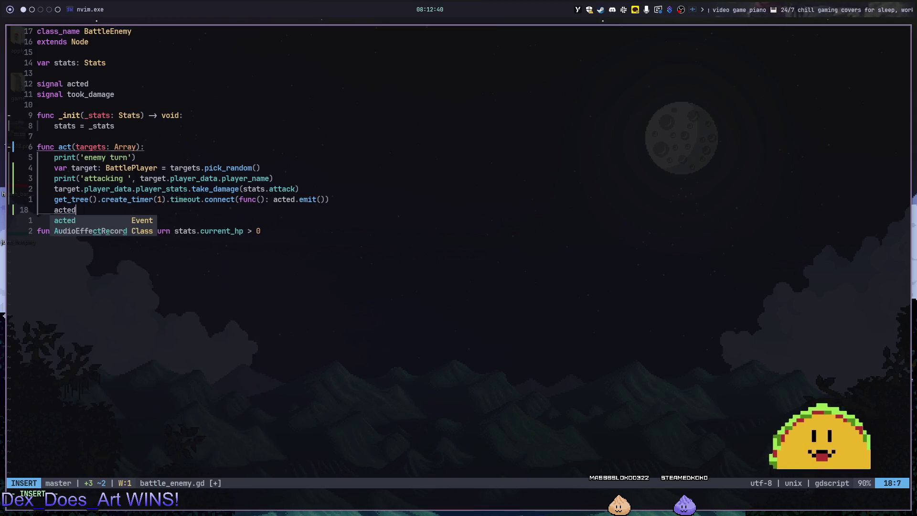
{"action": "type", "text": "()"}
Step: Finish the acted.emit() line, relaunch the battle in Godot, then stop it and return to Neovim
{"action": "key", "text": "Escape"}
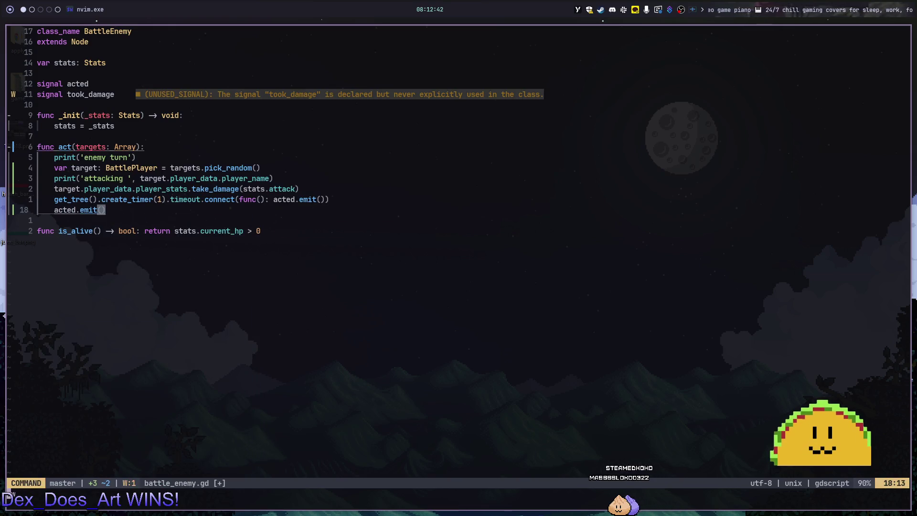
{"action": "key", "text": "alt+2"}
{"action": "key", "text": "F5"}
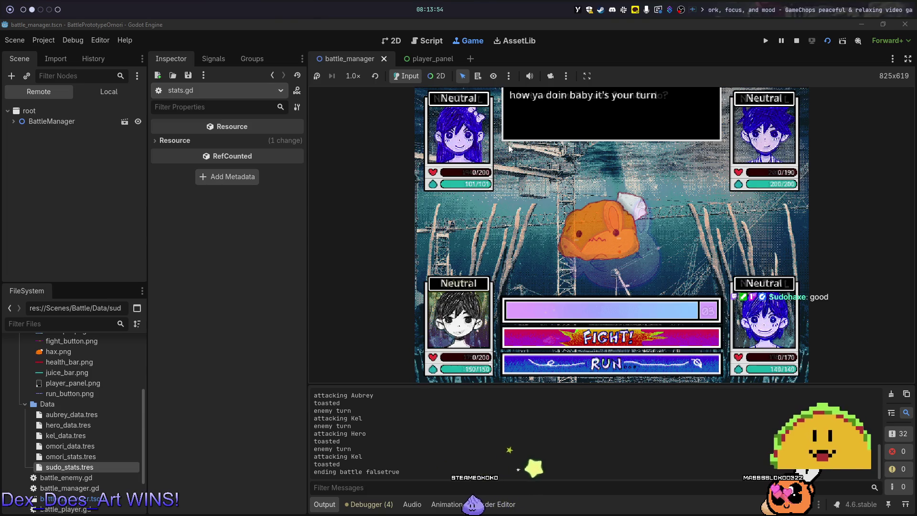
{"action": "key", "text": "F8"}
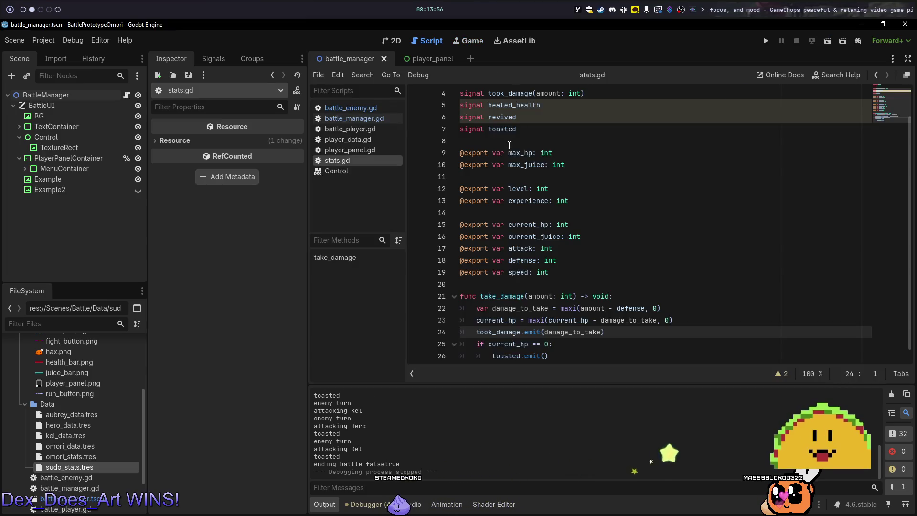
{"action": "key", "text": "alt+1"}
{"action": "key", "text": "colon"}
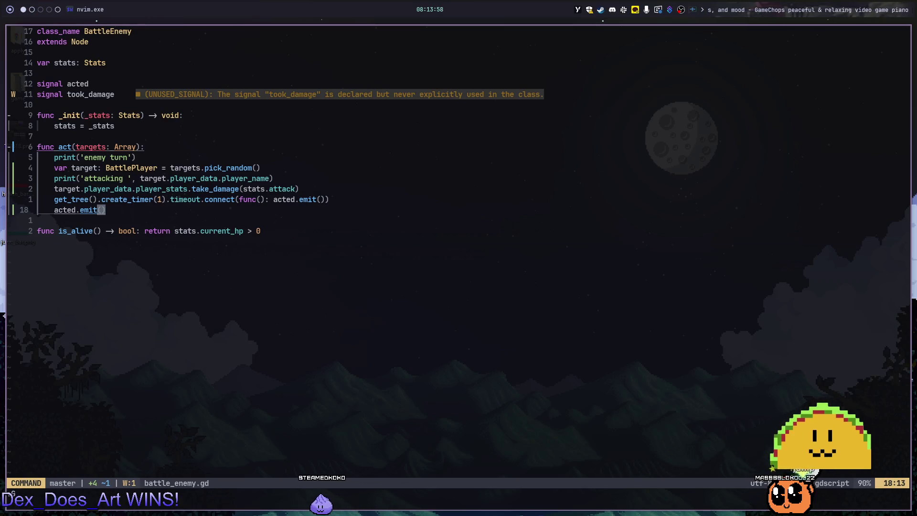
Step: Stage all seven changed files in the Git status view and abort the empty commit
{"action": "type", "text": "G"}
{"action": "key", "text": "Return"}
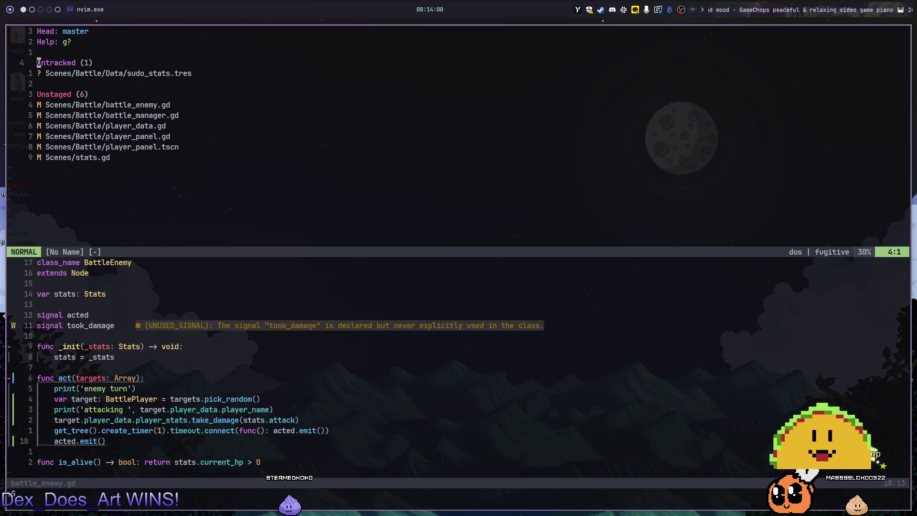
{"action": "key", "text": "s"}
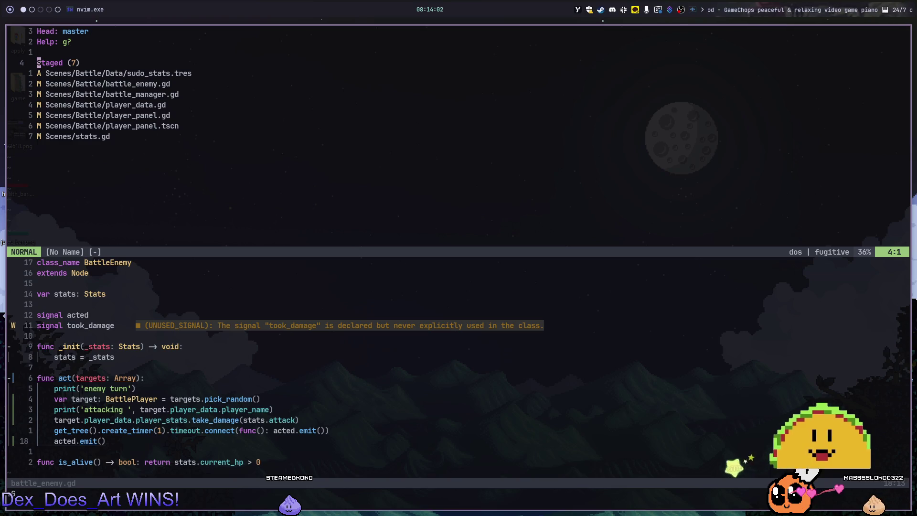
{"action": "key", "text": "c"}
{"action": "key", "text": "c"}
{"action": "type", "text": ":q"}
{"action": "key", "text": "Return"}
Step: Bring up stats.gd and close every other window so only it remains
{"action": "key", "text": "k"}
{"action": "key", "text": "k"}
{"action": "key", "text": "k"}
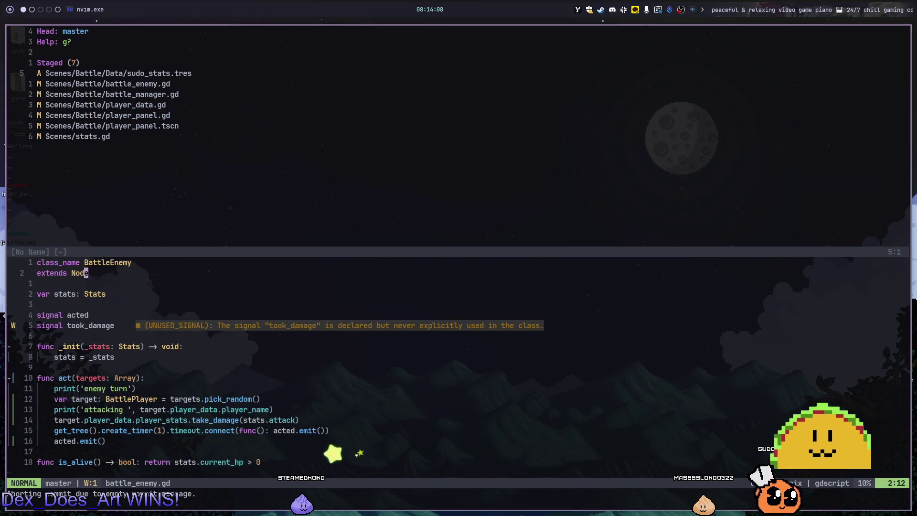
{"action": "key", "text": "ctrl+o"}
{"action": "type", "text": ":"}
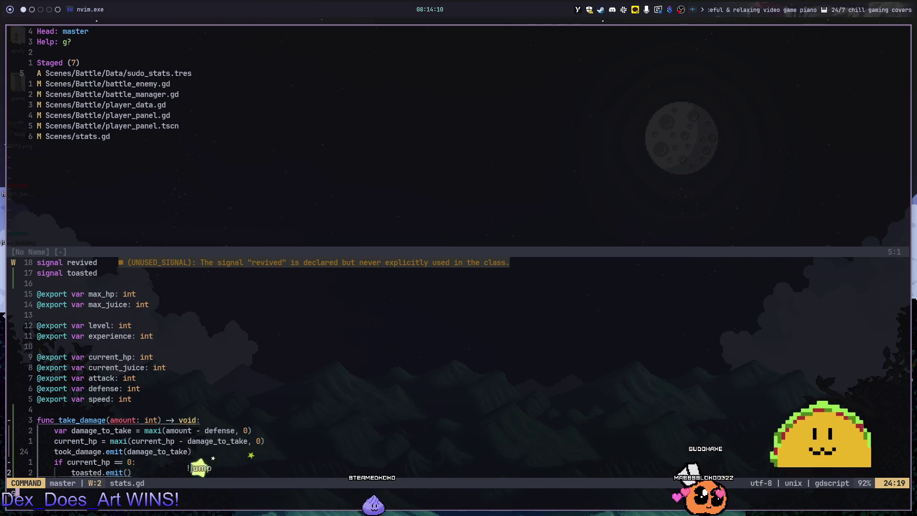
{"action": "type", "text": "only"}
{"action": "key", "text": "Return"}
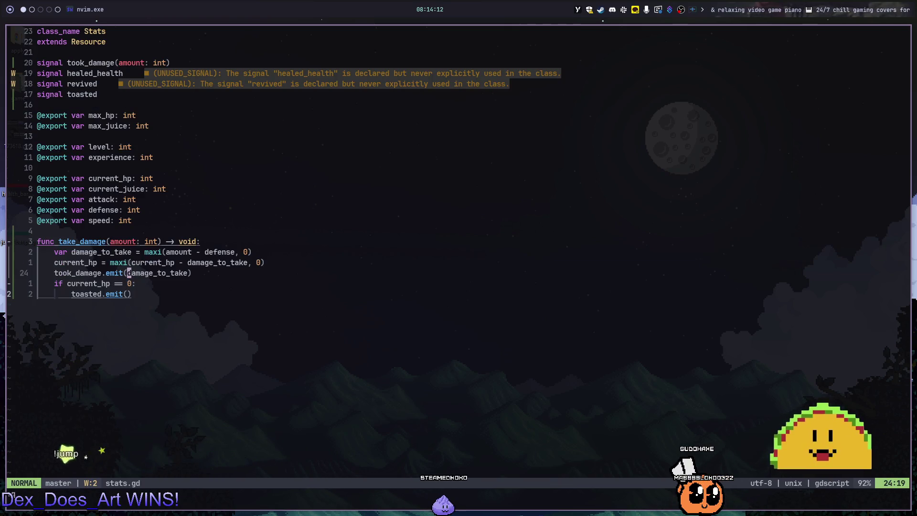
Step: Uncomment the four-line player loop in battle_manager.gd's battle loop and save the file
{"action": "key", "text": "ctrl+o"}
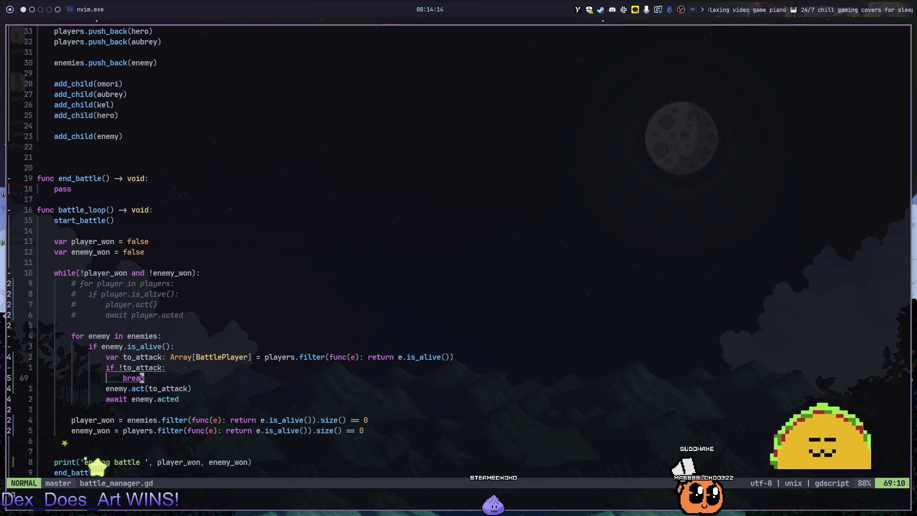
{"action": "key", "text": "{"}
{"action": "left_click", "coordinate": [154, 305]}
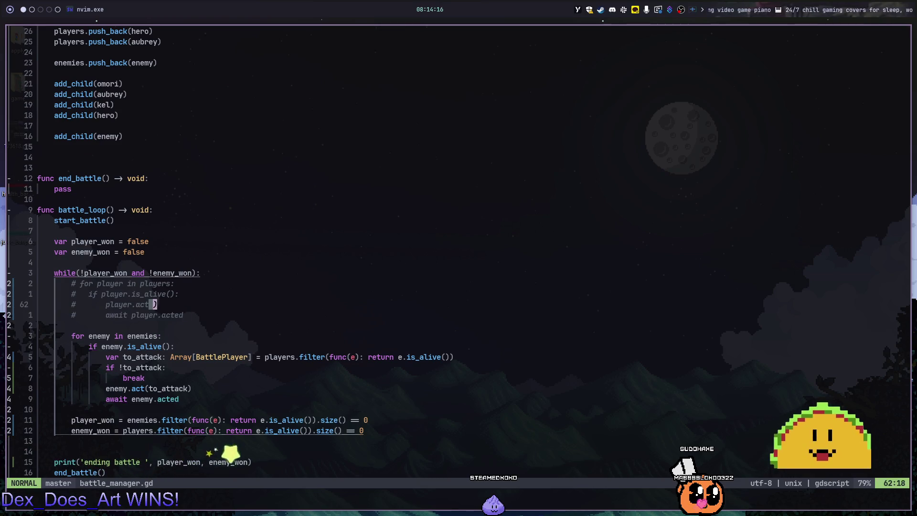
{"action": "key", "text": "j"}
{"action": "key", "text": "shift+v"}
{"action": "key", "text": "k"}
{"action": "key", "text": "k"}
{"action": "key", "text": "k"}
{"action": "key", "text": "g"}
{"action": "key", "text": "c"}
{"action": "key", "text": "colon"}
{"action": "type", "text": "w"}
{"action": "key", "text": "Return"}
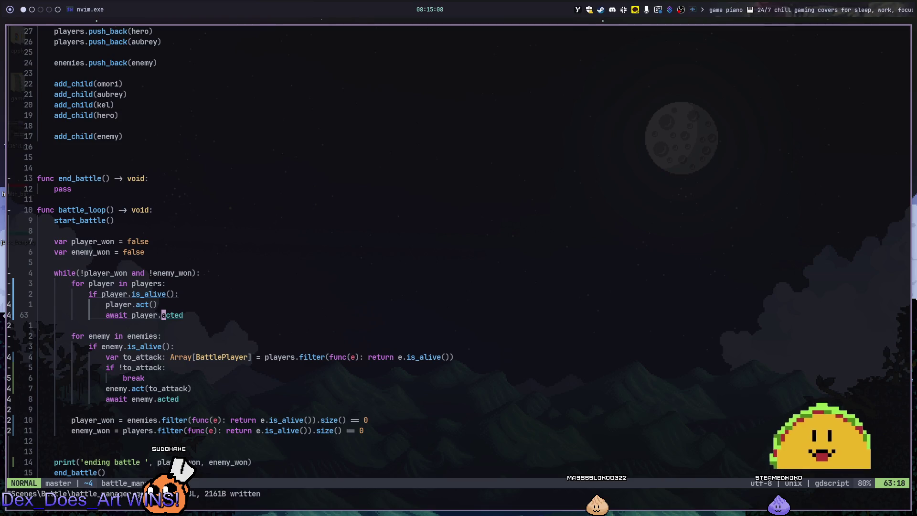
Step: Paste the to_attack line into the player loop, changed to collect living BattleEnemy enemies
{"action": "key", "text": "j"}
{"action": "key", "text": "j"}
{"action": "key", "text": "j"}
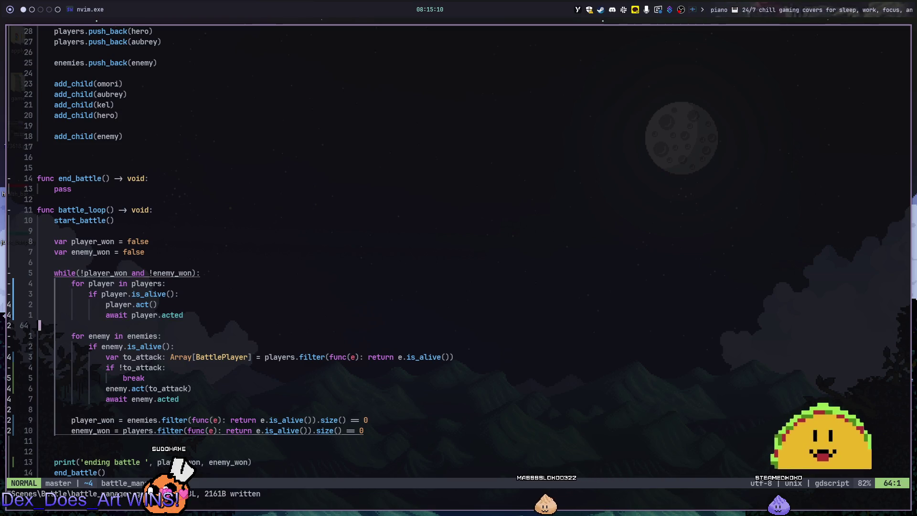
{"action": "key", "text": "k"}
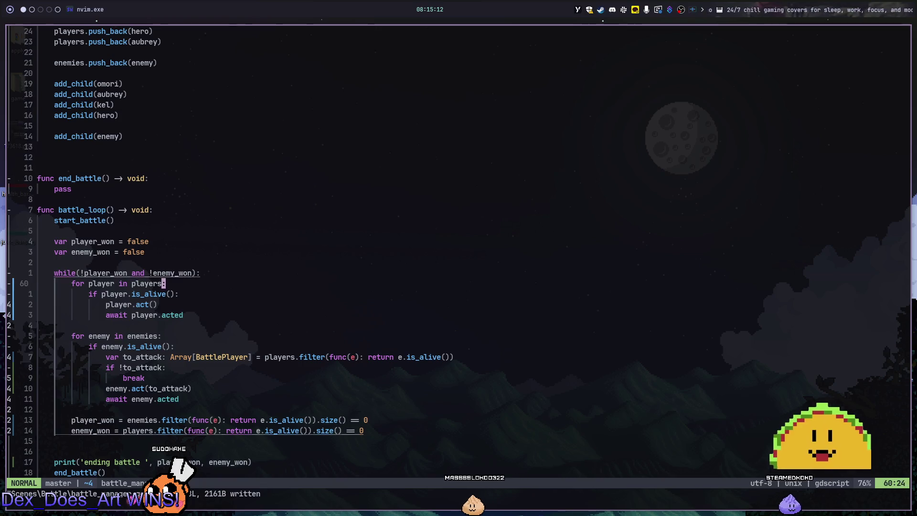
{"action": "key", "text": "j"}
{"action": "key", "text": "p"}
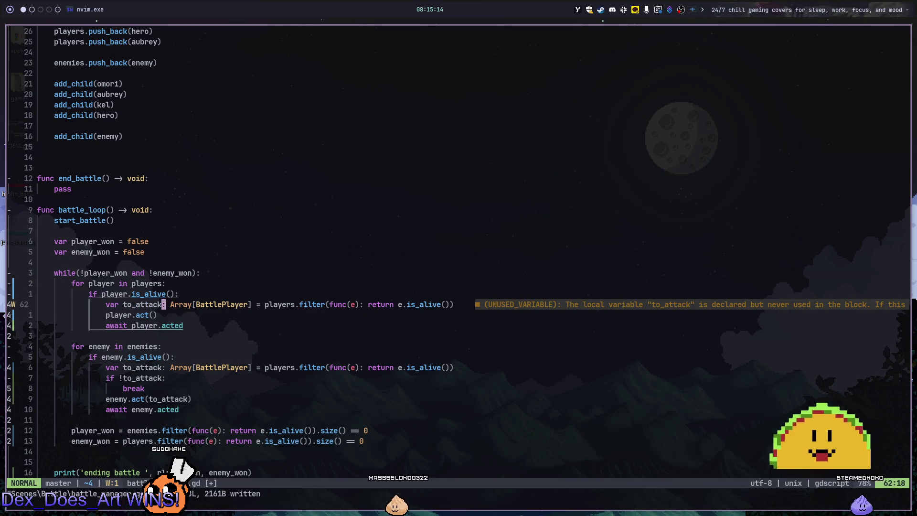
{"action": "type", "text": "wBattleEnemy"}
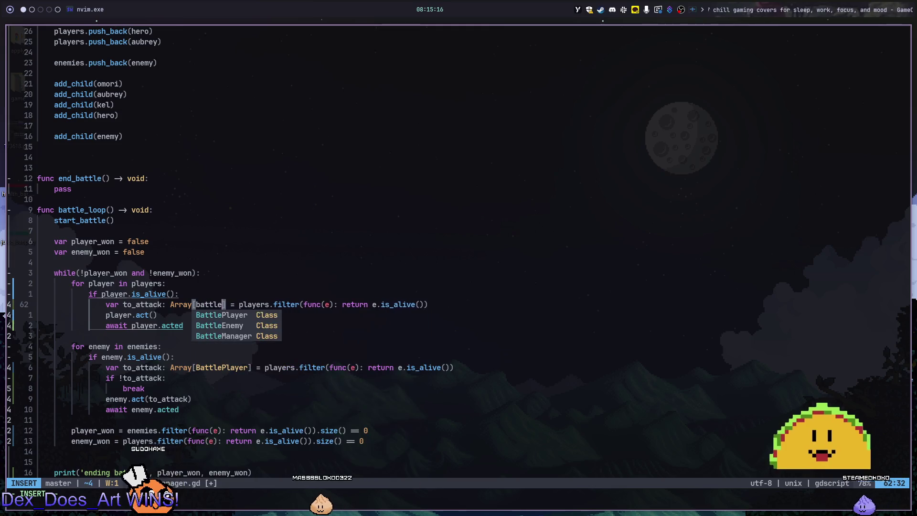
{"action": "key", "text": "Escape"}
{"action": "type", "text": "w"}
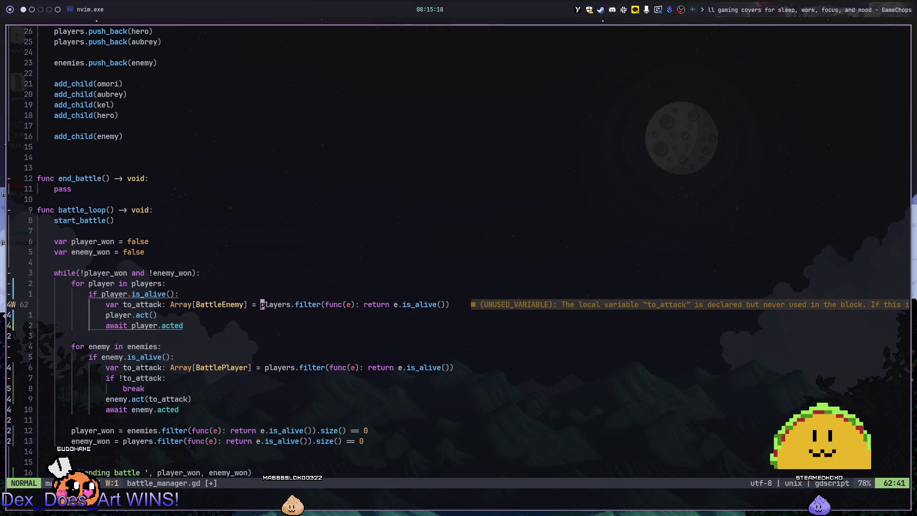
{"action": "type", "text": "cwn"}
{"action": "key", "text": "BackSpace"}
{"action": "type", "text": "enem"}
{"action": "key", "text": "Tab"}
{"action": "key", "text": "Escape"}
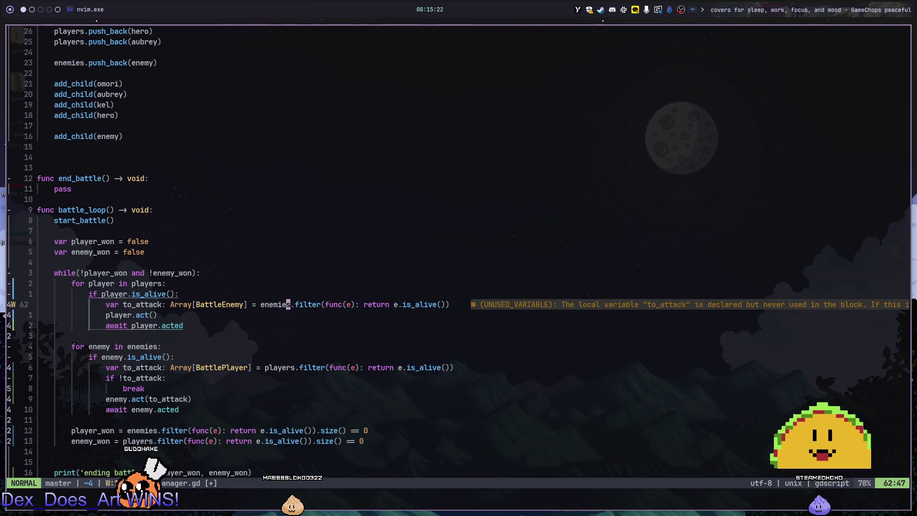
Step: Pass to_attack into player.act() and jump to act's definition in battle_player.gd
{"action": "type", "text": "j$i"}
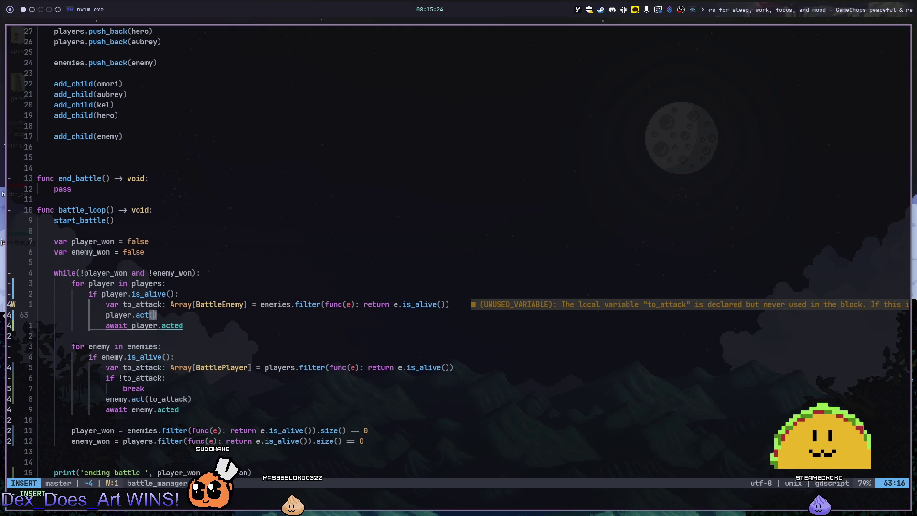
{"action": "type", "text": "to_attack"}
{"action": "key", "text": "Escape"}
{"action": "key", "text": "colon"}
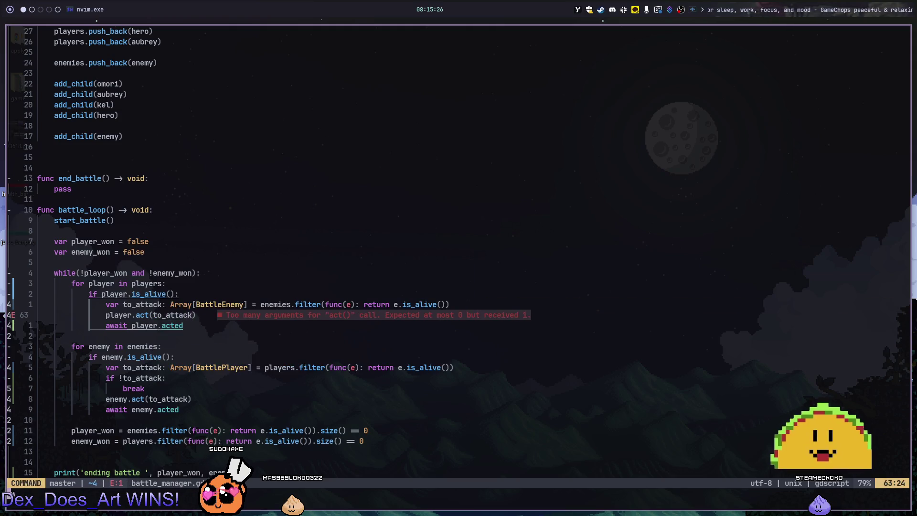
{"action": "key", "text": "g"}
{"action": "key", "text": "d"}
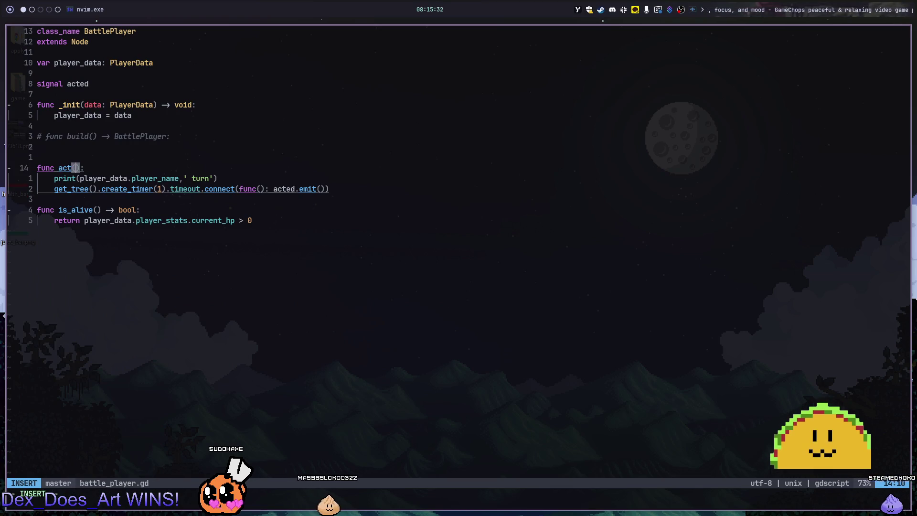
Step: Give act() the parameter enemies: Array[BattleEnemy] and save battle_player.gd with :w
{"action": "key", "text": "a"}
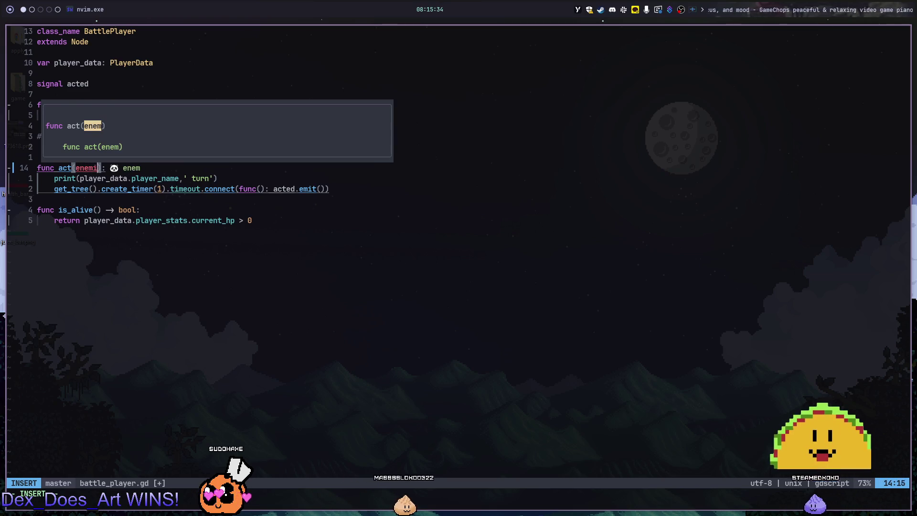
{"action": "type", "text": "rray[E"}
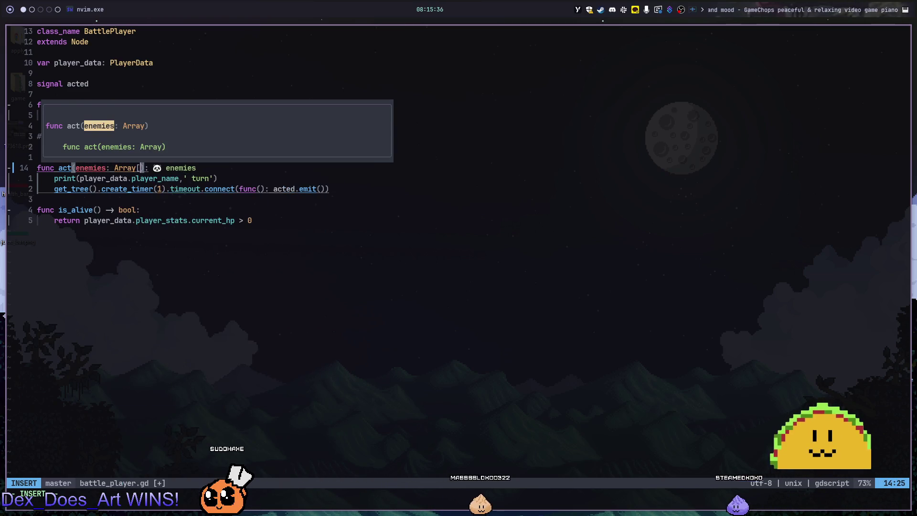
{"action": "key", "text": "BackSpace"}
{"action": "type", "text": "BattleEnemy"}
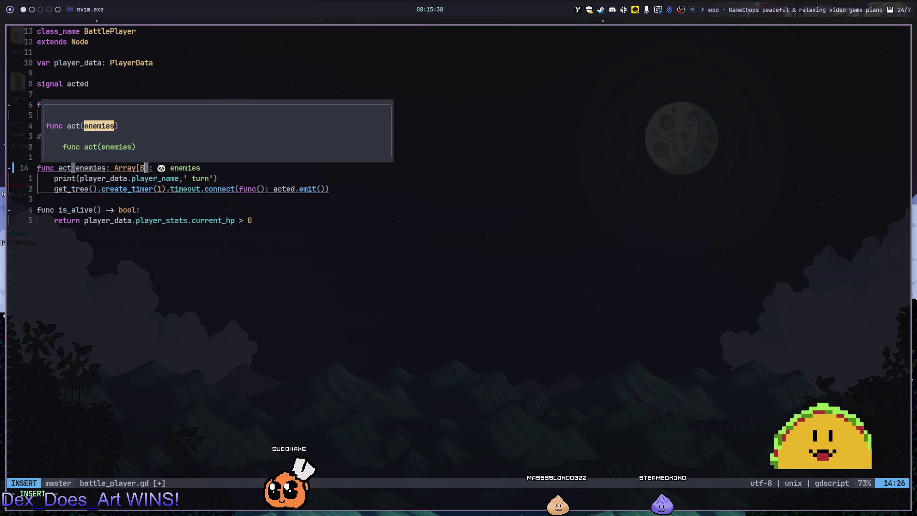
{"action": "key", "text": "Escape"}
{"action": "key", "text": "j"}
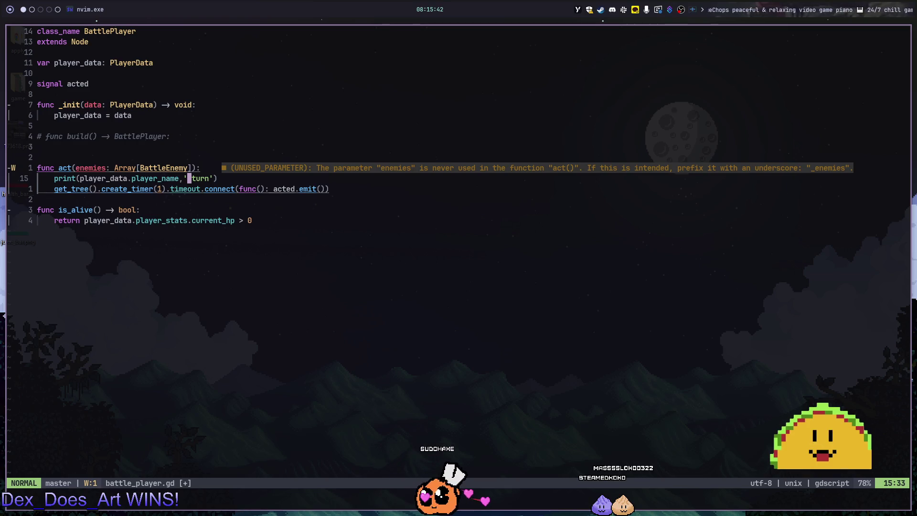
{"action": "type", "text": ":w"}
{"action": "key", "text": "Return"}
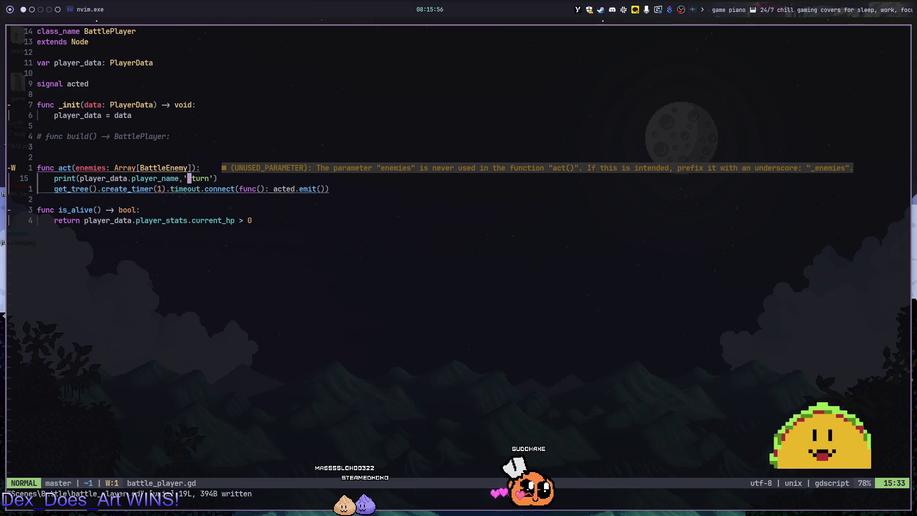
{"action": "key", "text": "colon"}
{"action": "type", "text": "w"}
{"action": "key", "text": "Return"}
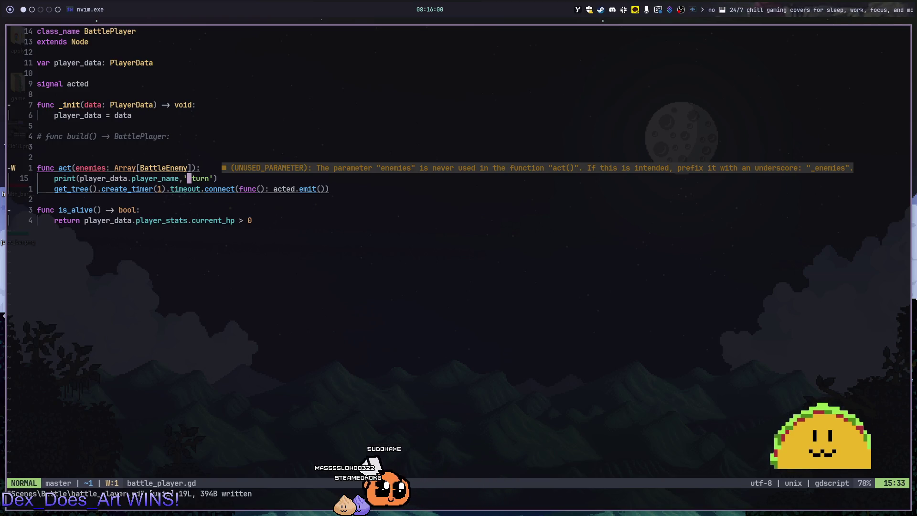
Step: Cycle through the Godot, GitHub issue and Neovim workspaces, ending on the empty third workspace
{"action": "key", "text": "alt+2"}
{"action": "key", "text": "alt+3"}
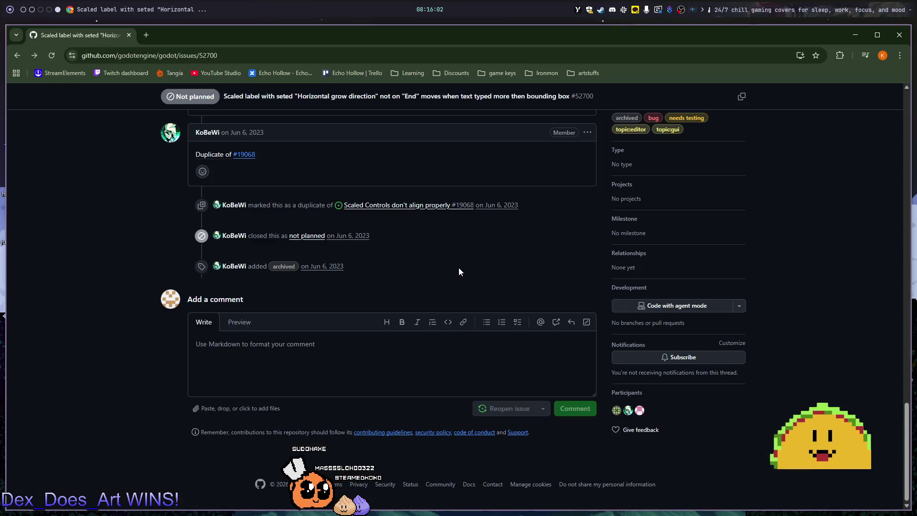
{"action": "key", "text": "alt+2"}
{"action": "key", "text": "alt+1"}
{"action": "key", "text": "alt+2"}
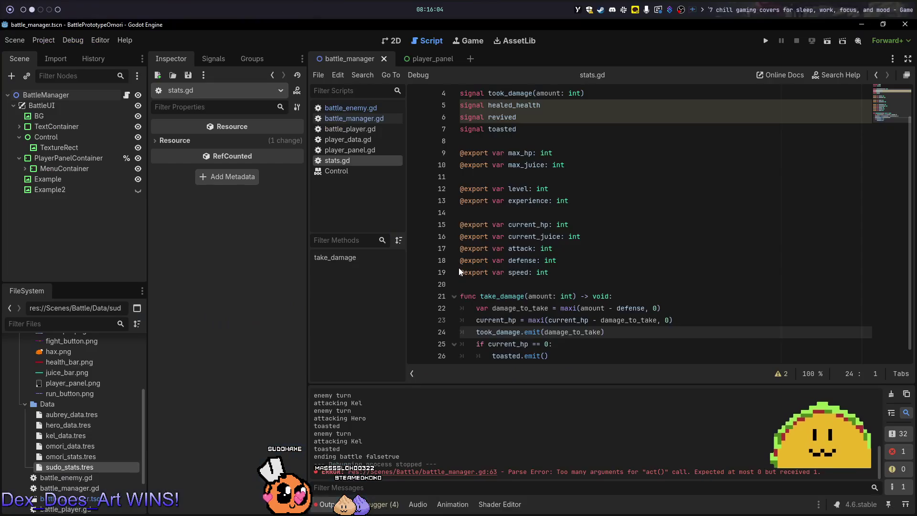
{"action": "key", "text": "alt+3"}
{"action": "key", "text": "alt+1"}
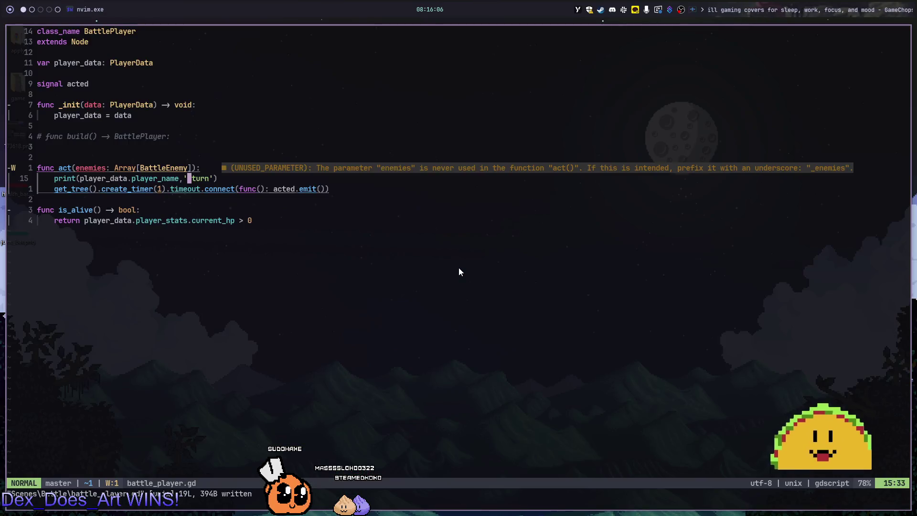
{"action": "key", "text": "alt+2"}
{"action": "key", "text": "alt+1"}
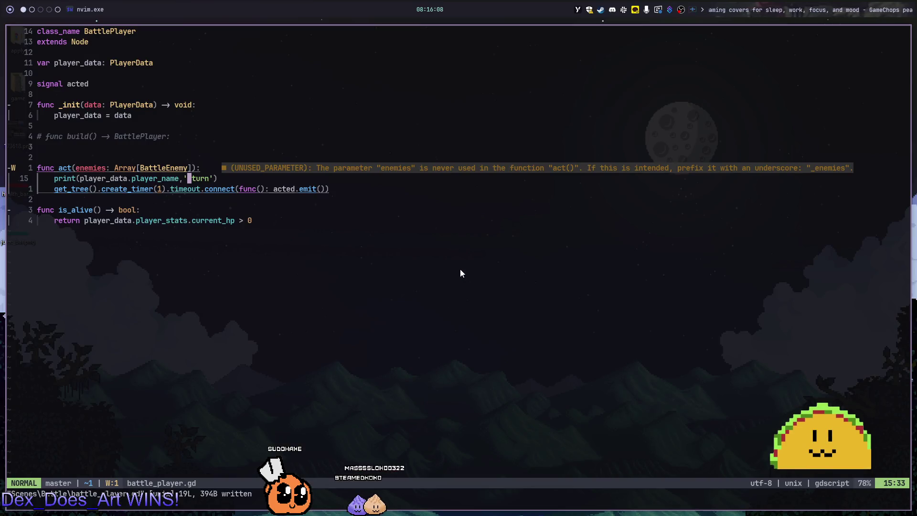
{"action": "key", "text": "alt+3"}
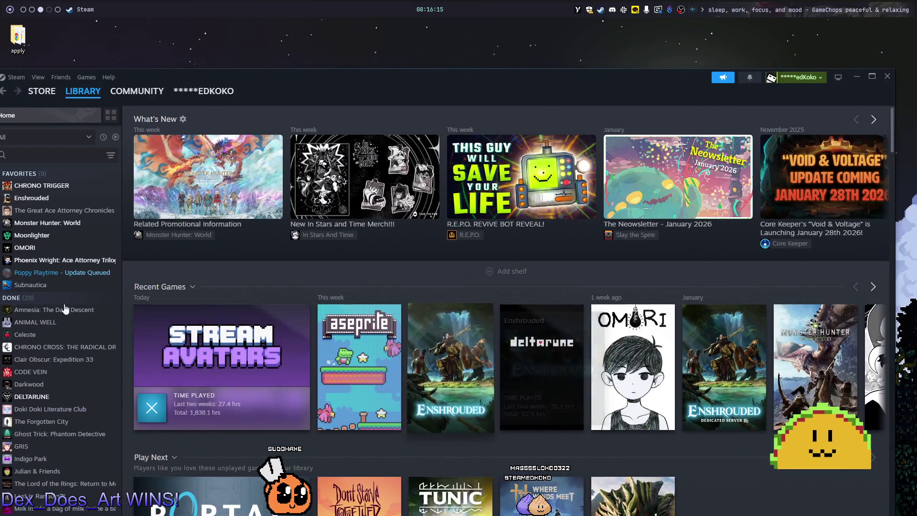
Step: Select OMORI in the Steam library, press PLAY, and focus the game window
{"action": "left_click", "coordinate": [631, 363]}
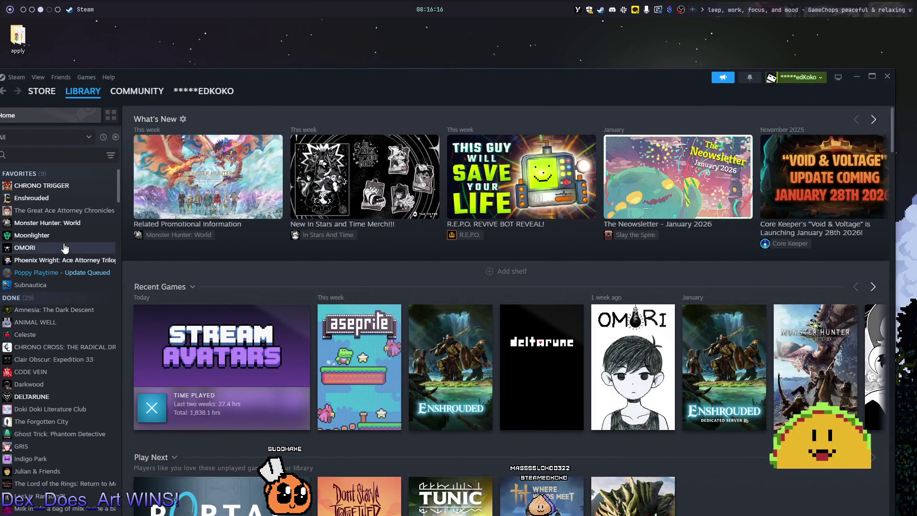
{"action": "left_click", "coordinate": [184, 276]}
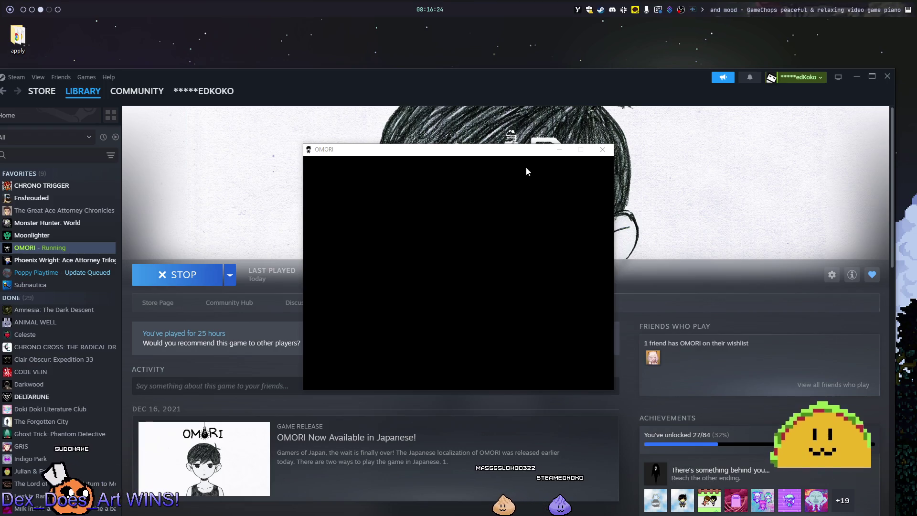
{"action": "left_click", "coordinate": [492, 157]}
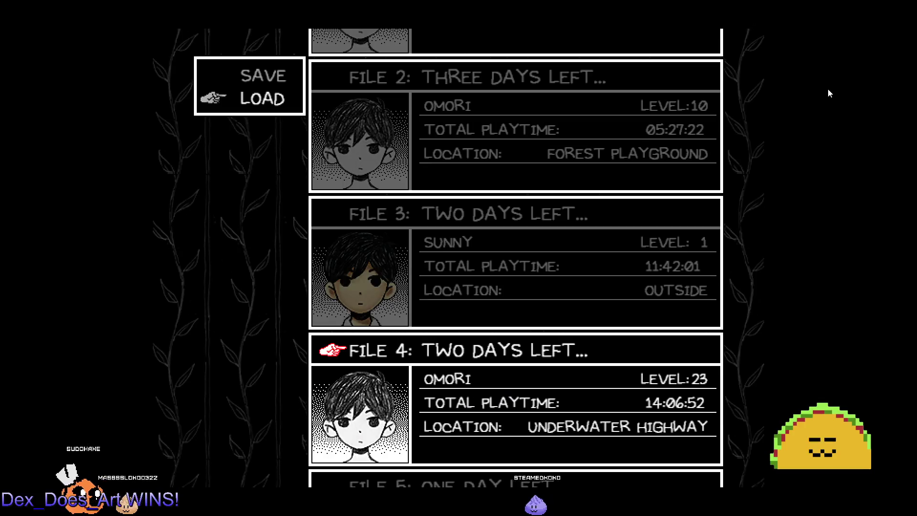
Step: Load the File 4 Underwater Highway save and confirm Yes
{"action": "key", "text": "Up"}
{"action": "key", "text": "Up"}
{"action": "key", "text": "Down"}
{"action": "key", "text": "Down"}
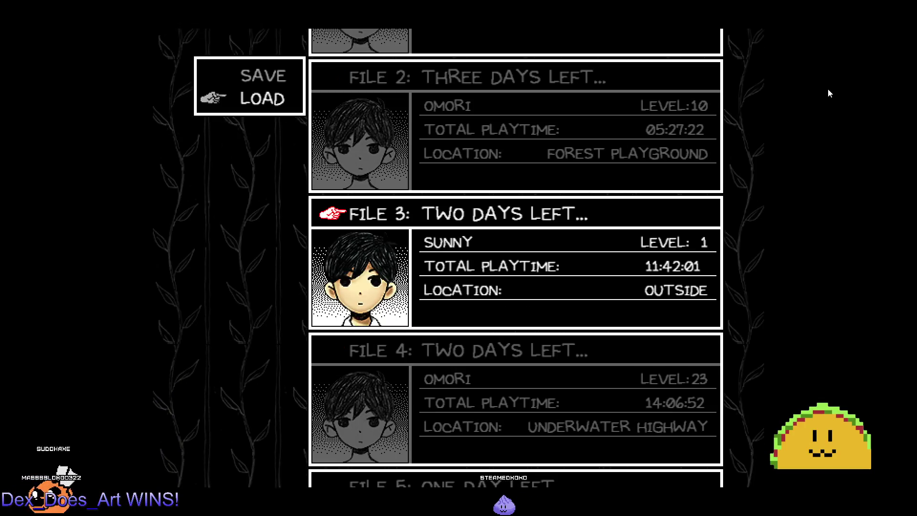
{"action": "key", "text": "Return"}
{"action": "key", "text": "Up"}
{"action": "key", "text": "Return"}
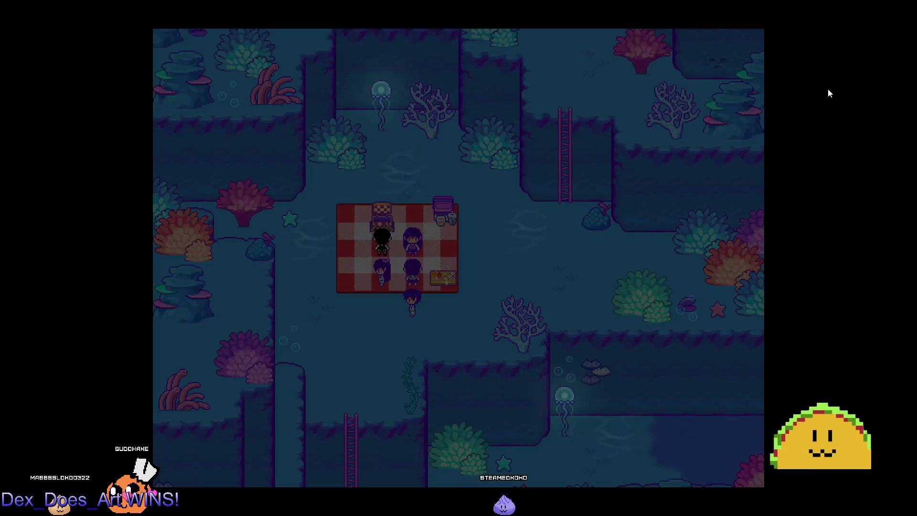
Step: Walk the party down the ladder and right across the ledges toward the jellyfish
{"action": "key", "text": "Down"}
{"action": "key", "text": "Escape"}
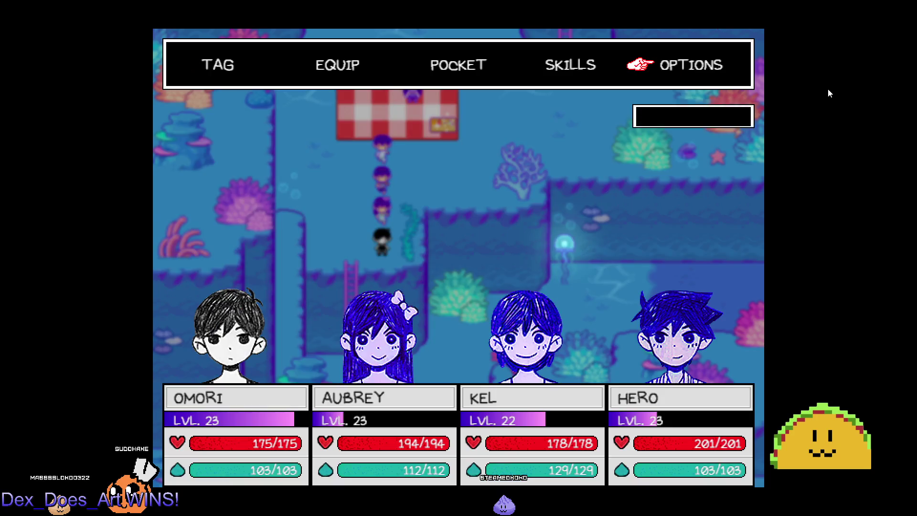
{"action": "key", "text": "Escape"}
{"action": "key", "text": "Down"}
{"action": "key", "text": "Left"}
{"action": "key", "text": "Down"}
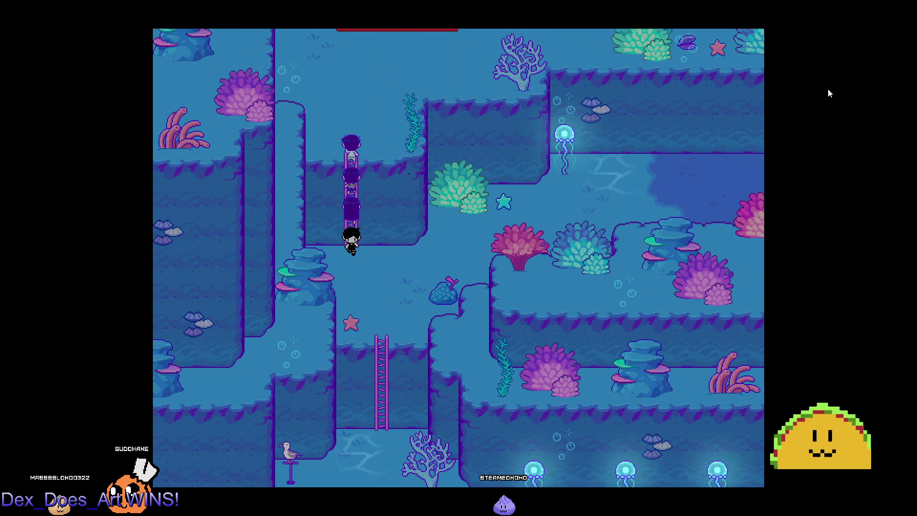
{"action": "key", "text": "Right"}
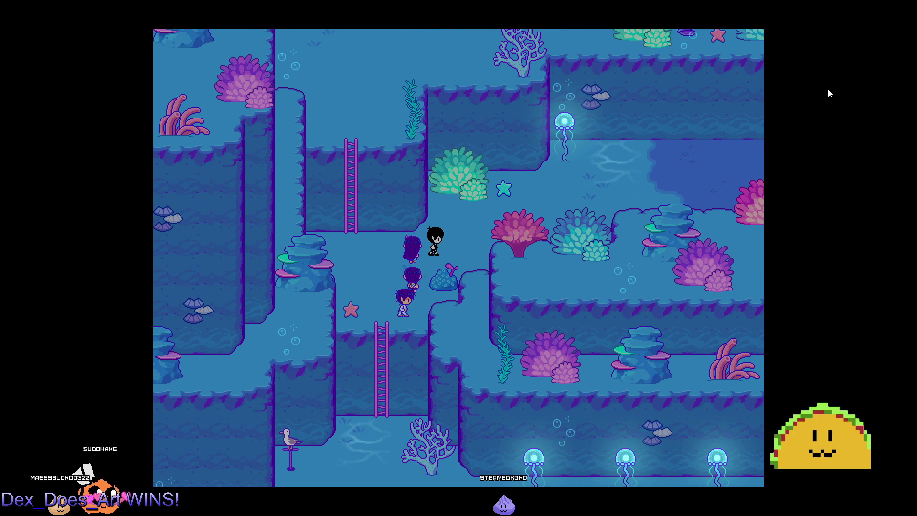
{"action": "key", "text": "Up"}
{"action": "key", "text": "Right"}
{"action": "key", "text": "Right"}
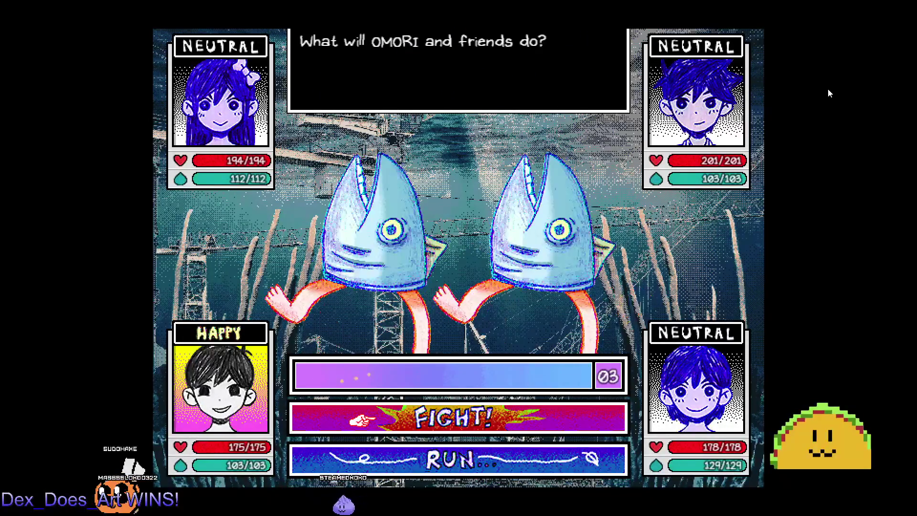
Step: Toggle repeatedly between the FIGHT/RUN prompt and OMORI's action menu
{"action": "key", "text": "z"}
{"action": "key", "text": "x"}
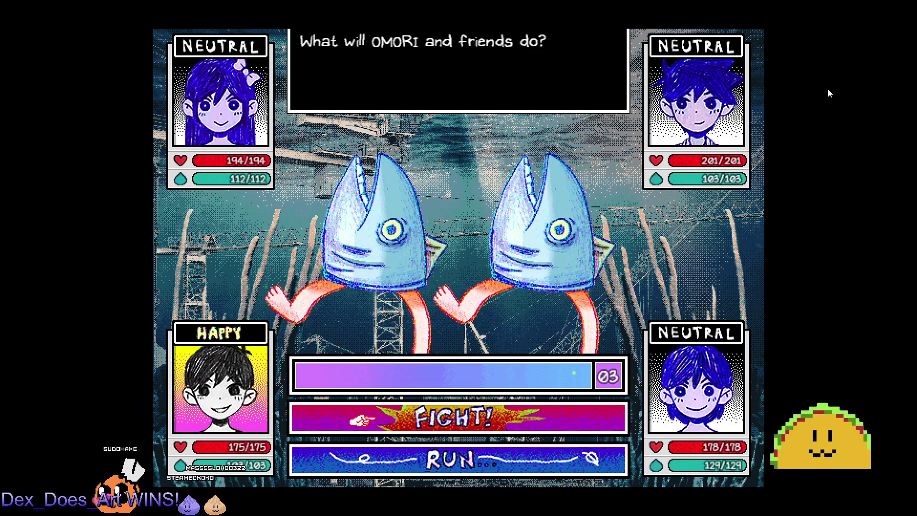
{"action": "key", "text": "z"}
{"action": "key", "text": "x"}
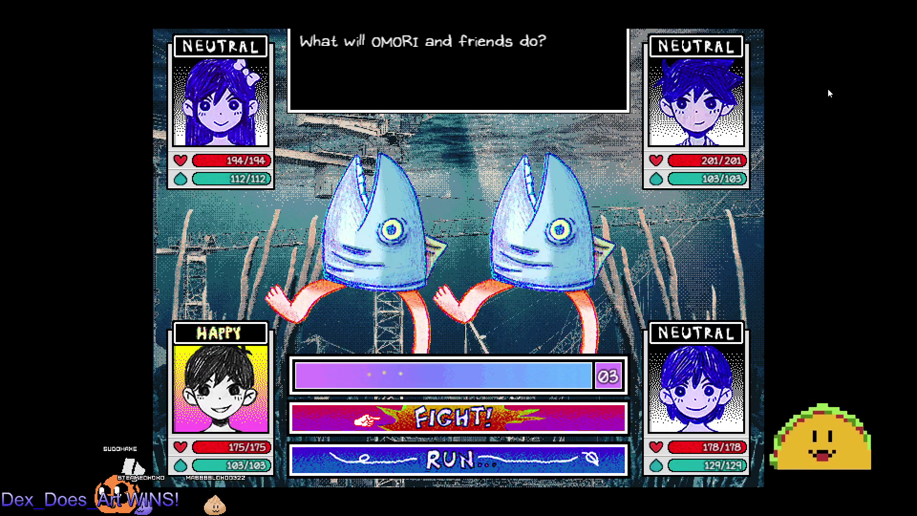
{"action": "key", "text": "z"}
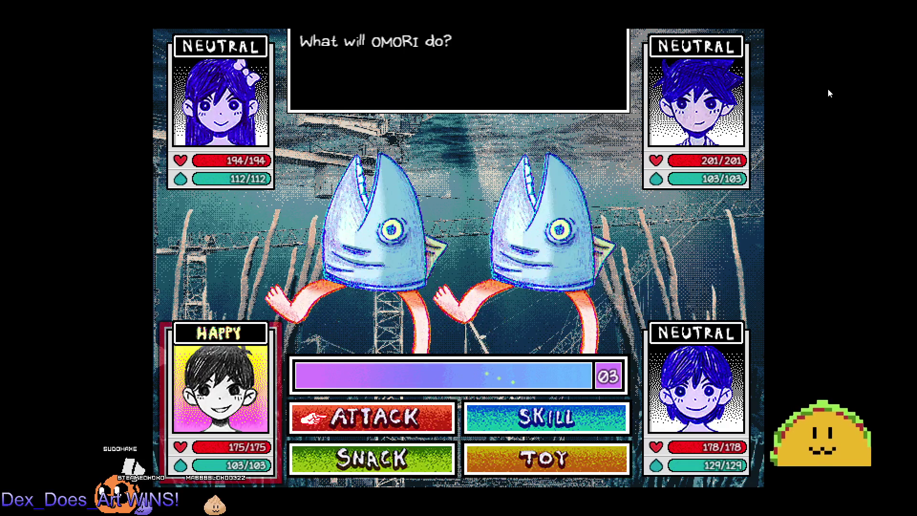
{"action": "key", "text": "x"}
{"action": "key", "text": "z"}
{"action": "key", "text": "x"}
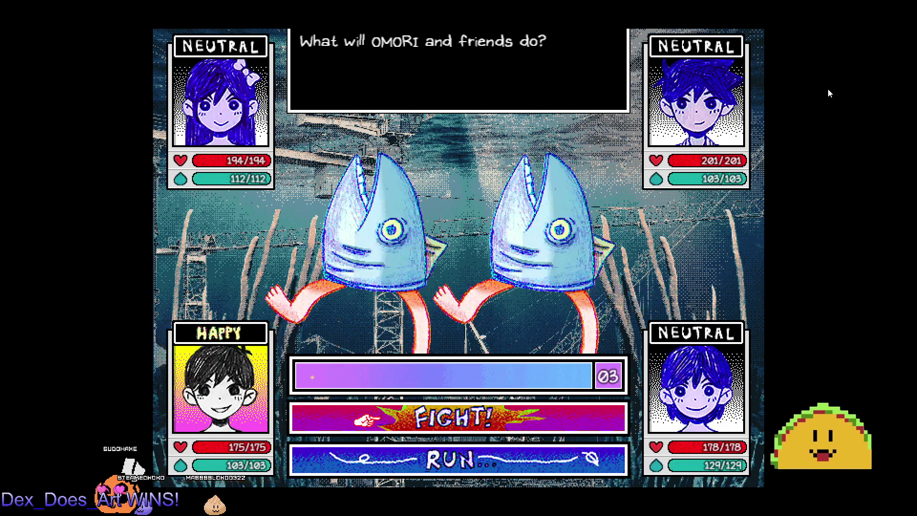
{"action": "key", "text": "z"}
{"action": "key", "text": "x"}
{"action": "key", "text": "z"}
{"action": "key", "text": "x"}
{"action": "key", "text": "z"}
{"action": "key", "text": "x"}
{"action": "key", "text": "z"}
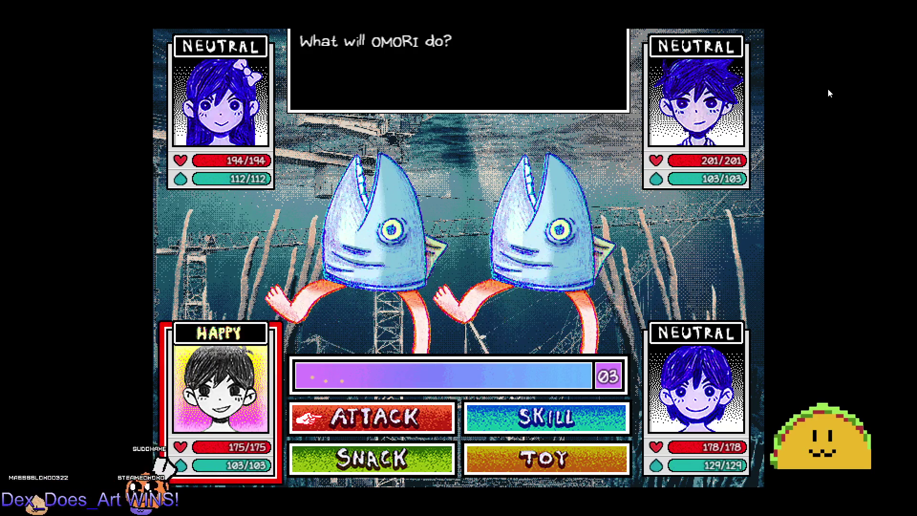
{"action": "key", "text": "x"}
{"action": "key", "text": "z"}
{"action": "key", "text": "x"}
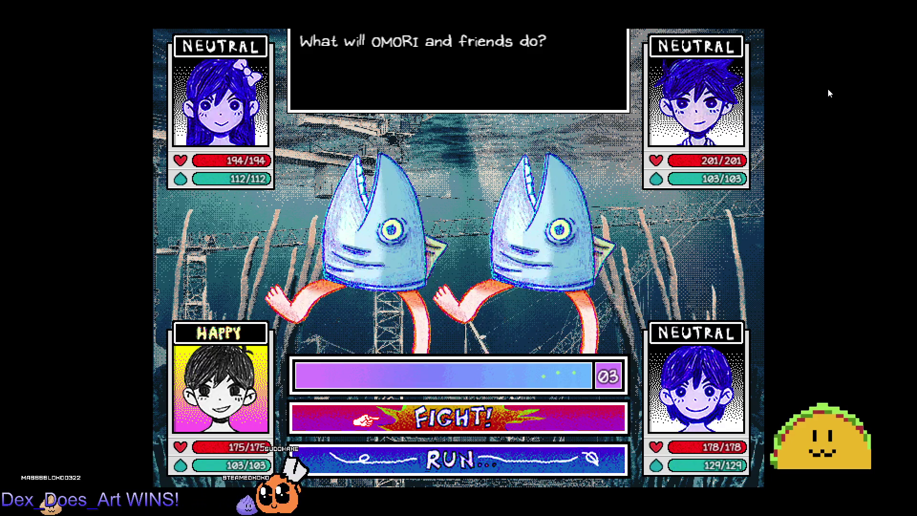
{"action": "key", "text": "z"}
Step: Preview ATTACK targeting the Reverse Mermaid, cancel out, and reopen OMORI's ATTACK/SKILL/SNACK/TOY menu
{"action": "key", "text": "z"}
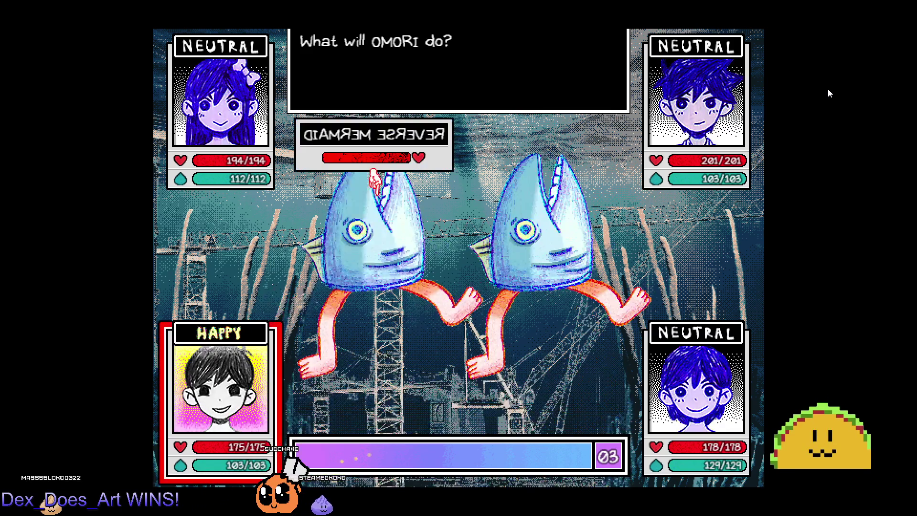
{"action": "key", "text": "z"}
{"action": "key", "text": "x"}
{"action": "key", "text": "x"}
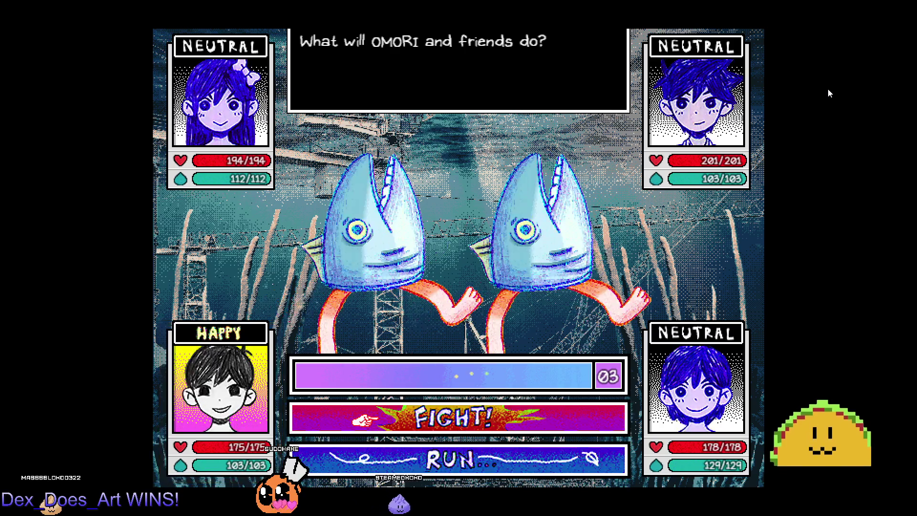
{"action": "key", "text": "z"}
{"action": "key", "text": "z"}
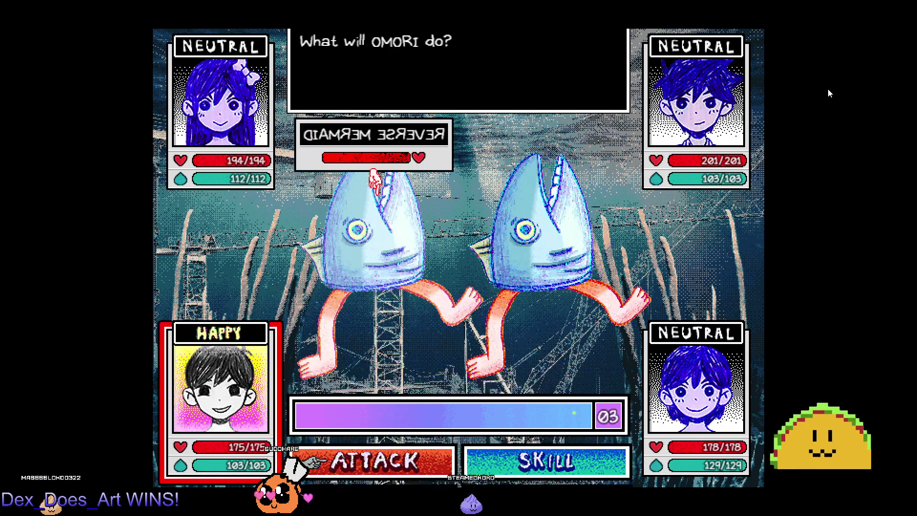
{"action": "key", "text": "x"}
{"action": "key", "text": "x"}
{"action": "key", "text": "z"}
{"action": "key", "text": "z"}
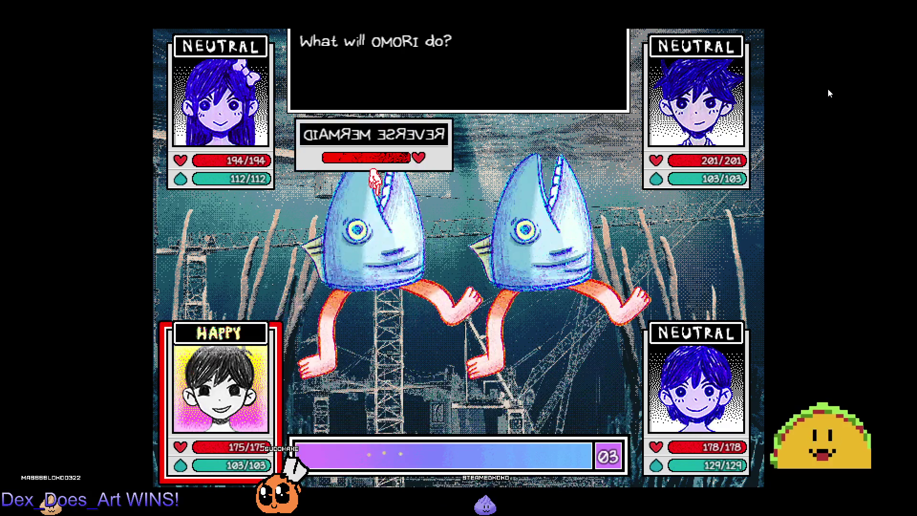
{"action": "key", "text": "x"}
{"action": "key", "text": "x"}
{"action": "key", "text": "z"}
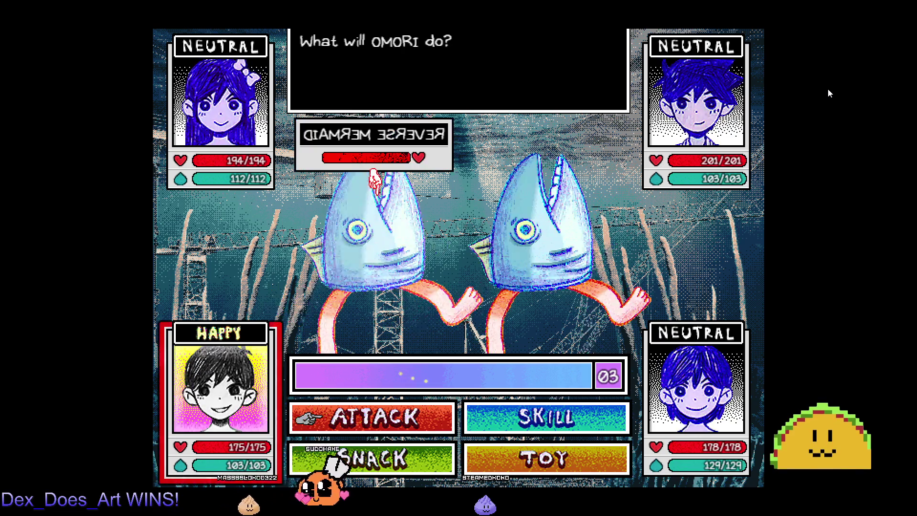
{"action": "key", "text": "x"}
{"action": "key", "text": "x"}
{"action": "key", "text": "z"}
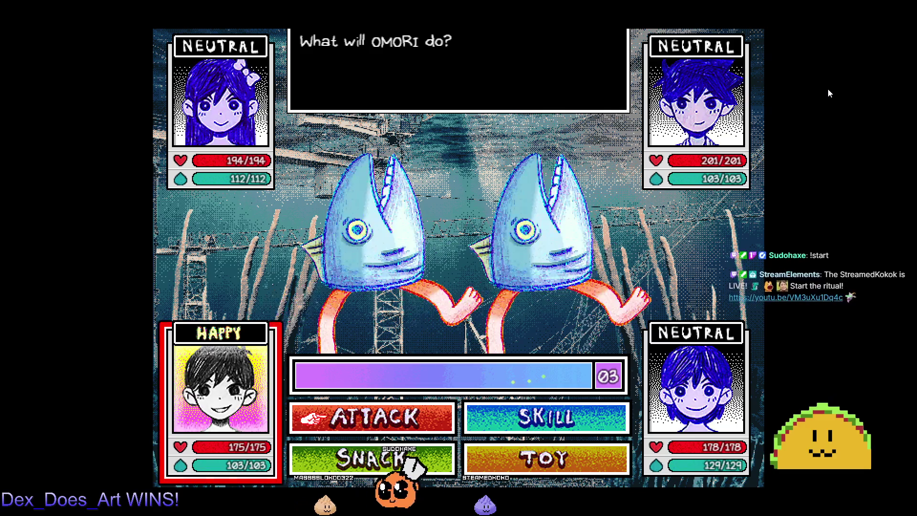
{"action": "key", "text": "z"}
{"action": "key", "text": "x"}
{"action": "key", "text": "x"}
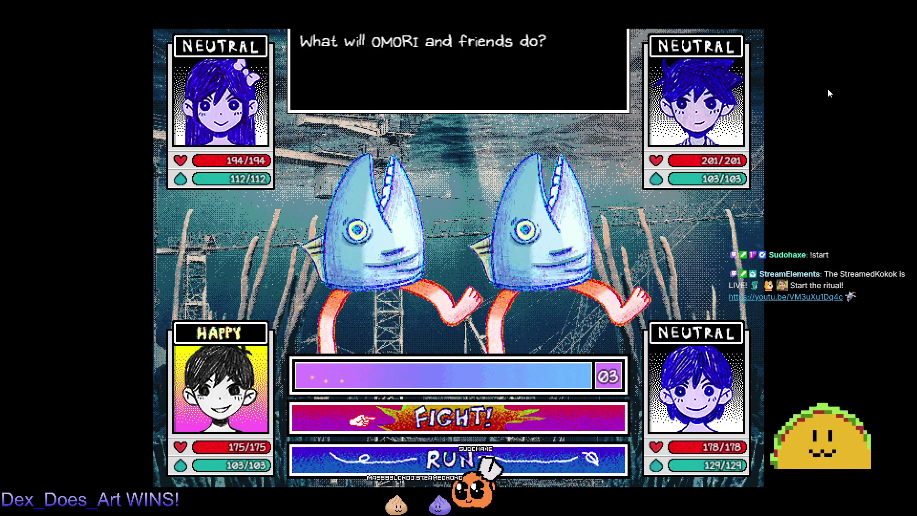
{"action": "key", "text": "z"}
{"action": "key", "text": "z"}
{"action": "key", "text": "x"}
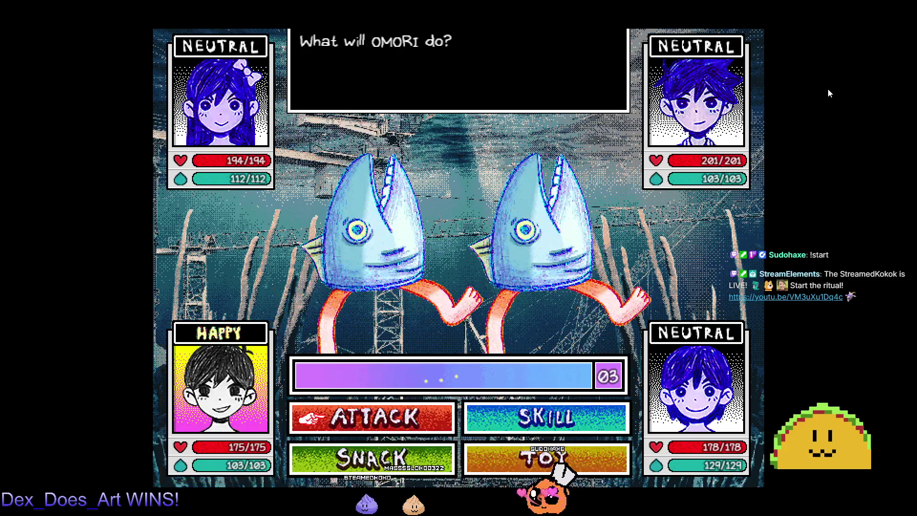
{"action": "key", "text": "x"}
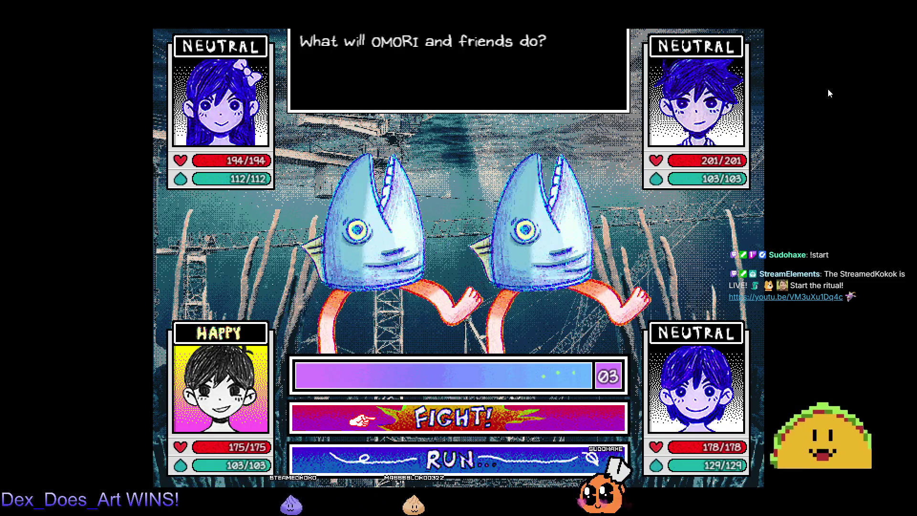
{"action": "key", "text": "z"}
{"action": "key", "text": "z"}
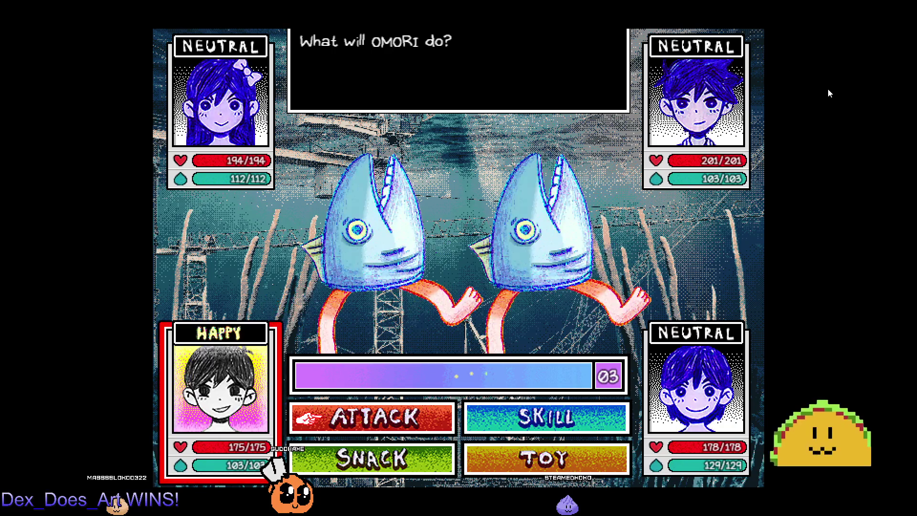
Step: Alternate between FIGHT!/RUN and ATTACK/SKILL/SNACK/TOY, preview ATTACK targeting, then close the prototype window
{"action": "key", "text": "Escape"}
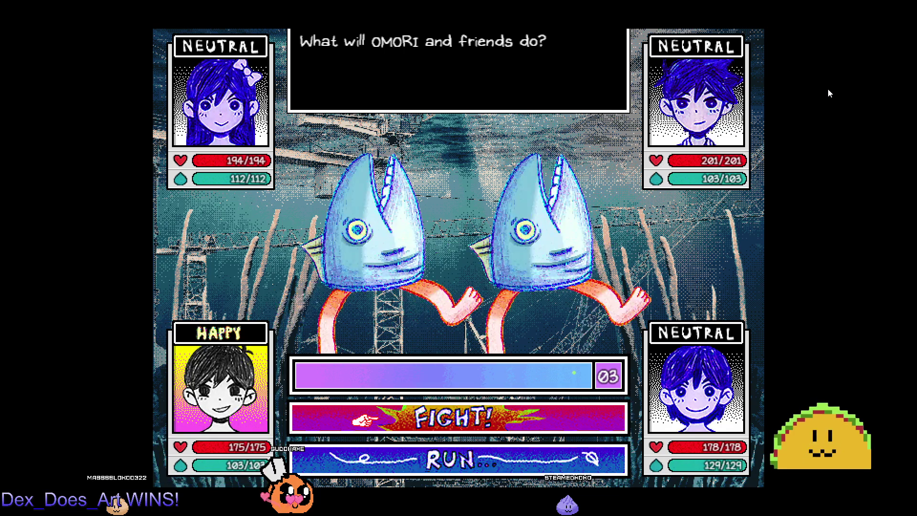
{"action": "key", "text": "Return"}
{"action": "key", "text": "Escape"}
{"action": "key", "text": "Return"}
{"action": "key", "text": "Escape"}
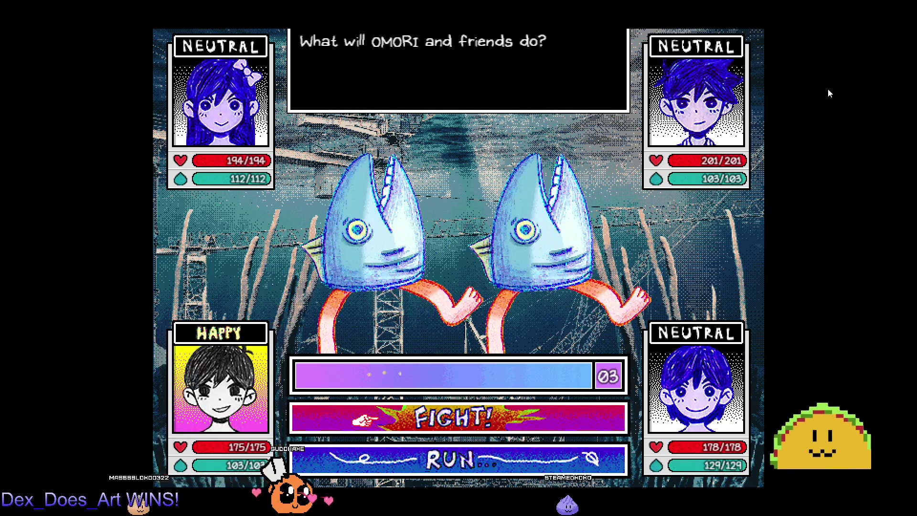
{"action": "key", "text": "Return"}
{"action": "key", "text": "Escape"}
{"action": "key", "text": "Return"}
{"action": "key", "text": "Escape"}
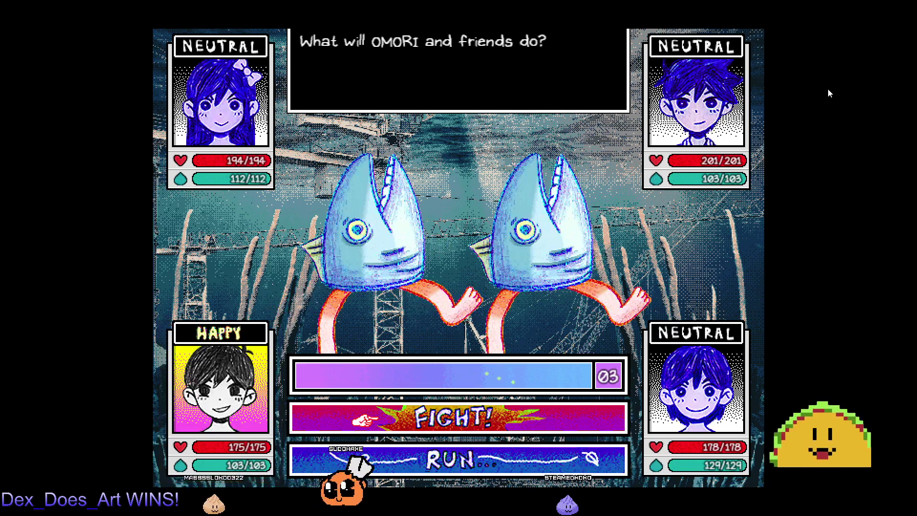
{"action": "key", "text": "Return"}
{"action": "key", "text": "Escape"}
{"action": "key", "text": "Return"}
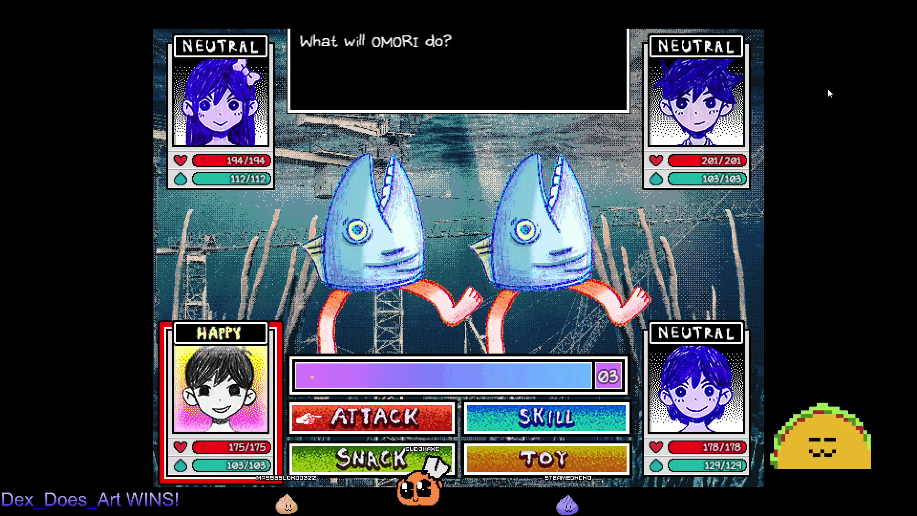
{"action": "key", "text": "Escape"}
{"action": "key", "text": "Return"}
{"action": "key", "text": "Escape"}
{"action": "key", "text": "Return"}
{"action": "key", "text": "Escape"}
{"action": "key", "text": "Return"}
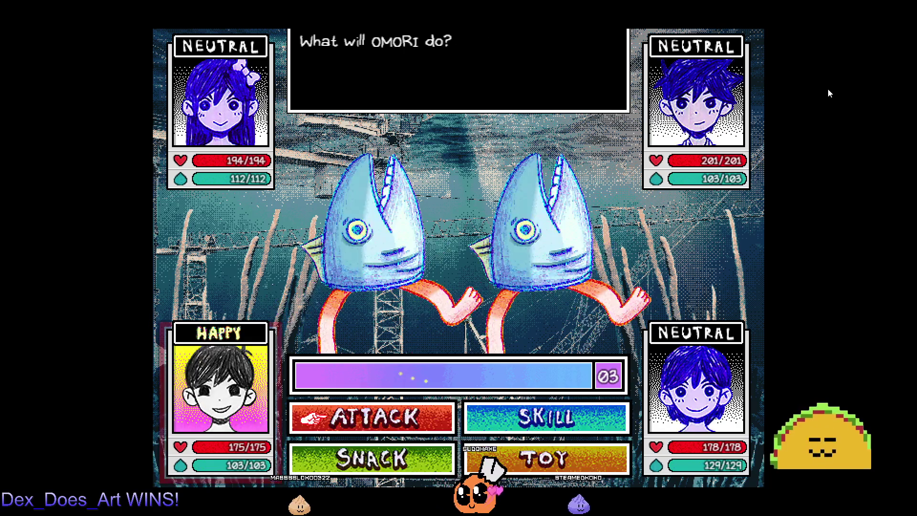
{"action": "key", "text": "Escape"}
{"action": "key", "text": "Return"}
{"action": "key", "text": "Escape"}
{"action": "key", "text": "Return"}
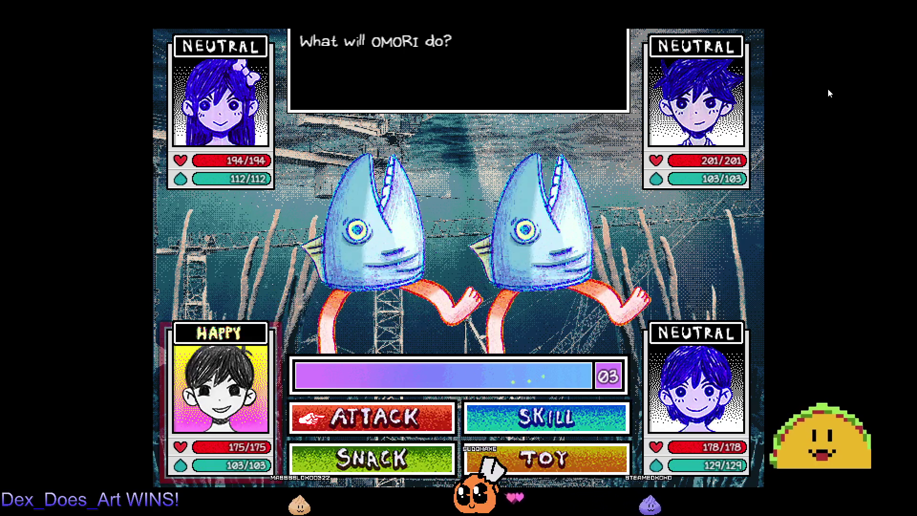
{"action": "key", "text": "Escape"}
{"action": "key", "text": "Return"}
{"action": "key", "text": "Return"}
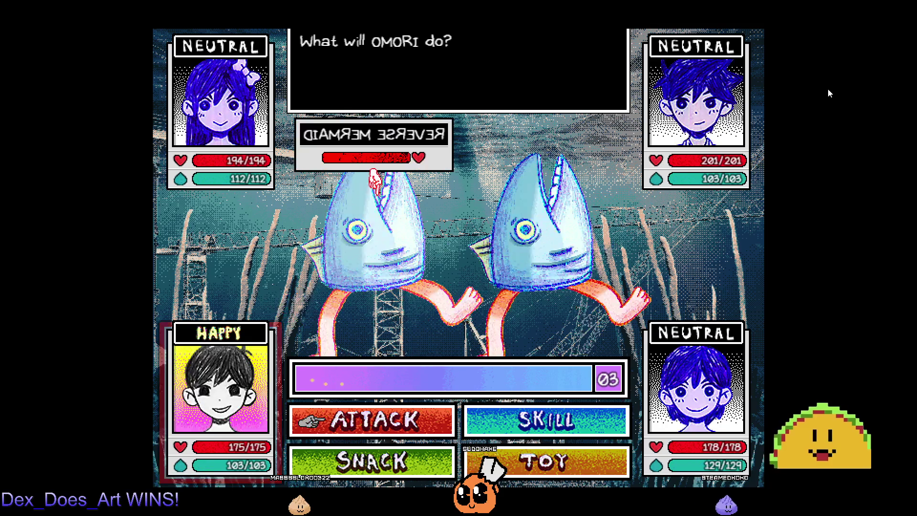
{"action": "key", "text": "Escape"}
{"action": "key", "text": "Escape"}
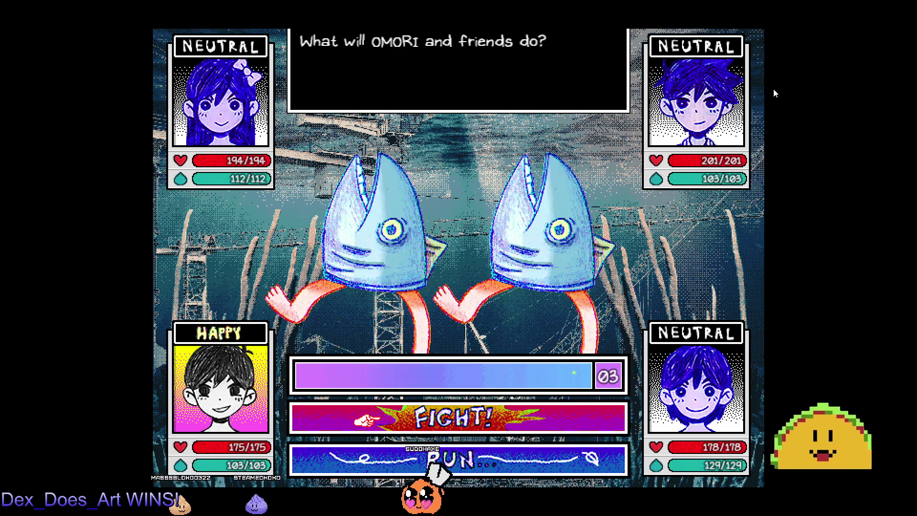
{"action": "key", "text": "alt+F4"}
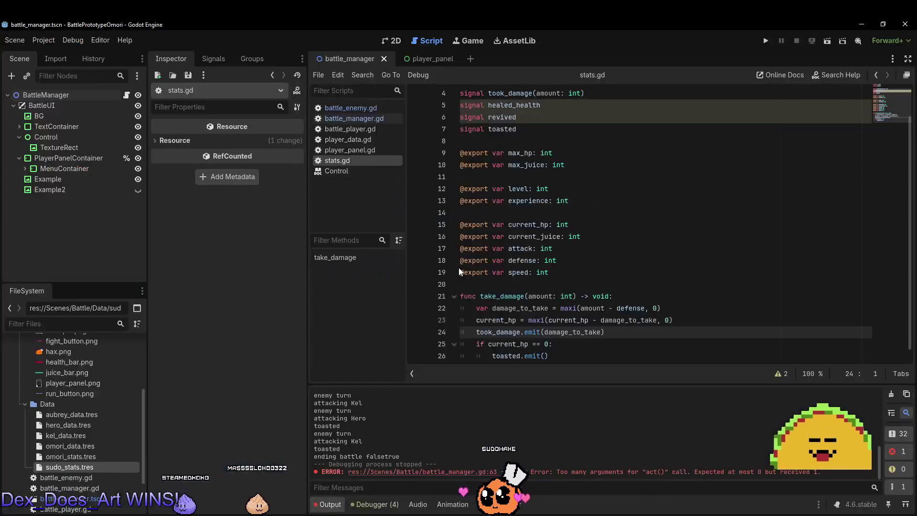
Step: Rerun the battle prototype with F5, hide Steam, then stop it with F8
{"action": "key", "text": "F5"}
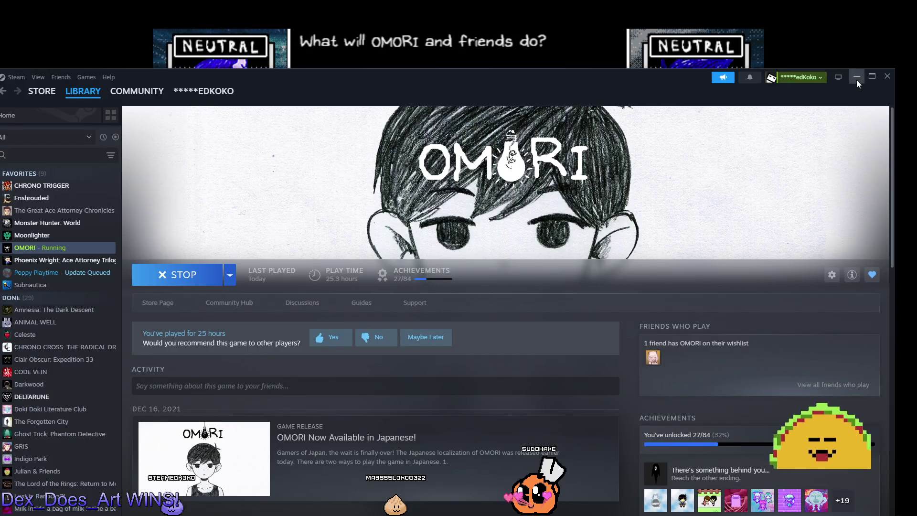
{"action": "left_click", "coordinate": [857, 79]}
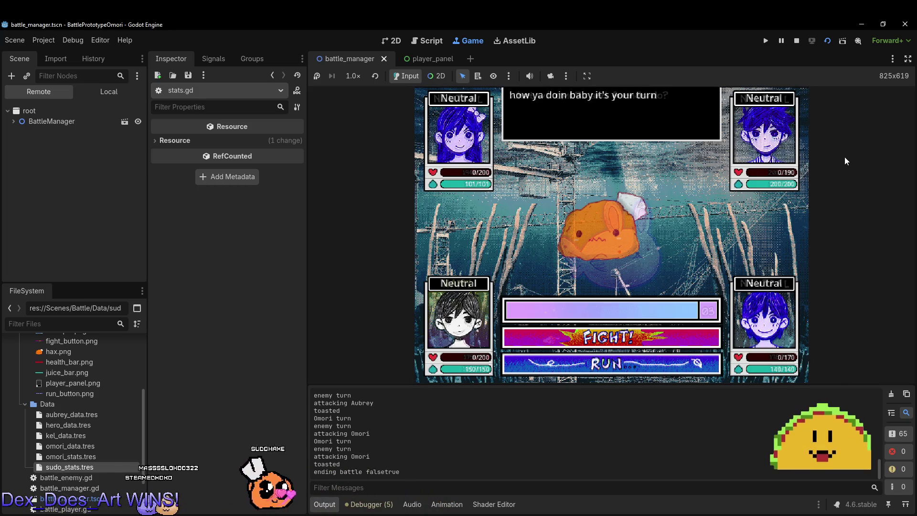
{"action": "key", "text": "F8"}
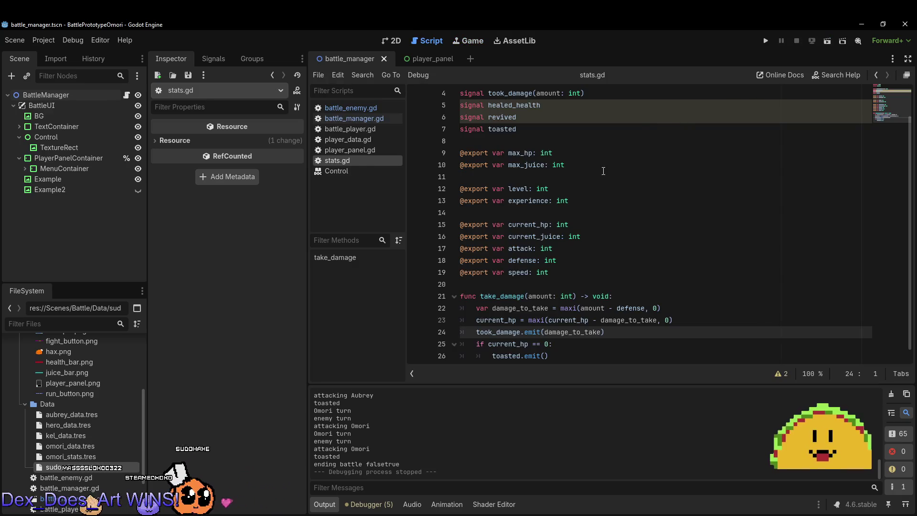
Step: Return to battle_player.gd and move to the commented-out build line
{"action": "key", "text": "alt+Tab"}
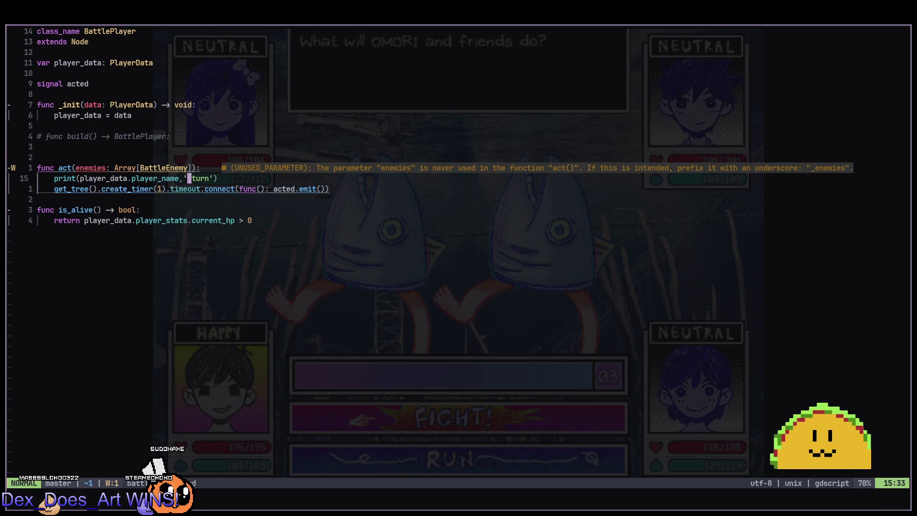
{"action": "key", "text": "alt+Tab"}
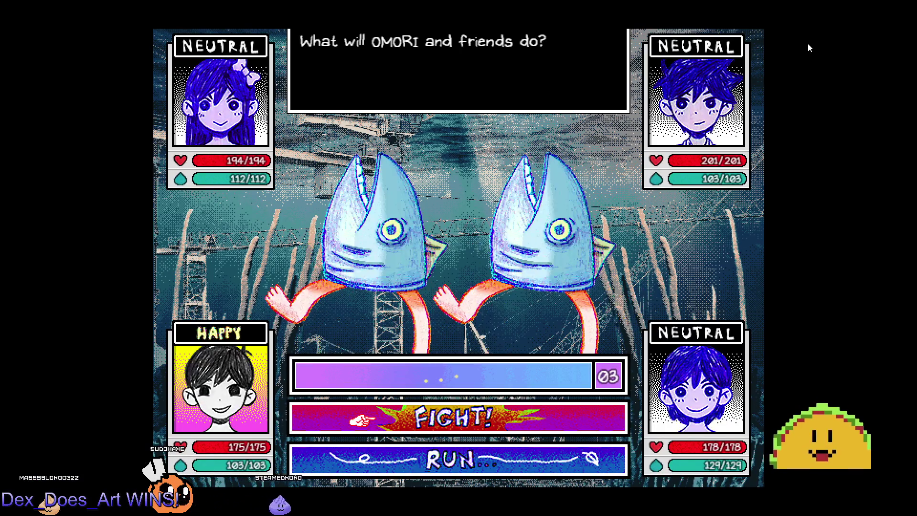
{"action": "key", "text": "alt+Tab"}
{"action": "key", "text": "alt+Tab"}
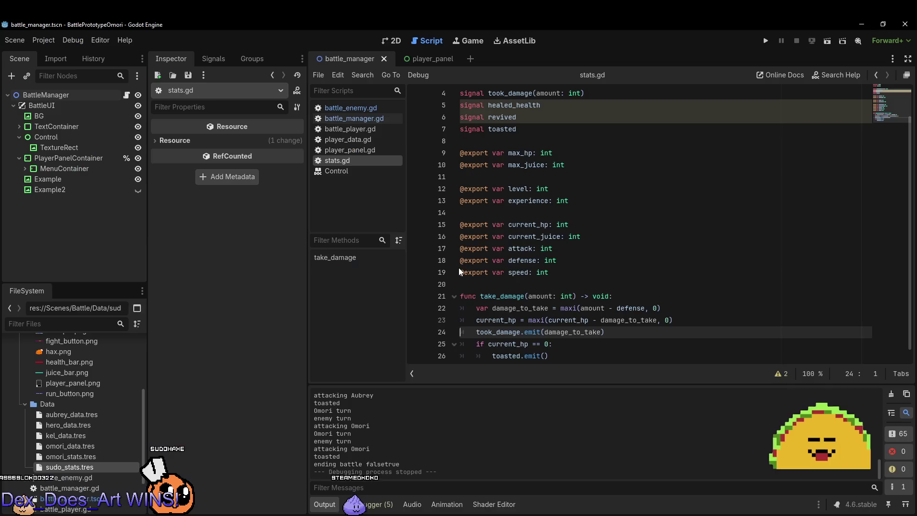
{"action": "key", "text": "alt+Tab"}
{"action": "key", "text": "alt+Tab"}
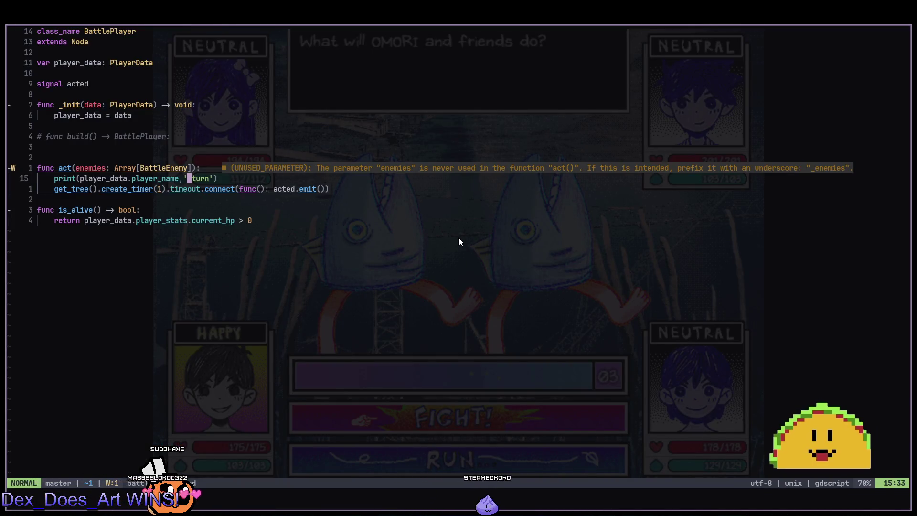
{"action": "key", "text": "k"}
{"action": "key", "text": "k"}
{"action": "key", "text": "k"}
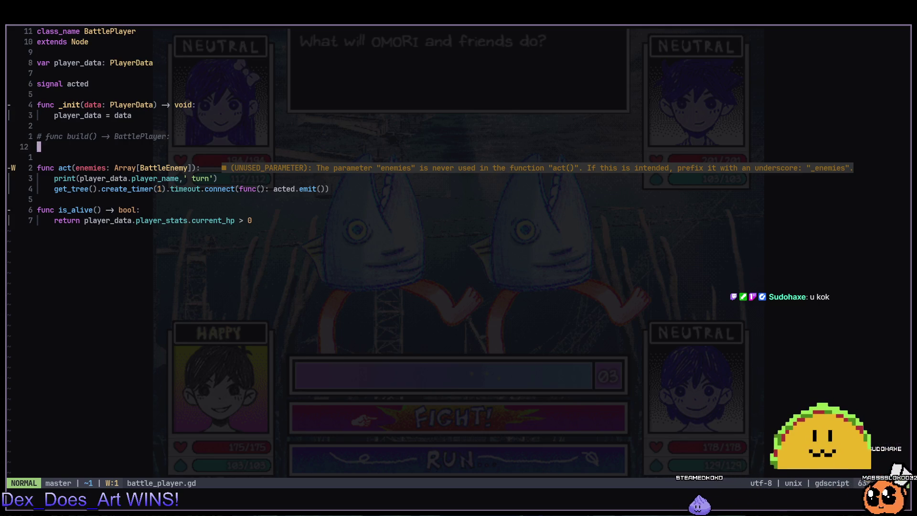
Step: Save both battle_manager.gd and battle_player.gd with :w, jumping between them
{"action": "key", "text": "j"}
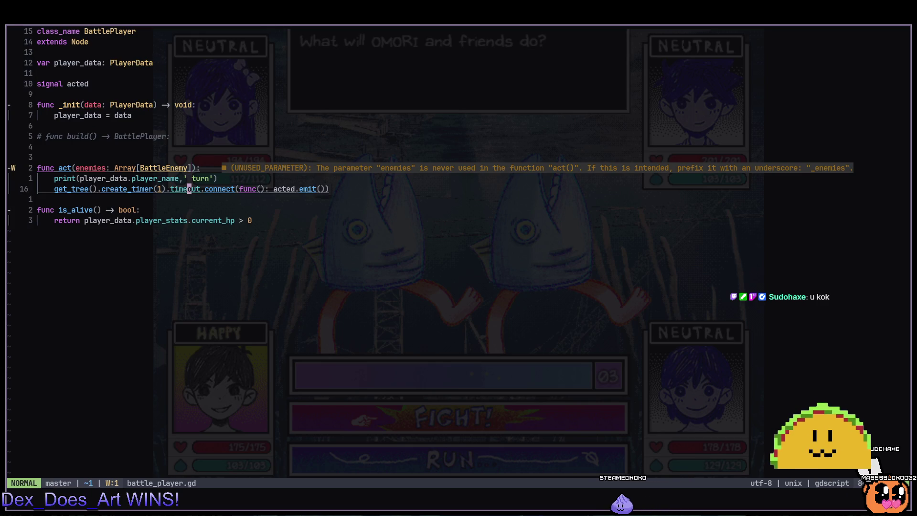
{"action": "key", "text": "ctrl+o"}
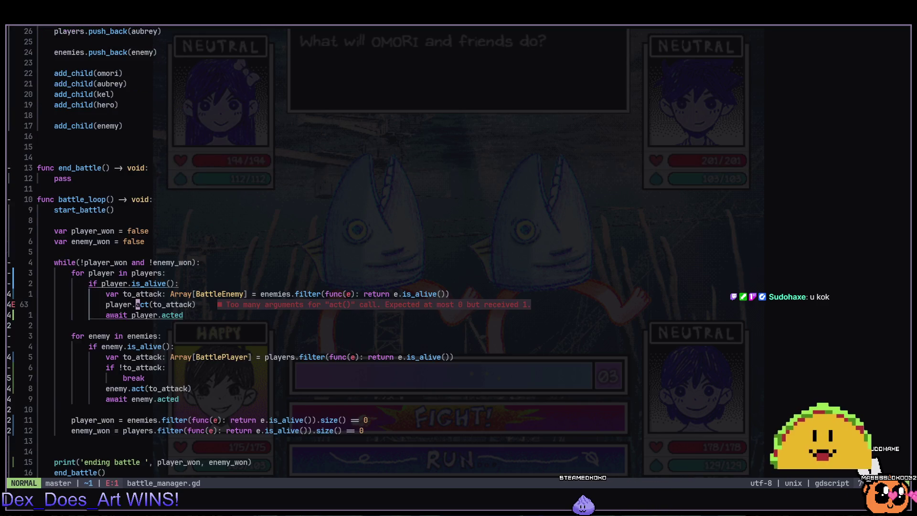
{"action": "type", "text": ":w"}
{"action": "key", "text": "Return"}
{"action": "key", "text": "j"}
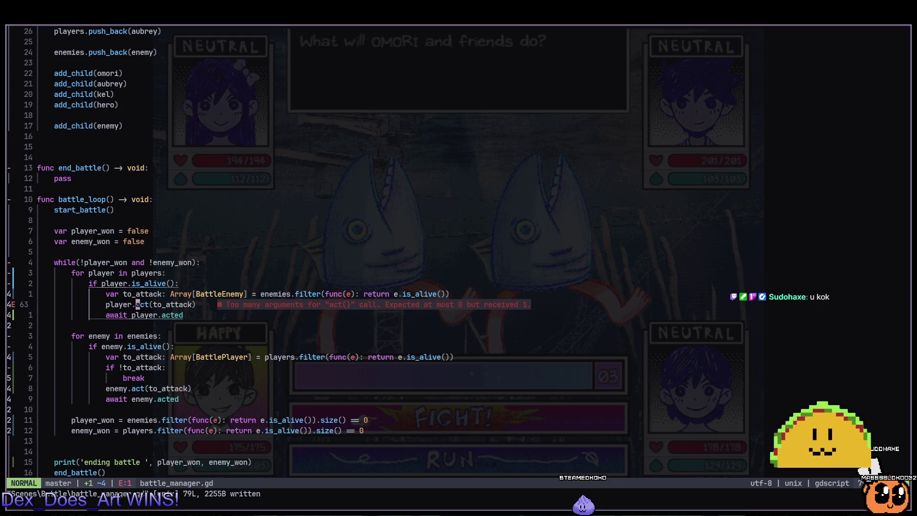
{"action": "left_click", "coordinate": [249, 462]}
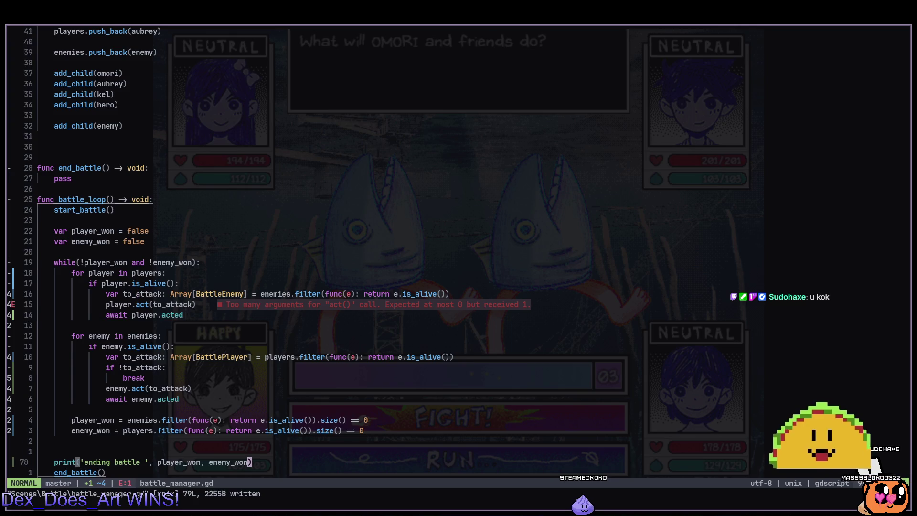
{"action": "key", "text": "ctrl+i"}
{"action": "type", "text": ":w"}
{"action": "key", "text": "Return"}
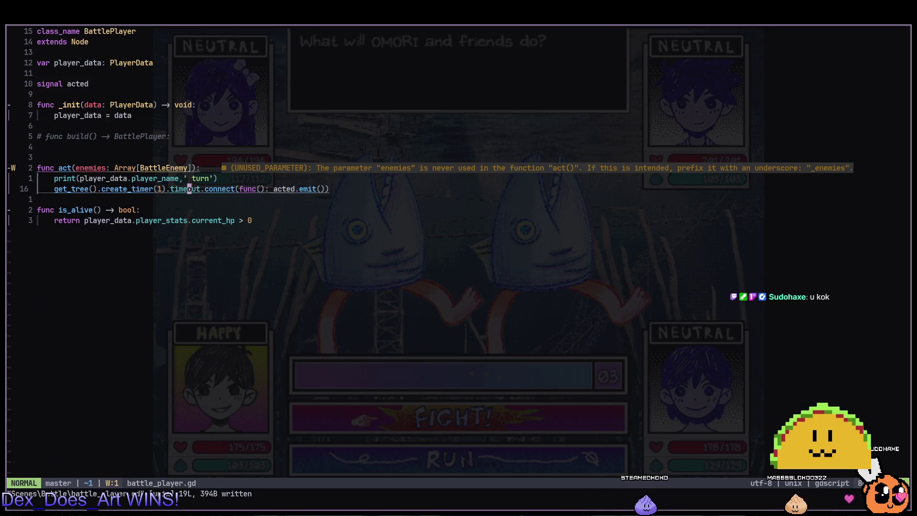
{"action": "key", "text": "ctrl+o"}
{"action": "left_click", "coordinate": [172, 304]}
{"action": "type", "text": ":w"}
{"action": "key", "text": "Return"}
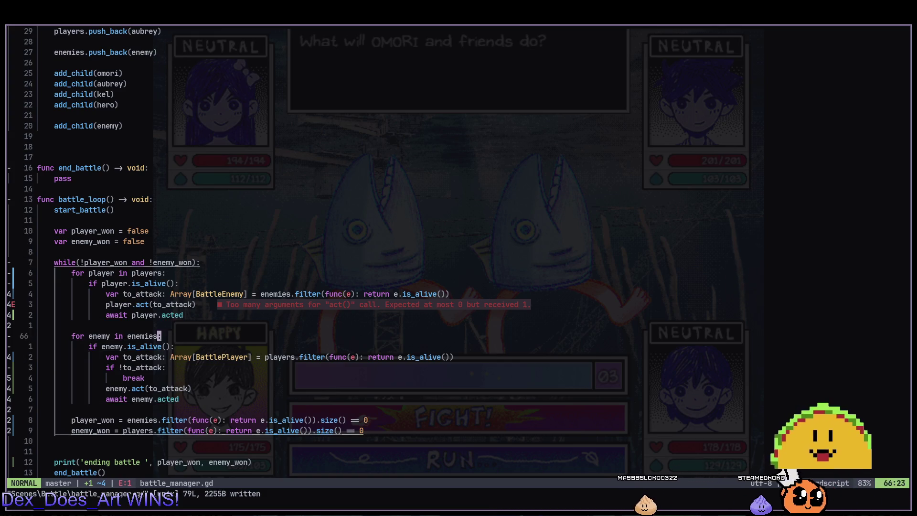
Step: Run :LspRestart to clear the act() argument error, then save battle_manager.gd again
{"action": "type", "text": "b:LspRes"}
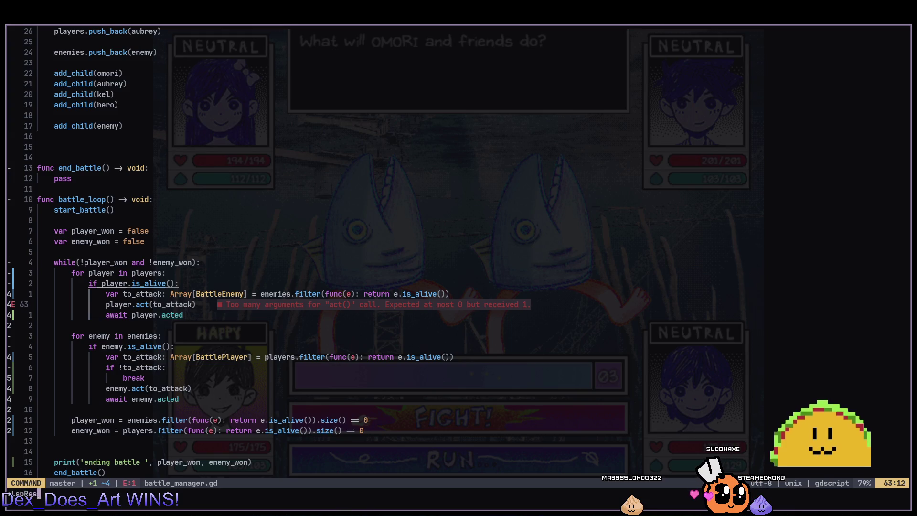
{"action": "type", "text": "rt"}
{"action": "key", "text": "Return"}
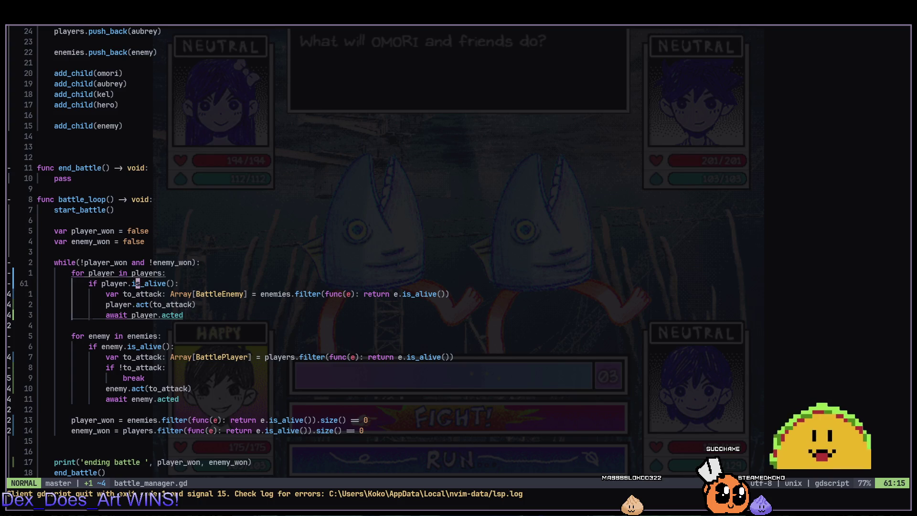
{"action": "key", "text": "alt+Tab"}
{"action": "key", "text": "alt+Tab"}
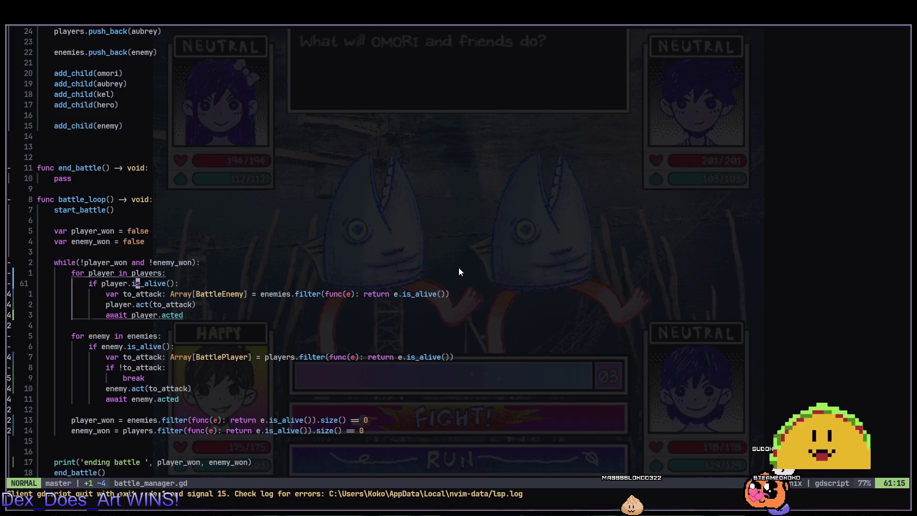
{"action": "type", "text": ":w"}
{"action": "key", "text": "Return"}
Step: Open the fugitive Git status with :Git and stage all unstaged battle files
{"action": "type", "text": ":Git"}
{"action": "key", "text": "Return"}
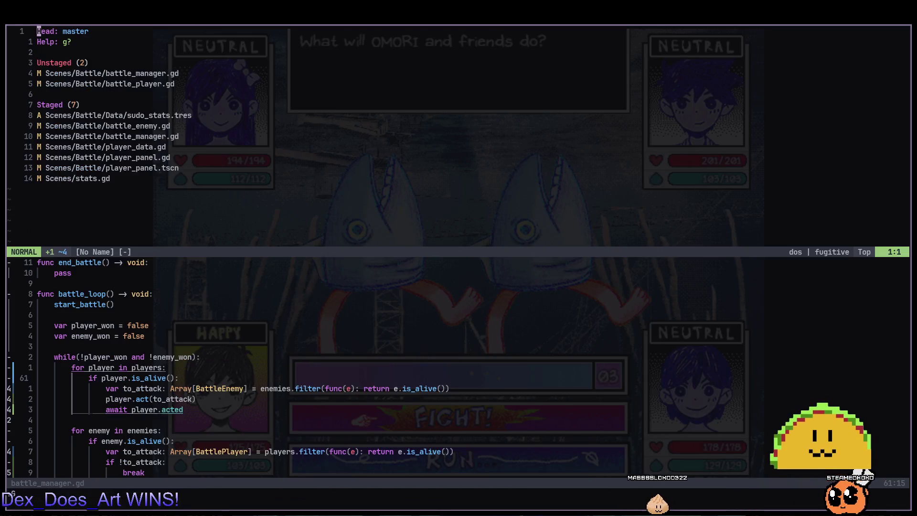
{"action": "key", "text": "j"}
{"action": "key", "text": "j"}
{"action": "key", "text": "s"}
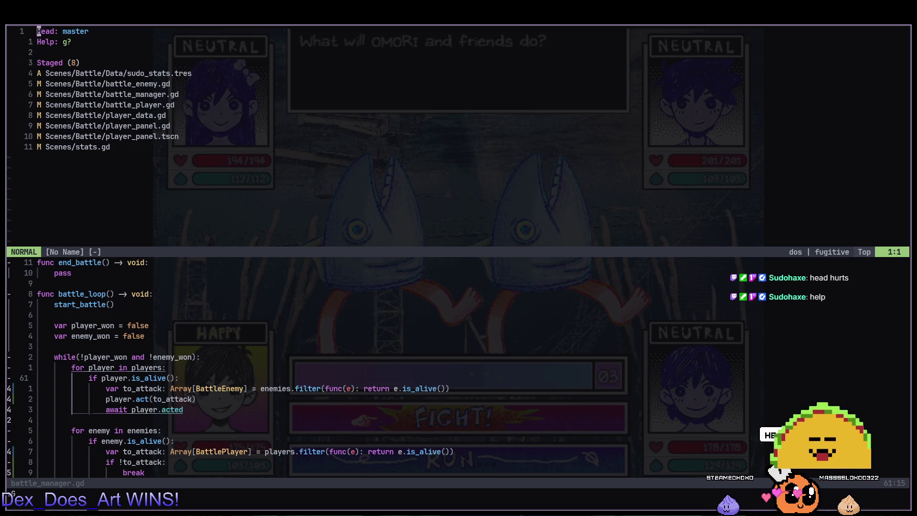
Step: Commit the staged files with the message 'feat: health and juice bar, take damage and tween values'
{"action": "key", "text": "c"}
{"action": "key", "text": "c"}
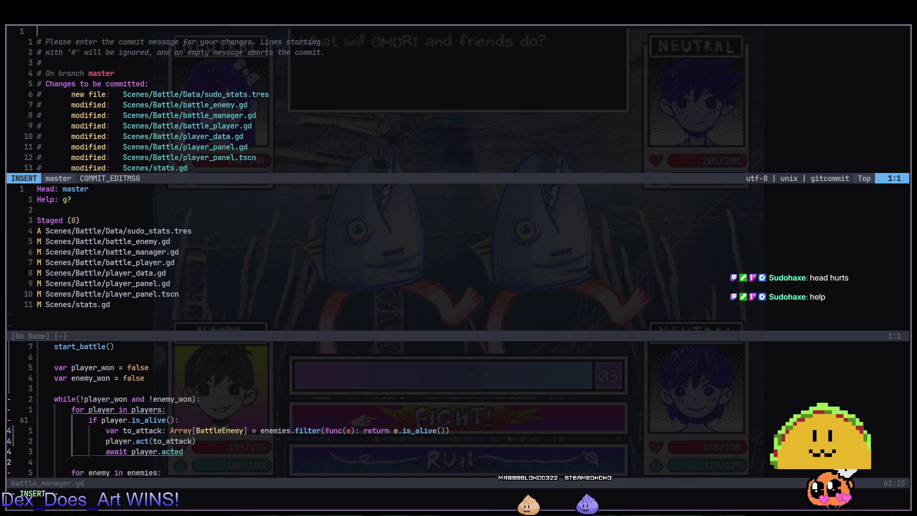
{"action": "type", "text": "feat"}
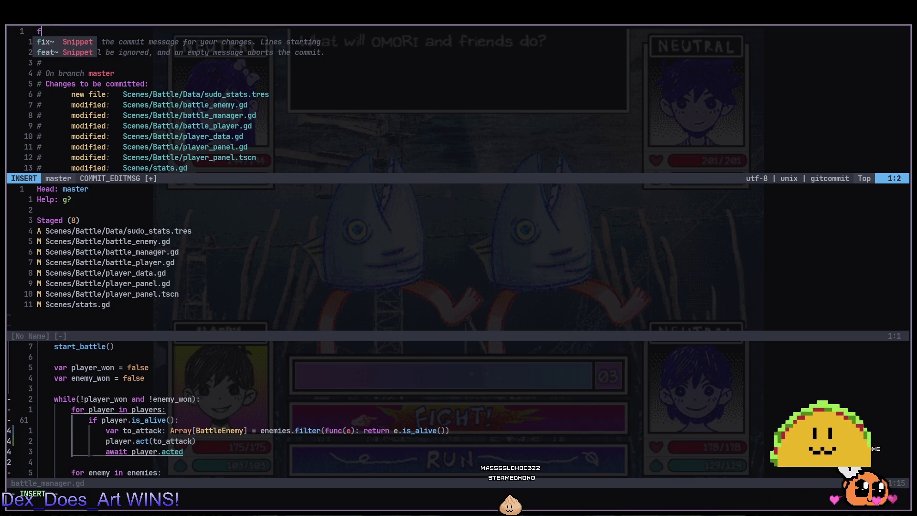
{"action": "type", "text": ":"}
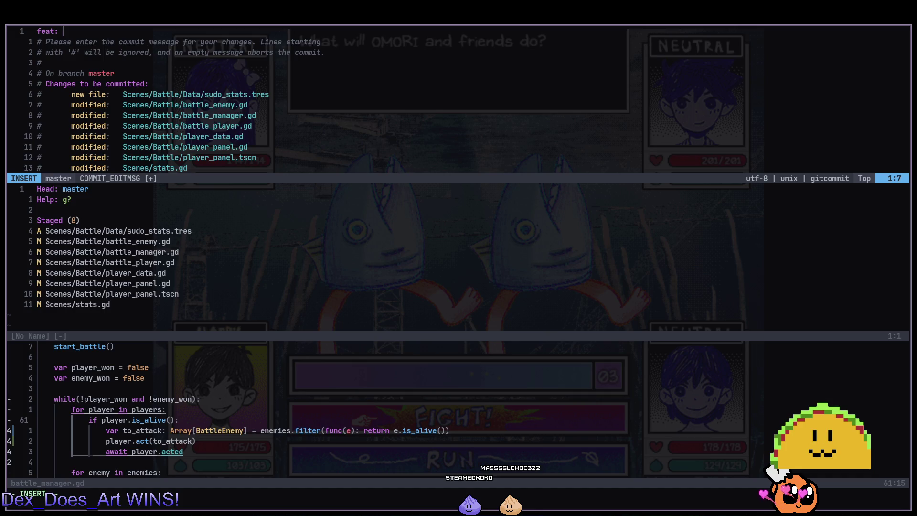
{"action": "type", "text": "and juice "}
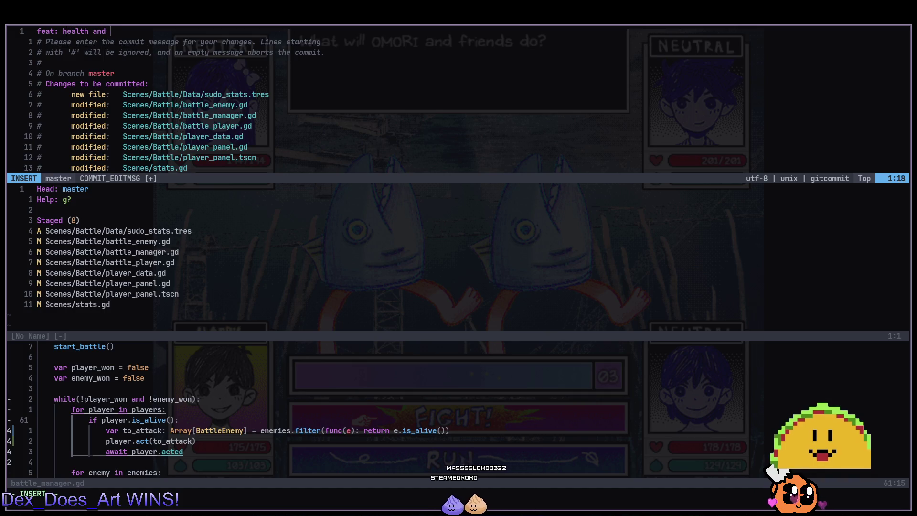
{"action": "type", "text": "bar, ta"}
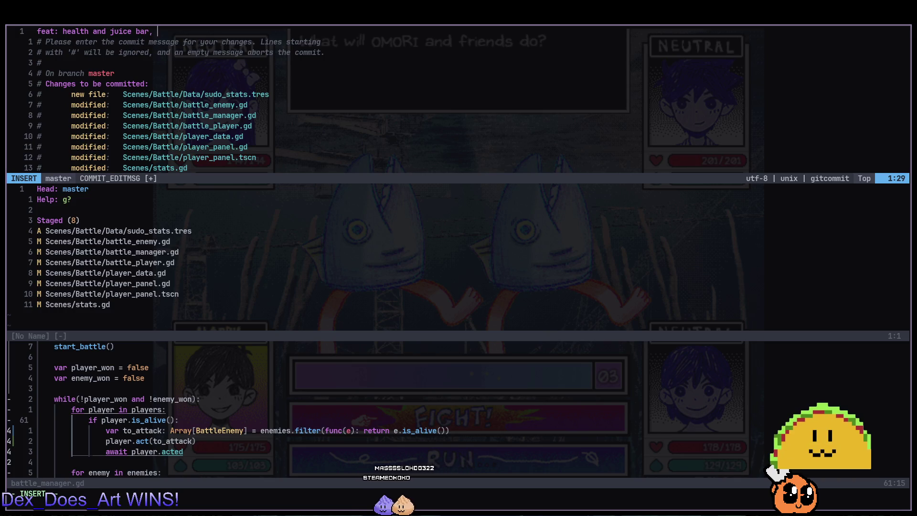
{"action": "type", "text": "ke damage a"}
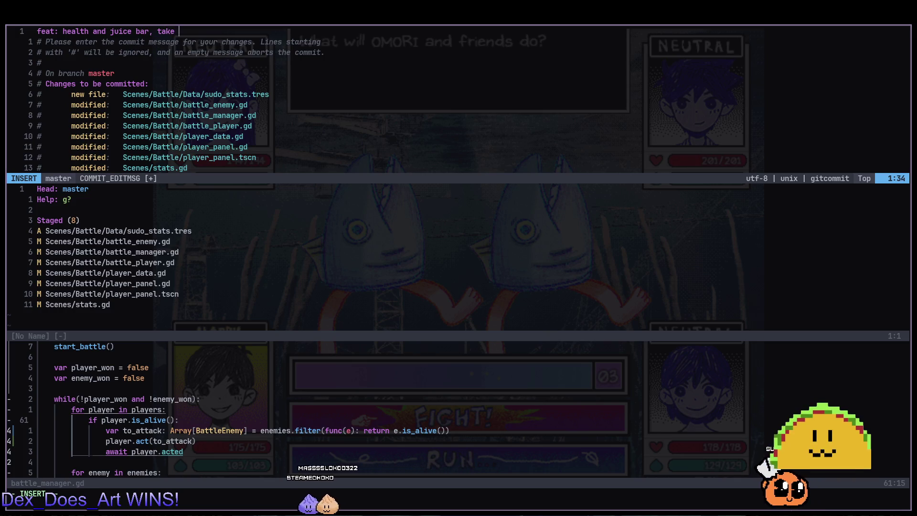
{"action": "type", "text": "nd tween values"}
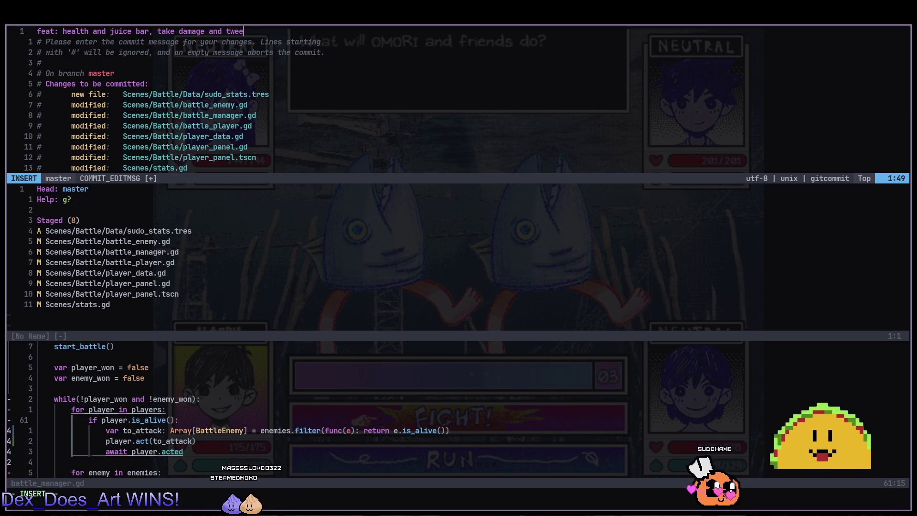
{"action": "key", "text": "Escape"}
{"action": "type", "text": ":wq"}
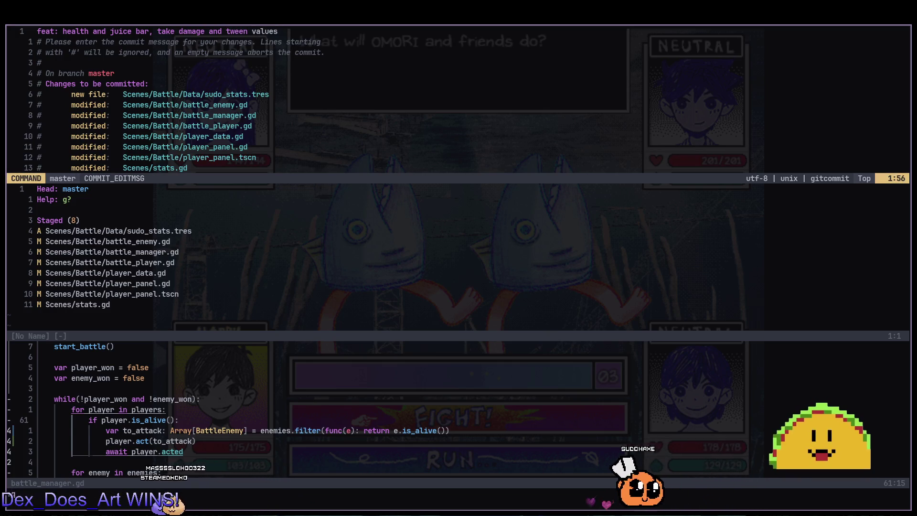
{"action": "key", "text": "Return"}
Step: Try :Git push to the remote and dismiss the failed push message
{"action": "type", "text": ":Git push"}
{"action": "key", "text": "Return"}
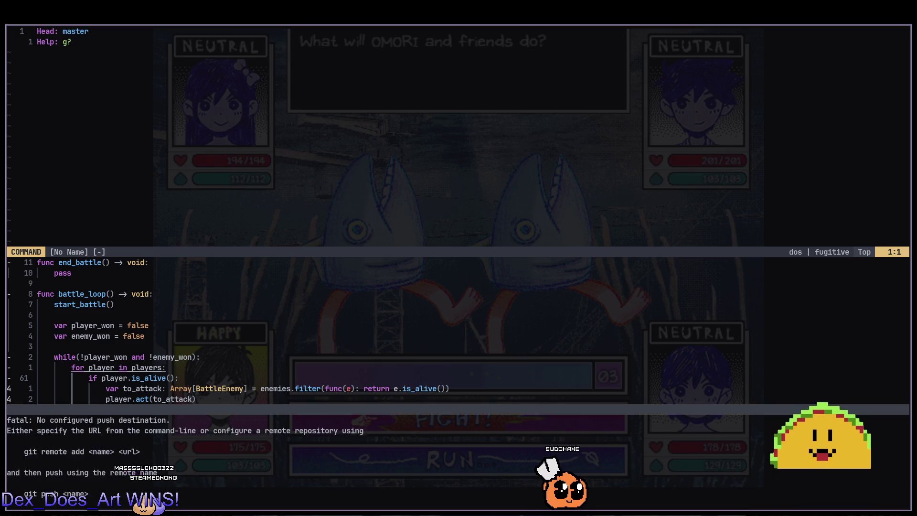
{"action": "key", "text": "Return"}
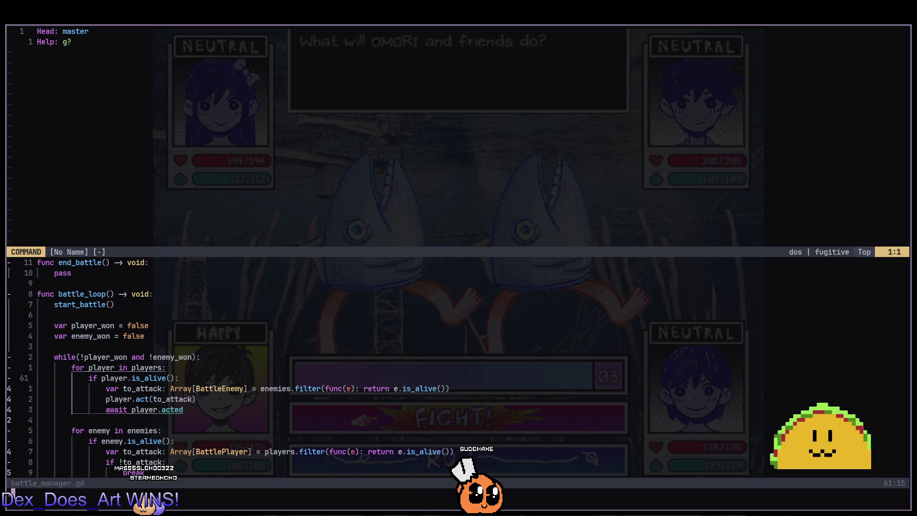
Step: Close the Git status pane and save battle_manager.gd with :w
{"action": "type", "text": "q"}
{"action": "key", "text": "Return"}
{"action": "key", "text": "shift+g"}
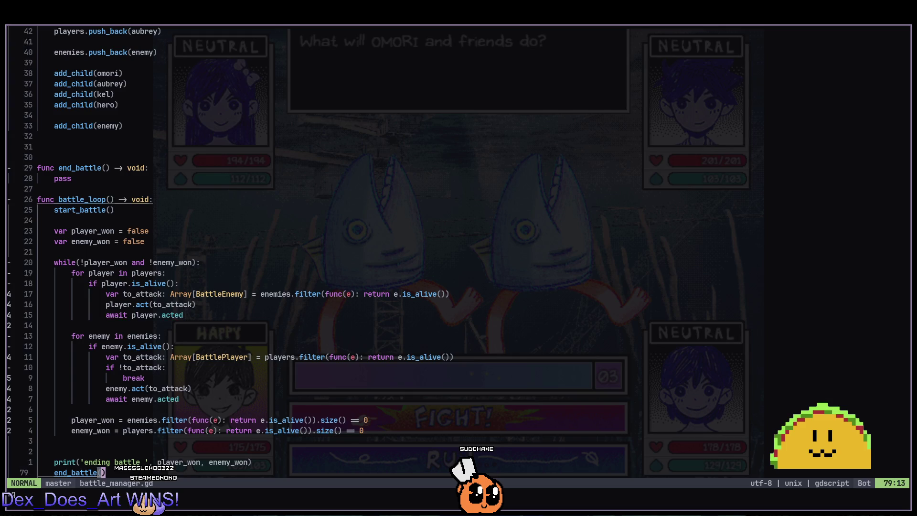
{"action": "left_click", "coordinate": [138, 420]}
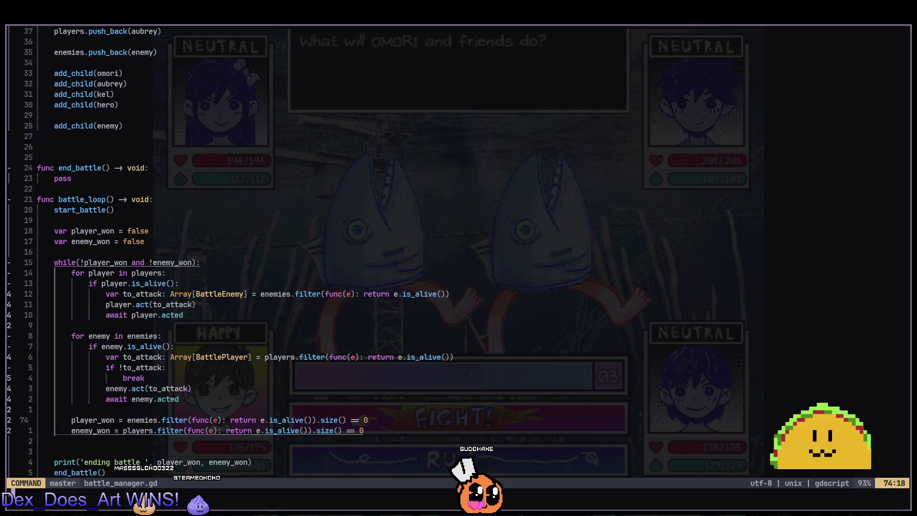
{"action": "type", "text": ":w"}
{"action": "key", "text": "Return"}
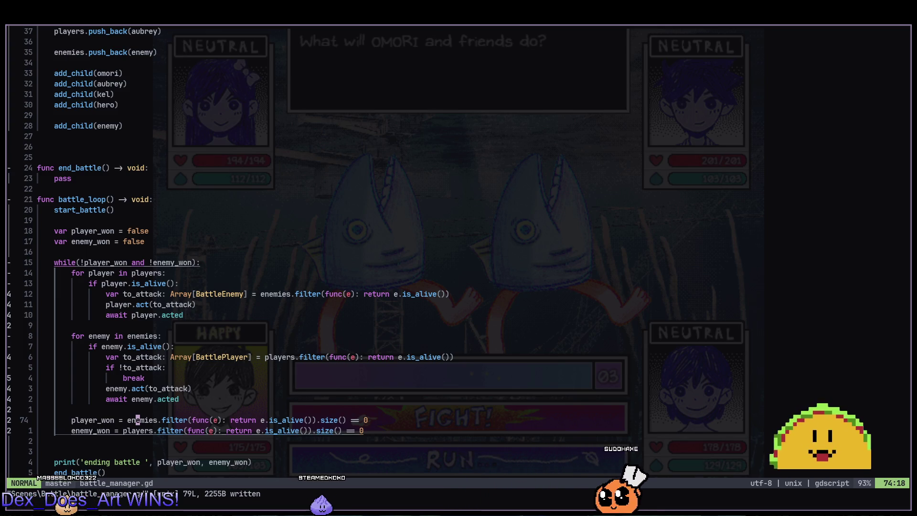
Step: Glance at the Godot editor, then return to battle_manager.gd in Neovim
{"action": "key", "text": "k"}
{"action": "key", "text": "k"}
{"action": "key", "text": "k"}
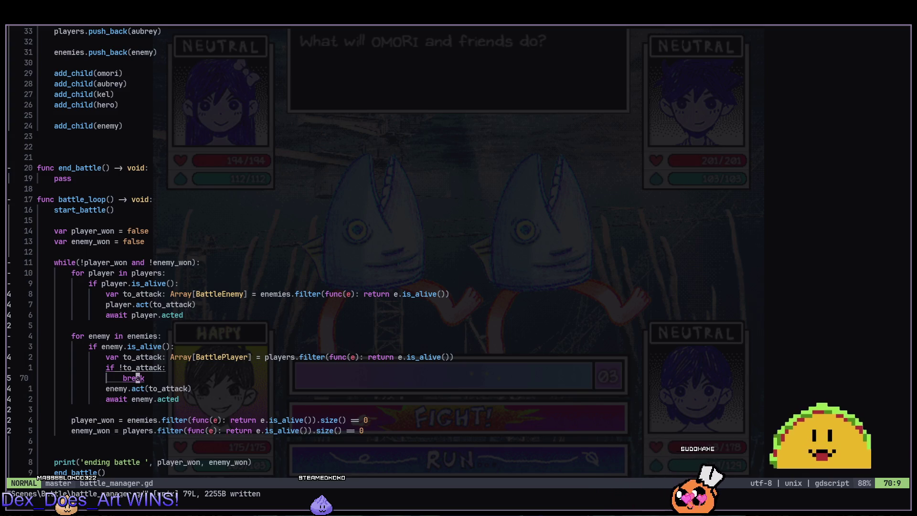
{"action": "key", "text": "alt+Tab"}
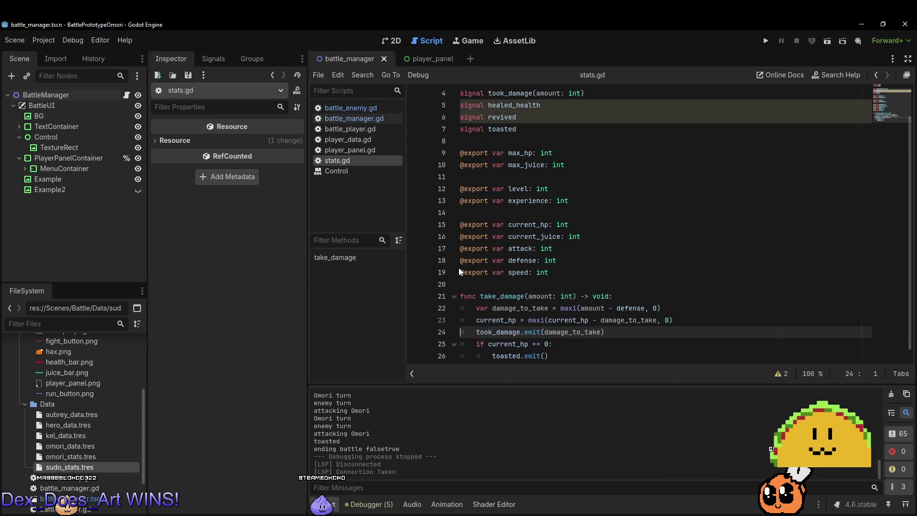
{"action": "key", "text": "alt+Tab"}
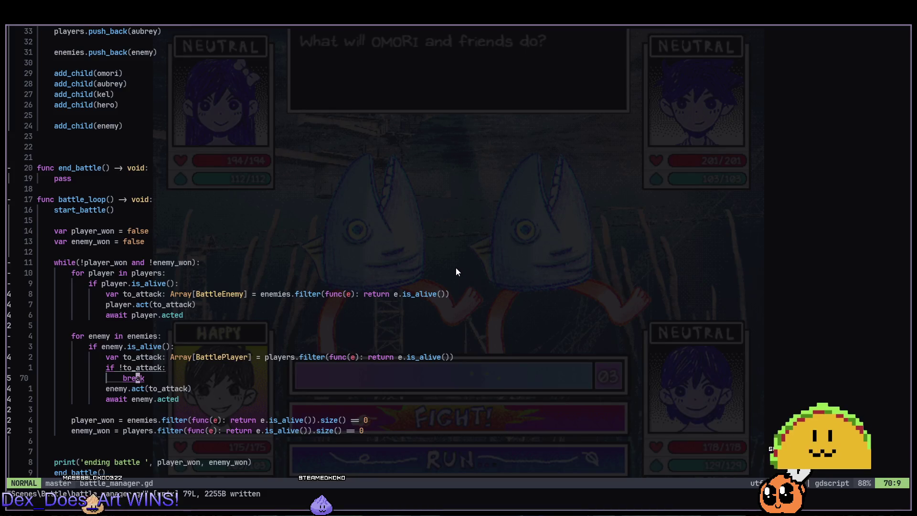
{"action": "key", "text": "space"}
Step: Open the notes file through Telescope Find Files
{"action": "key", "text": "s"}
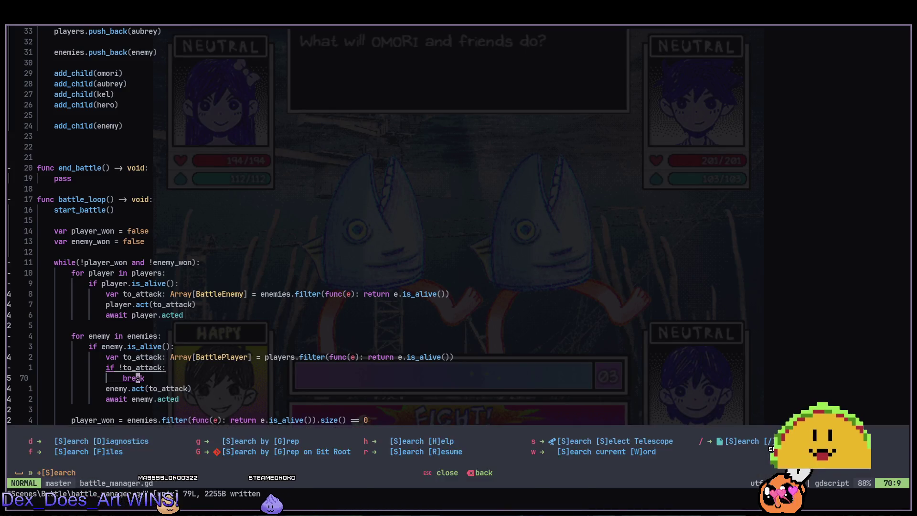
{"action": "key", "text": "g"}
{"action": "key", "text": "Escape"}
{"action": "key", "text": "space"}
{"action": "type", "text": "sft"}
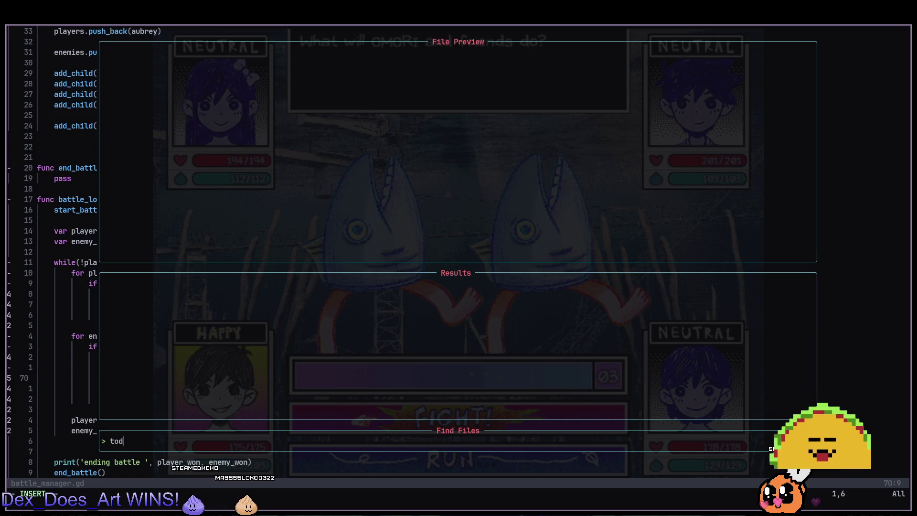
{"action": "type", "text": "otes"}
{"action": "key", "text": "Return"}
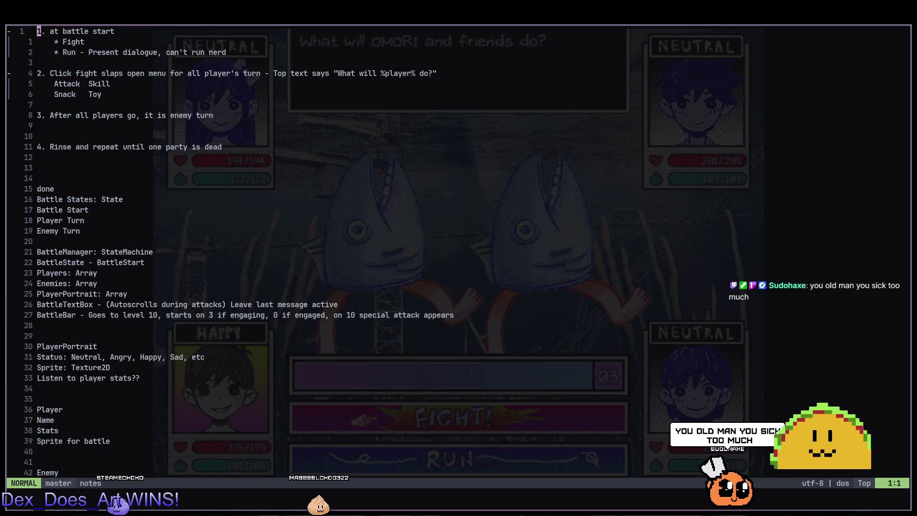
Step: Review the Fight and Run lines, then show Godot's battle scene in the 2D view
{"action": "key", "text": "j"}
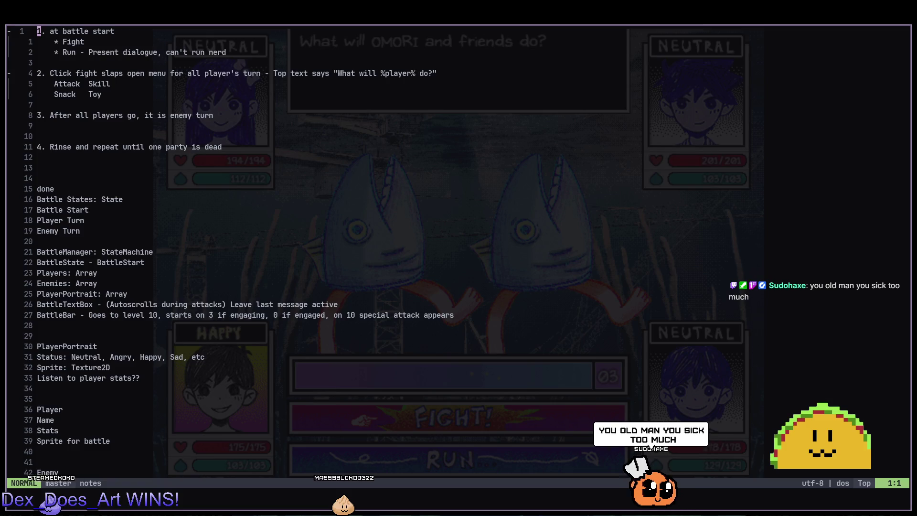
{"action": "key", "text": "j"}
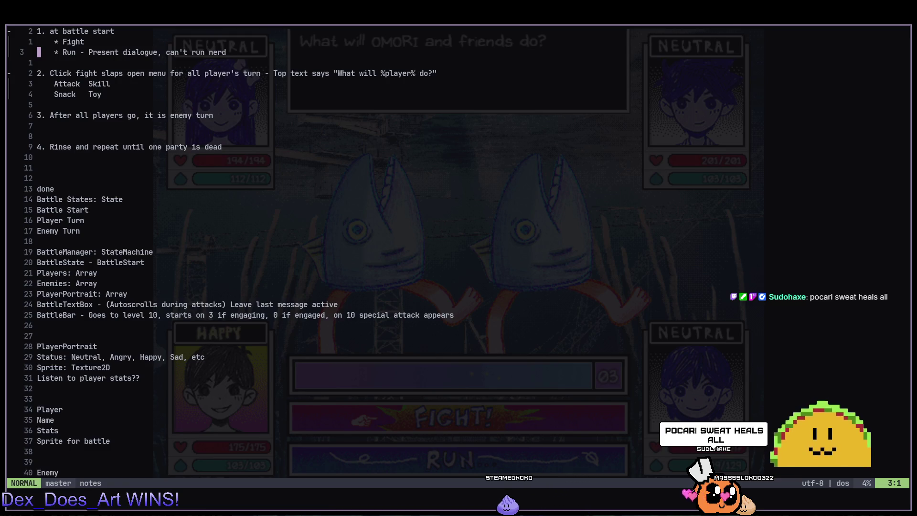
{"action": "key", "text": "j"}
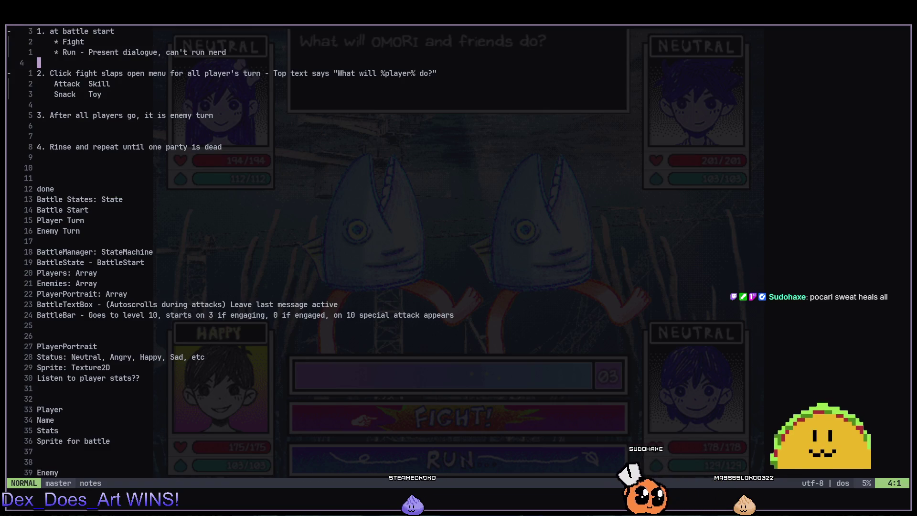
{"action": "key", "text": "k"}
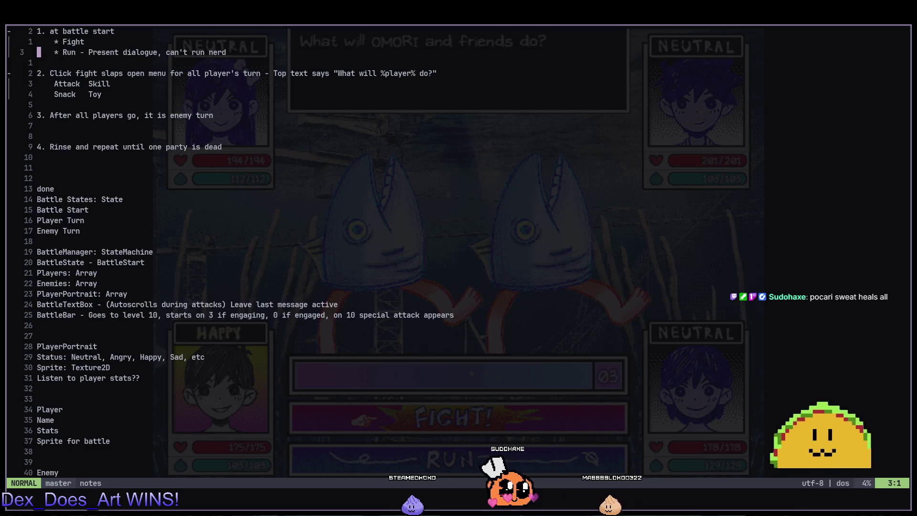
{"action": "key", "text": "alt+Tab"}
{"action": "key", "text": "alt+Tab"}
{"action": "key", "text": "alt+Tab"}
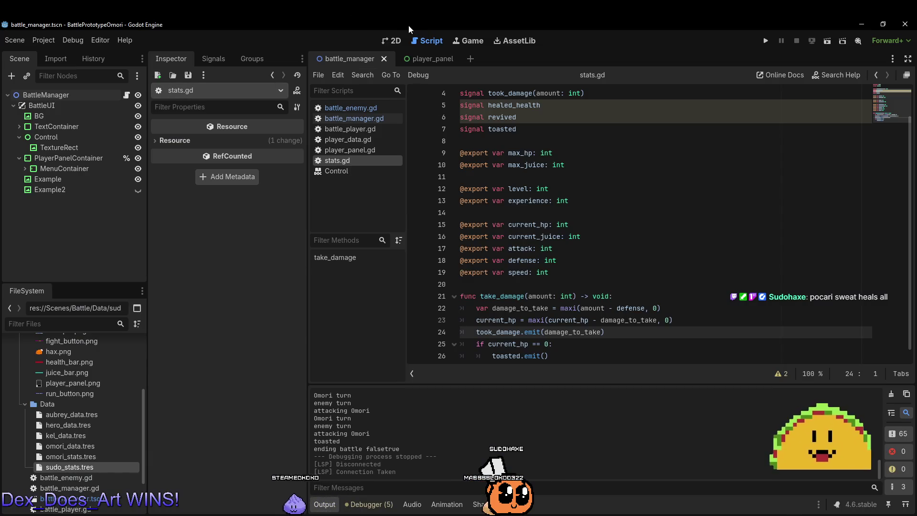
{"action": "left_click", "coordinate": [402, 38]}
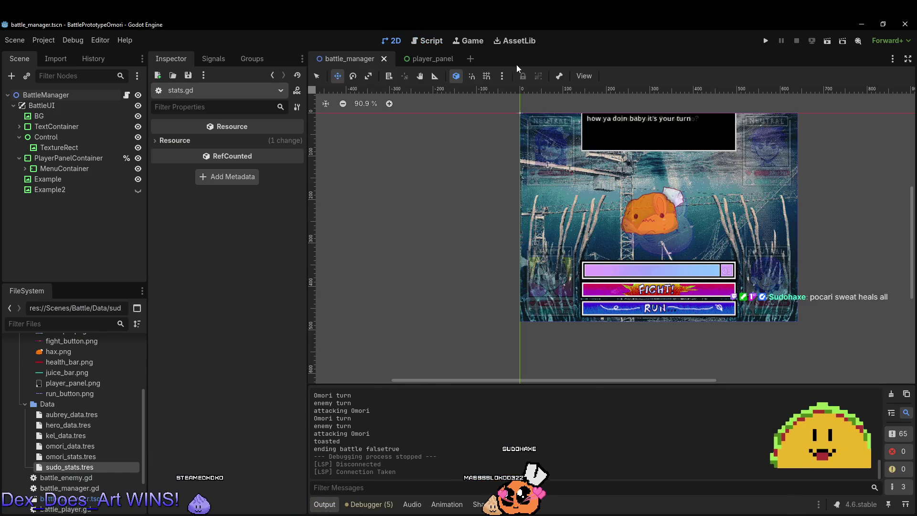
Step: Check the OMORI game, then scroll GitHub issue #52700 back up to its title
{"action": "key", "text": "alt+Tab"}
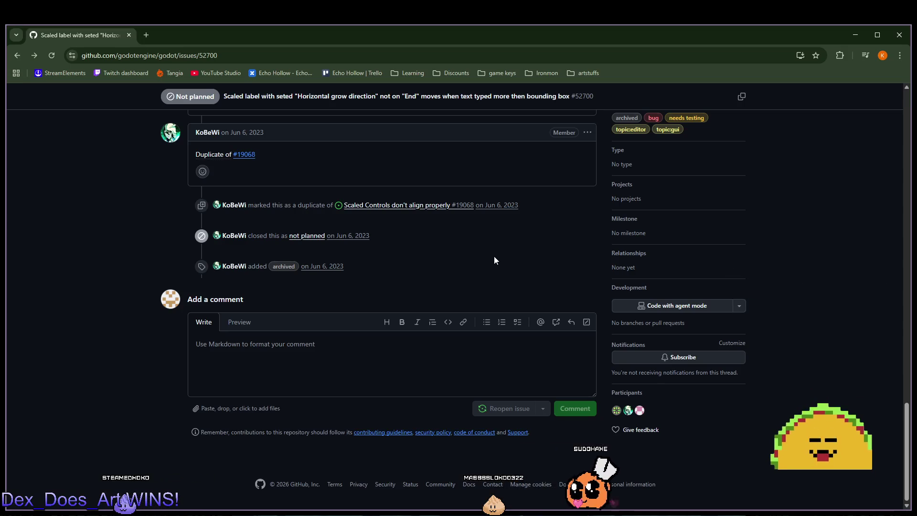
{"action": "key", "text": "alt+Tab"}
{"action": "key", "text": "alt+Tab"}
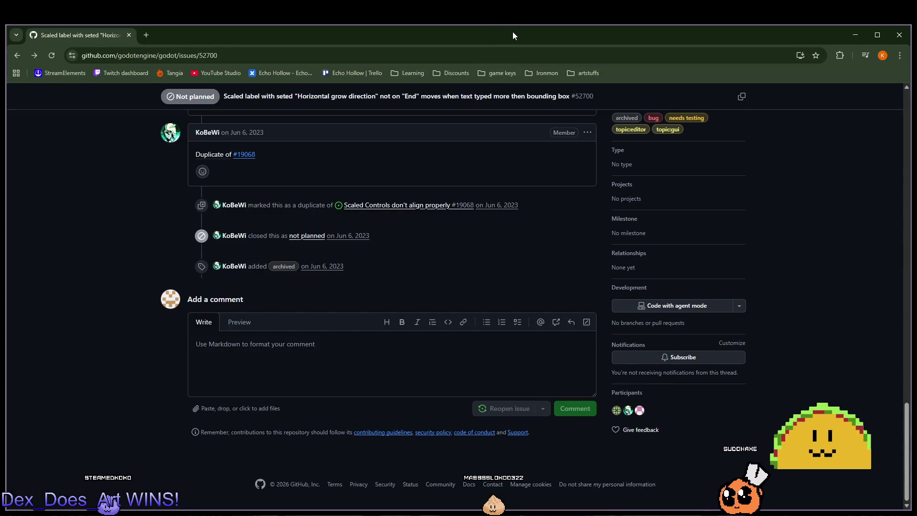
{"action": "key", "text": "alt+Tab"}
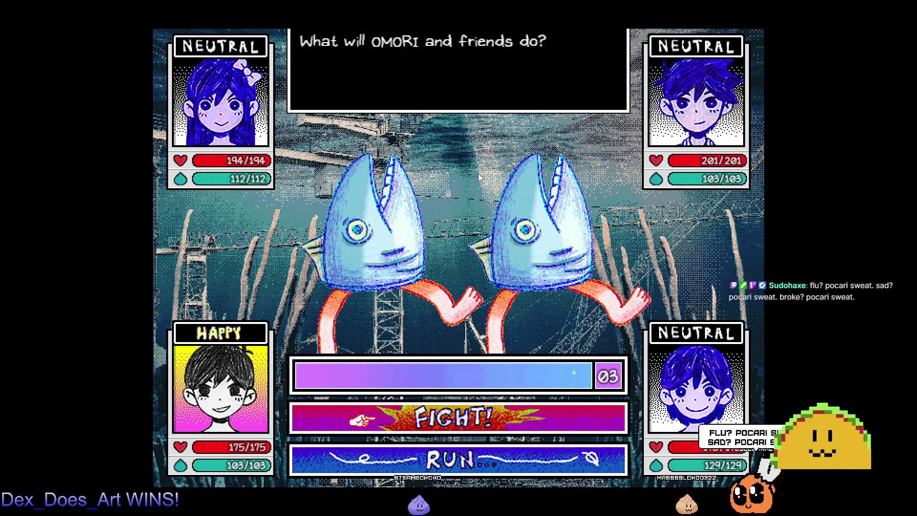
{"action": "key", "text": "alt+Tab"}
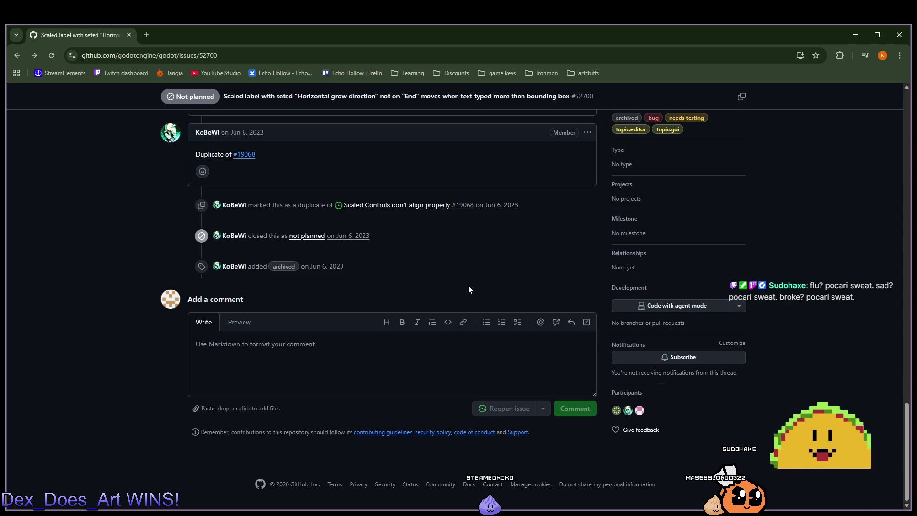
{"action": "scroll", "coordinate": [473, 296], "scroll_direction": "up", "scroll_amount": 15}
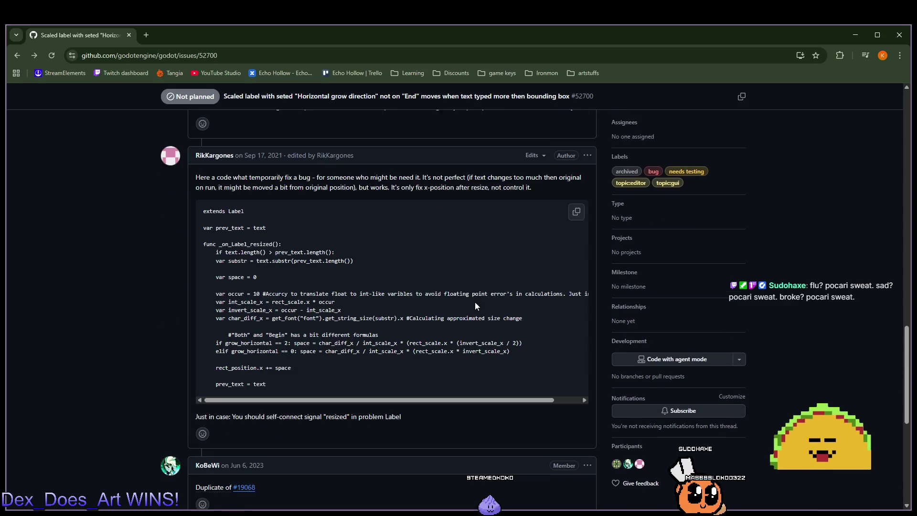
{"action": "scroll", "coordinate": [492, 329], "scroll_direction": "up", "scroll_amount": 15}
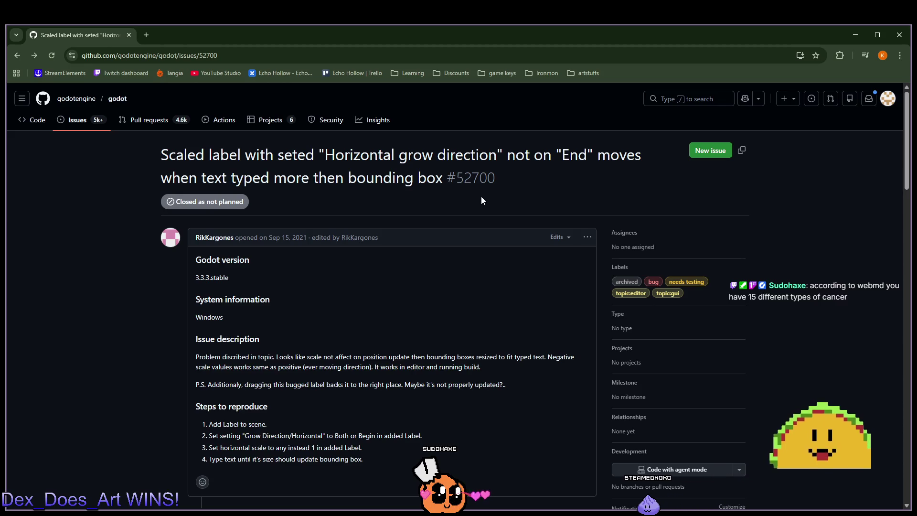
{"action": "key", "text": "alt+Tab"}
Step: Bring up the OMORI fish battle prompt with the battle-plan notes over it
{"action": "key", "text": "F5"}
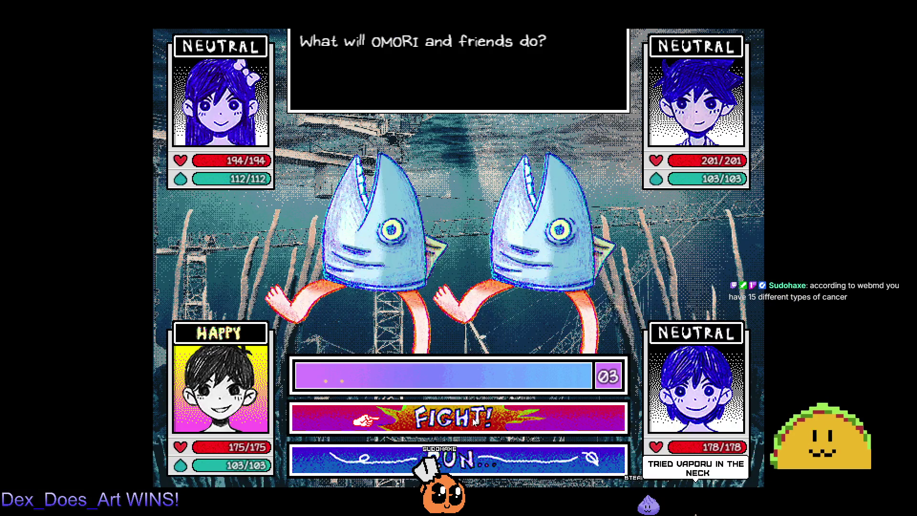
{"action": "key", "text": "alt+Tab"}
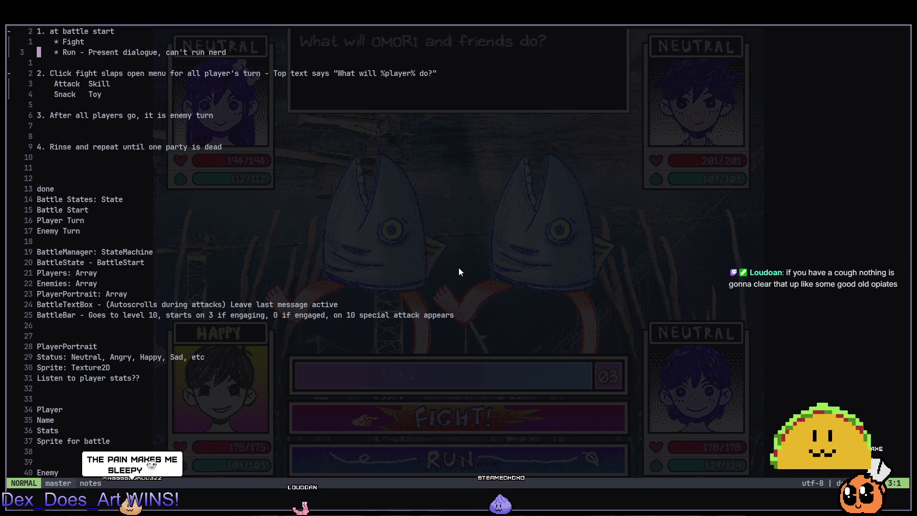
{"action": "key", "text": "j"}
{"action": "key", "text": "j"}
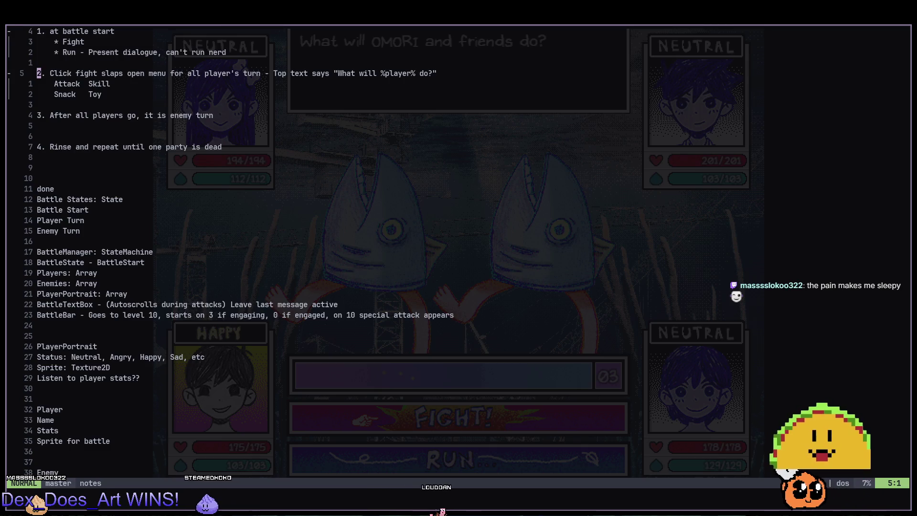
Step: Open two blank lines above the first battle step in the notes, leaving them unsaved
{"action": "key", "text": "j"}
{"action": "key", "text": "j"}
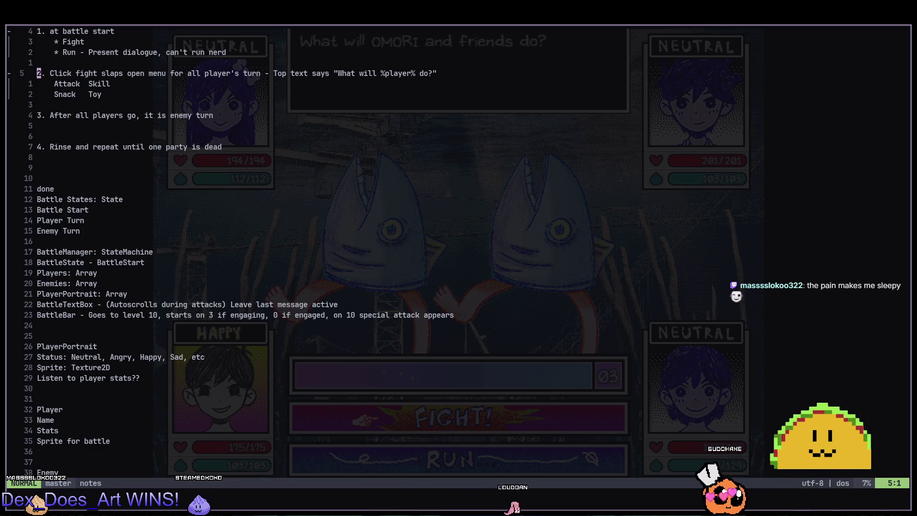
{"action": "key", "text": "j"}
{"action": "key", "text": "j"}
{"action": "key", "text": "j"}
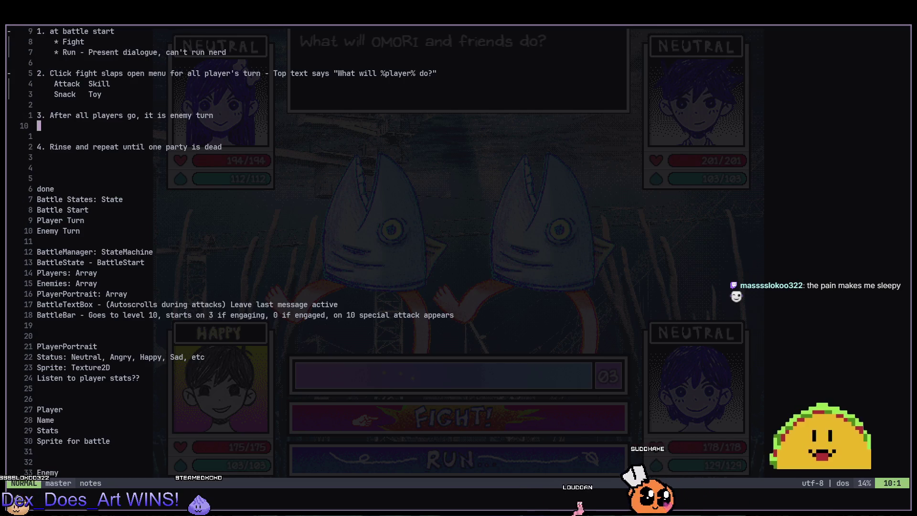
{"action": "key", "text": "k"}
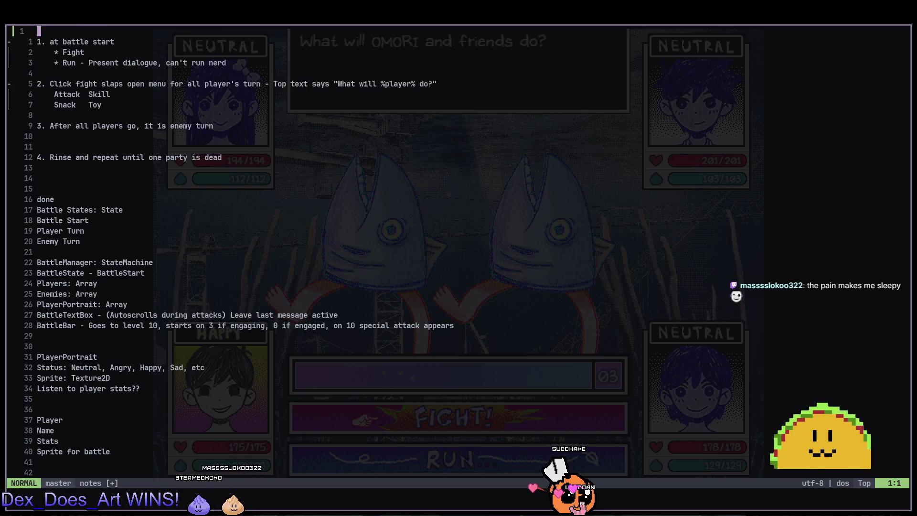
{"action": "key", "text": "O"}
{"action": "key", "text": "Return"}
{"action": "key", "text": "Up"}
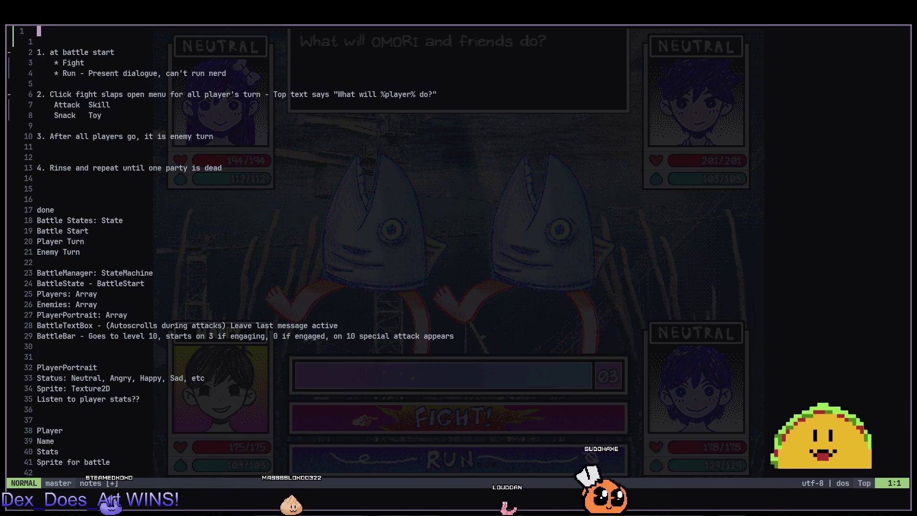
{"action": "key", "text": "i"}
{"action": "key", "text": "Escape"}
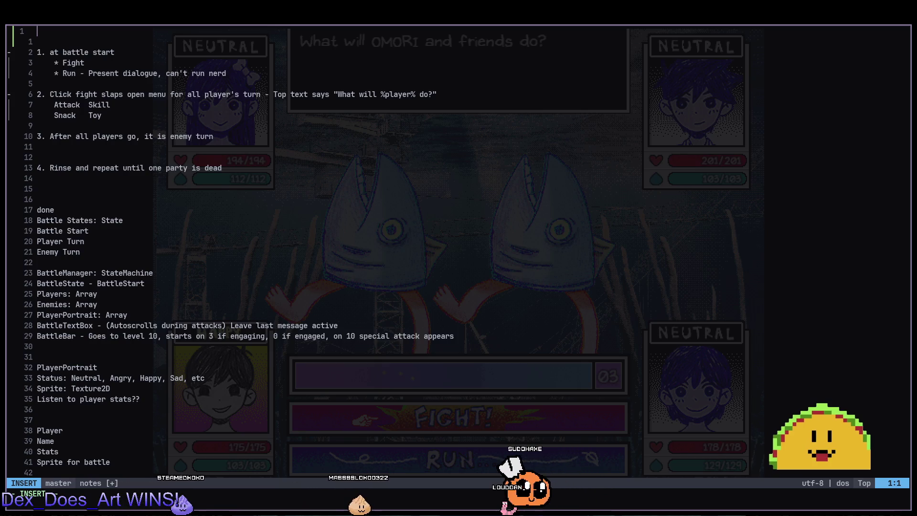
{"action": "key", "text": "j"}
{"action": "key", "text": "j"}
{"action": "key", "text": "j"}
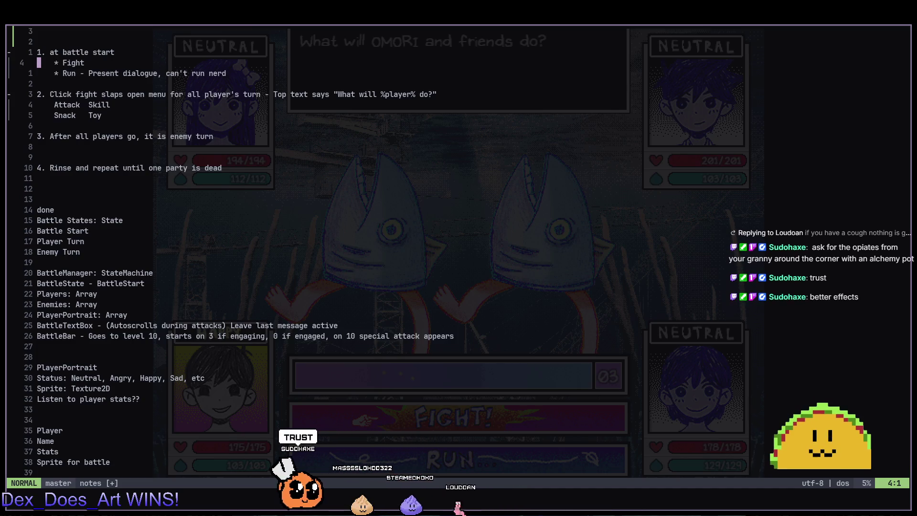
{"action": "key", "text": "alt+Tab"}
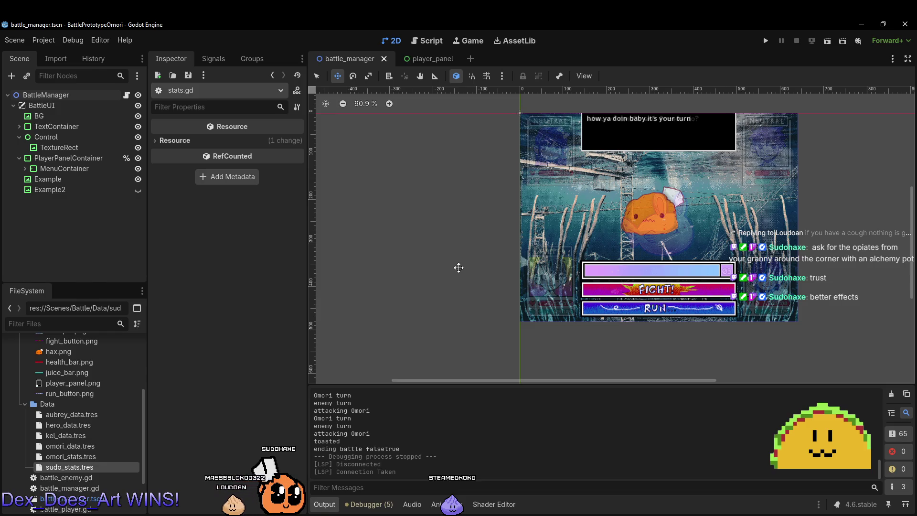
Step: Collapse Control and PlayerPanelContainer, then leave the Example reference image hidden
{"action": "left_click", "coordinate": [19, 137]}
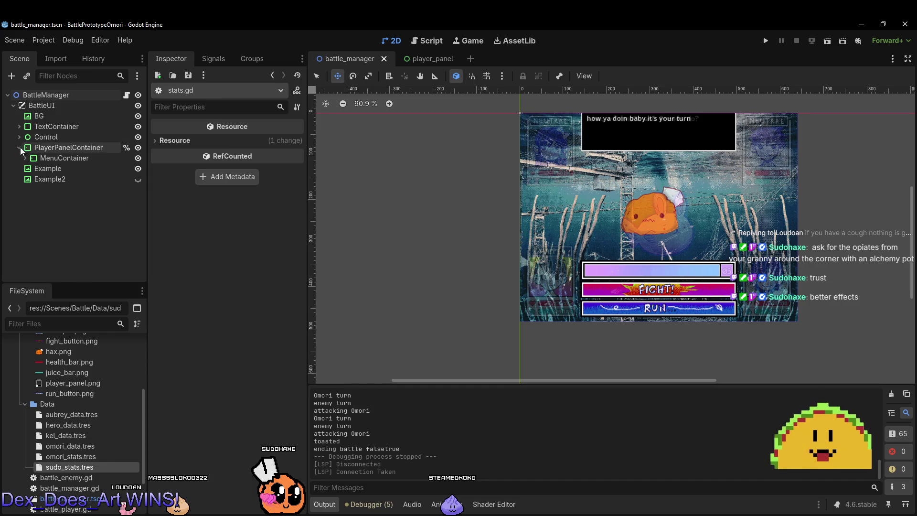
{"action": "left_click", "coordinate": [19, 148]}
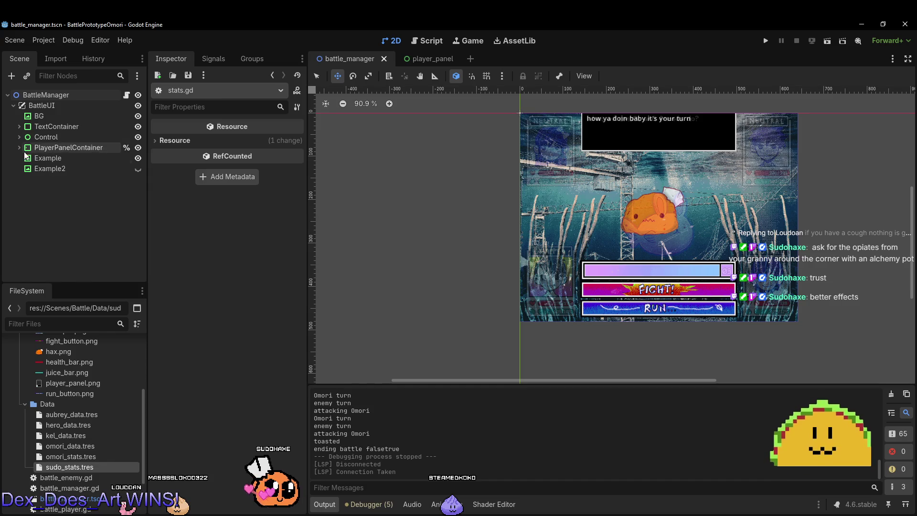
{"action": "left_click", "coordinate": [139, 160]}
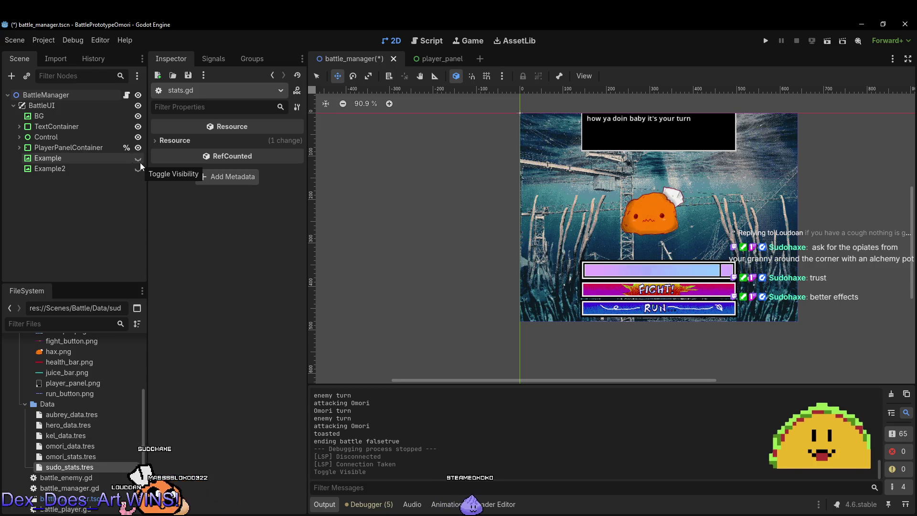
{"action": "left_click", "coordinate": [139, 160]}
{"action": "left_click", "coordinate": [139, 160]}
{"action": "left_click", "coordinate": [139, 161]}
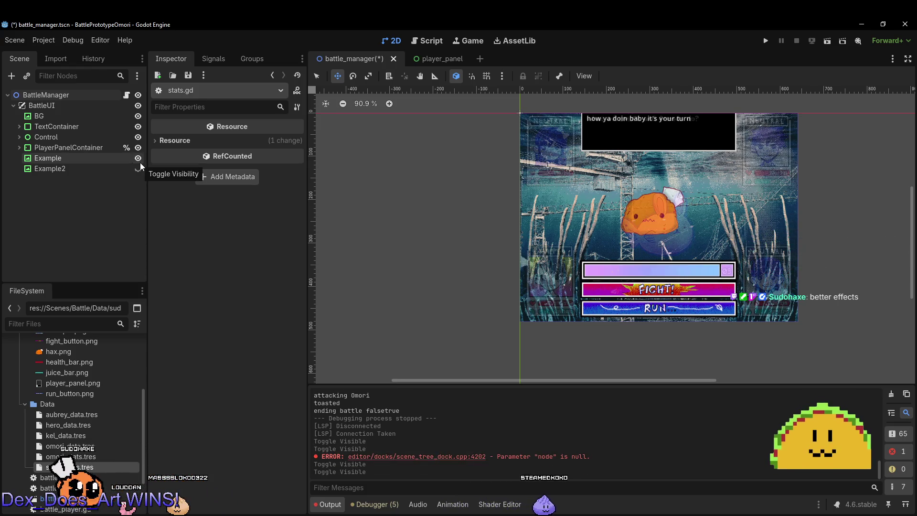
{"action": "left_click", "coordinate": [137, 159]}
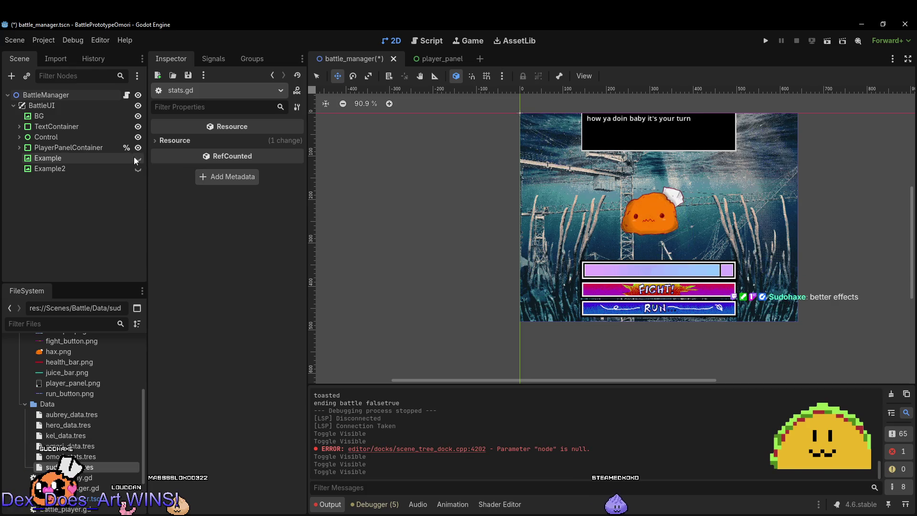
{"action": "left_click", "coordinate": [137, 160]}
{"action": "left_click", "coordinate": [137, 159]}
{"action": "left_click", "coordinate": [137, 159]}
{"action": "left_click", "coordinate": [137, 159]}
{"action": "left_click", "coordinate": [137, 160]}
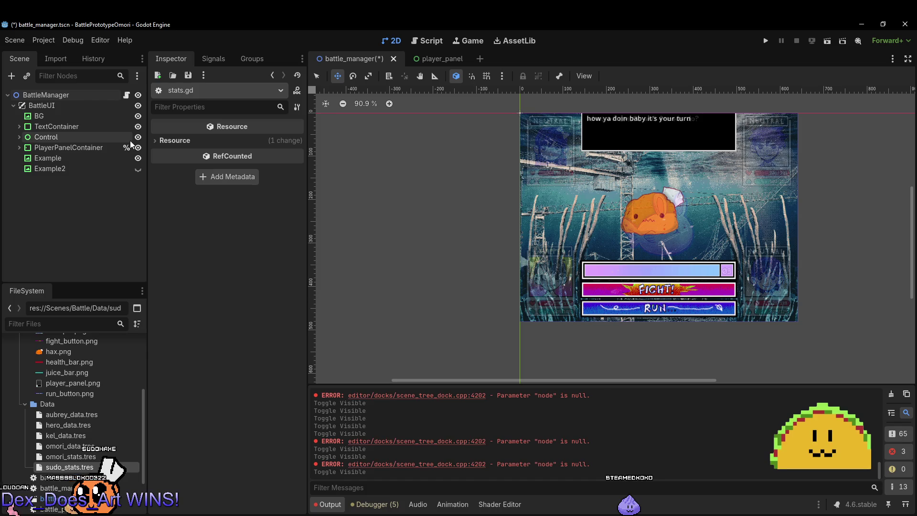
{"action": "left_click", "coordinate": [139, 158]}
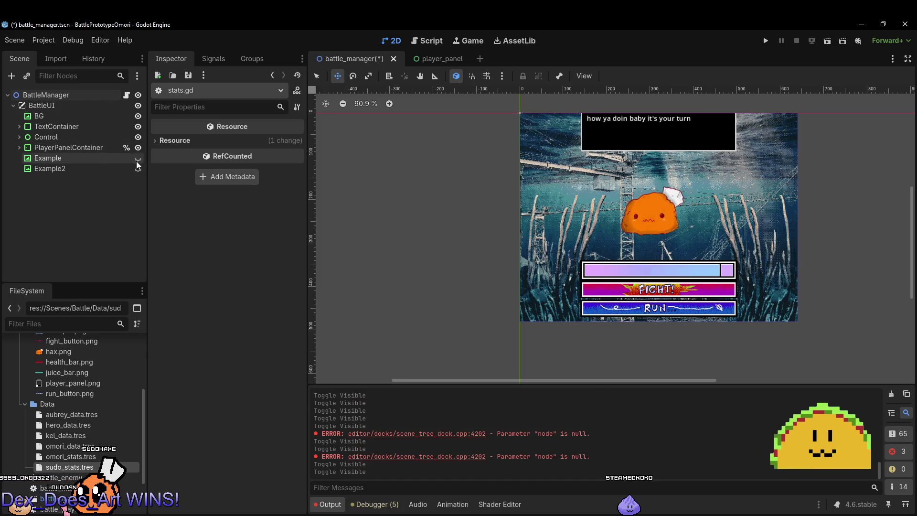
Step: Check the orange blob and background visibility, then select MenuContainer and test the FIGHT/RUN menu
{"action": "left_click", "coordinate": [138, 137]}
{"action": "left_click", "coordinate": [138, 137]}
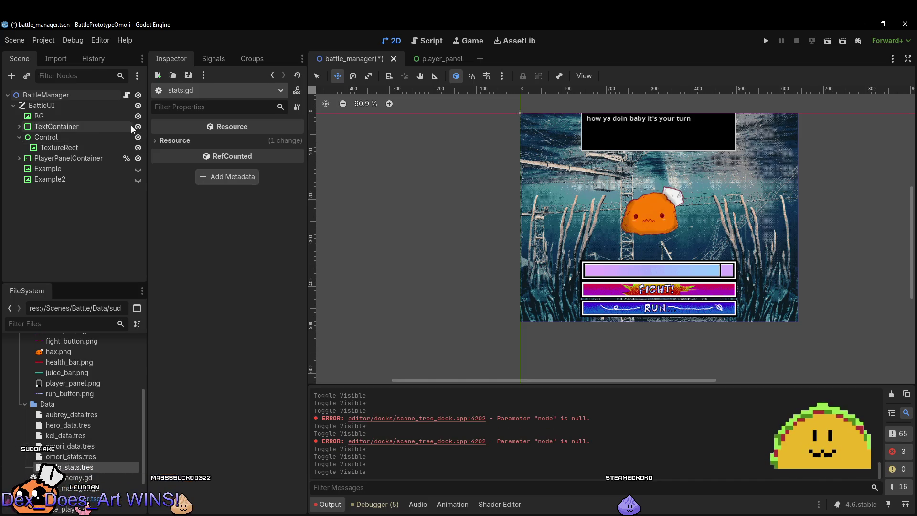
{"action": "left_click", "coordinate": [138, 116]}
{"action": "left_click", "coordinate": [138, 116]}
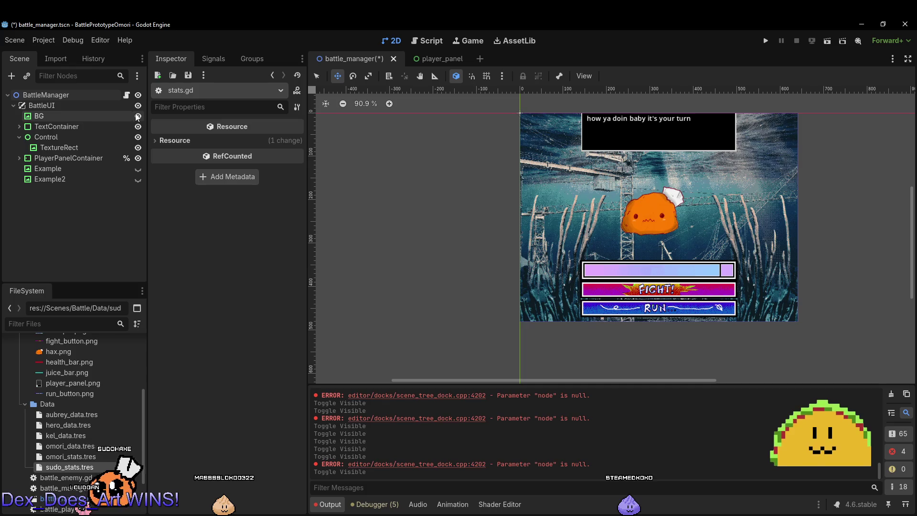
{"action": "left_click", "coordinate": [19, 158]}
{"action": "left_click", "coordinate": [27, 169]}
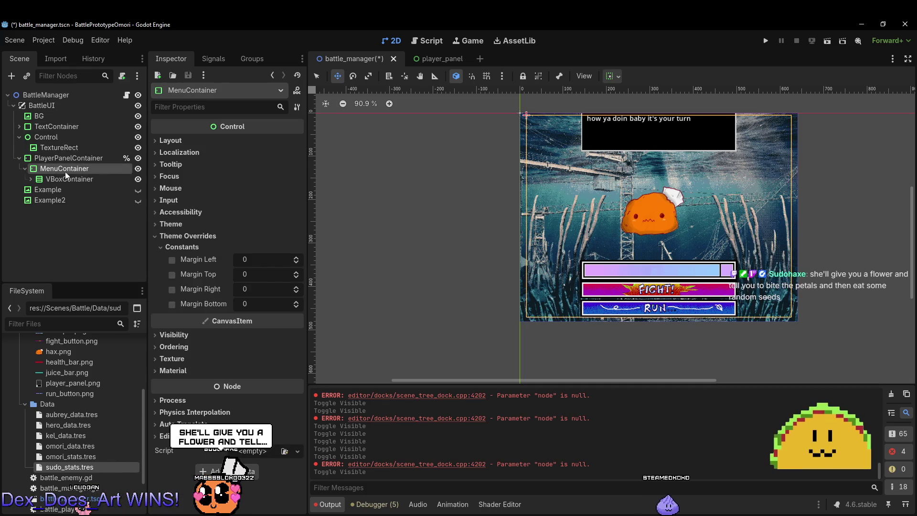
{"action": "left_click", "coordinate": [138, 168]}
{"action": "left_click", "coordinate": [137, 169]}
{"action": "left_click", "coordinate": [138, 169]}
{"action": "left_click", "coordinate": [137, 168]}
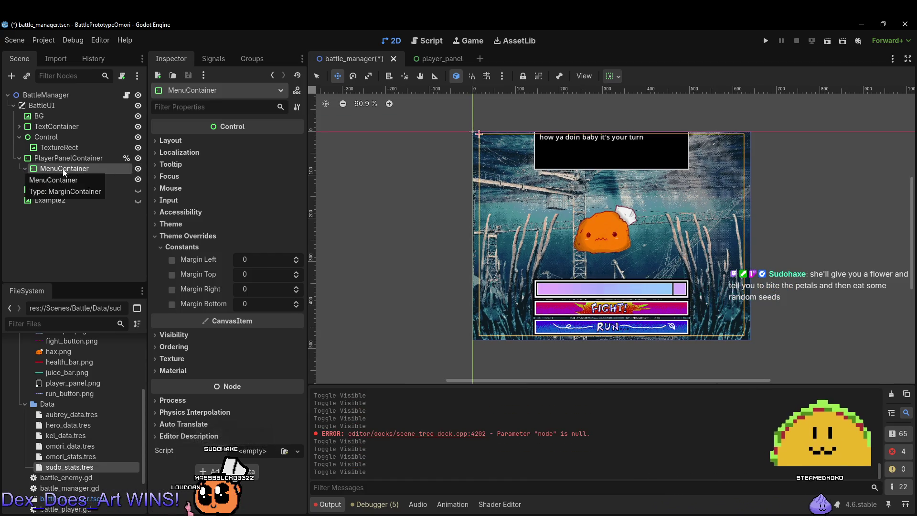
{"action": "right_click", "coordinate": [73, 170]}
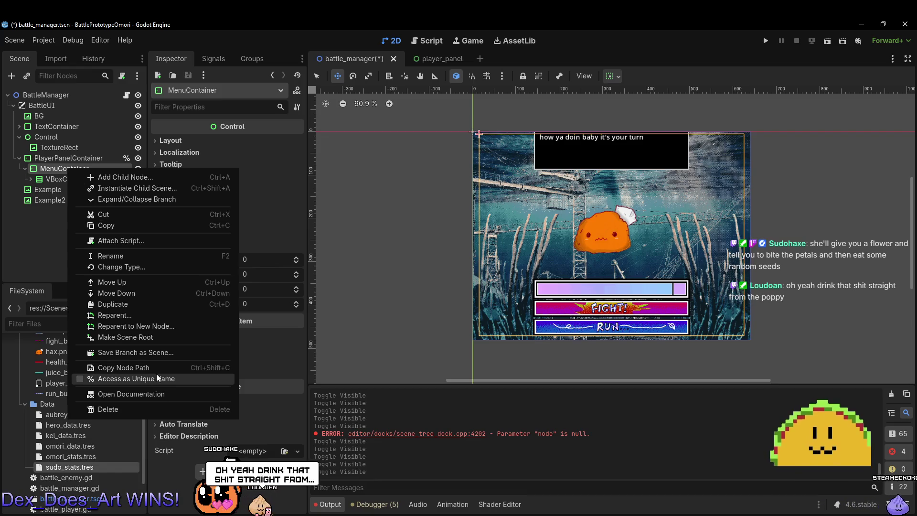
{"action": "left_click", "coordinate": [160, 379]}
{"action": "double_click", "coordinate": [97, 168]}
{"action": "key", "text": "Left"}
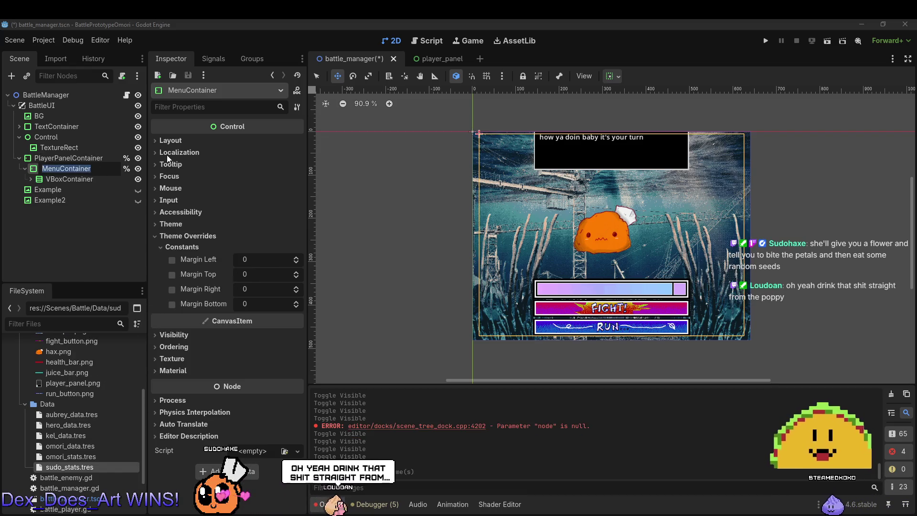
{"action": "type", "text": "Main"}
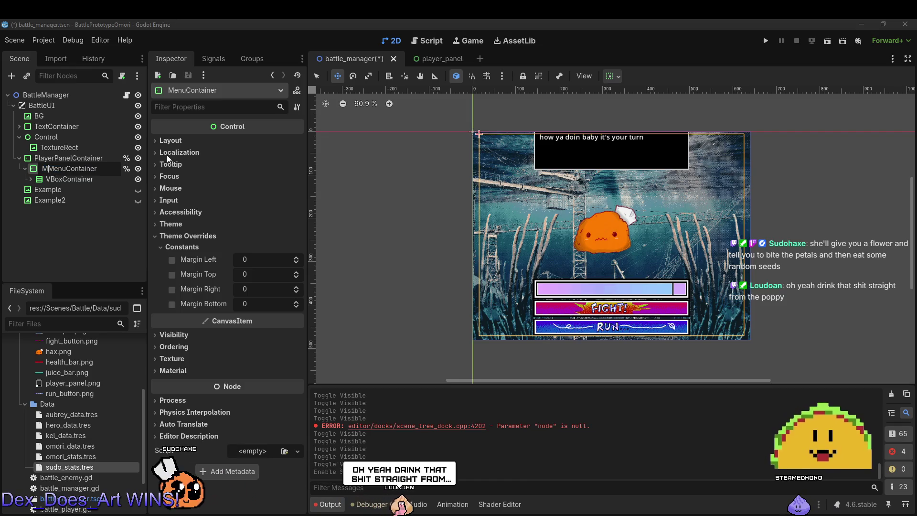
{"action": "key", "text": "Return"}
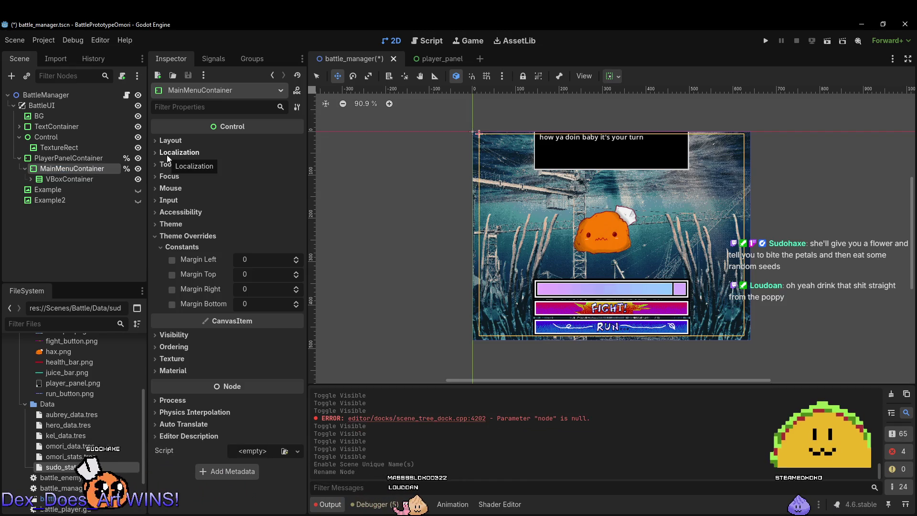
{"action": "mouse_move", "coordinate": [157, 130]}
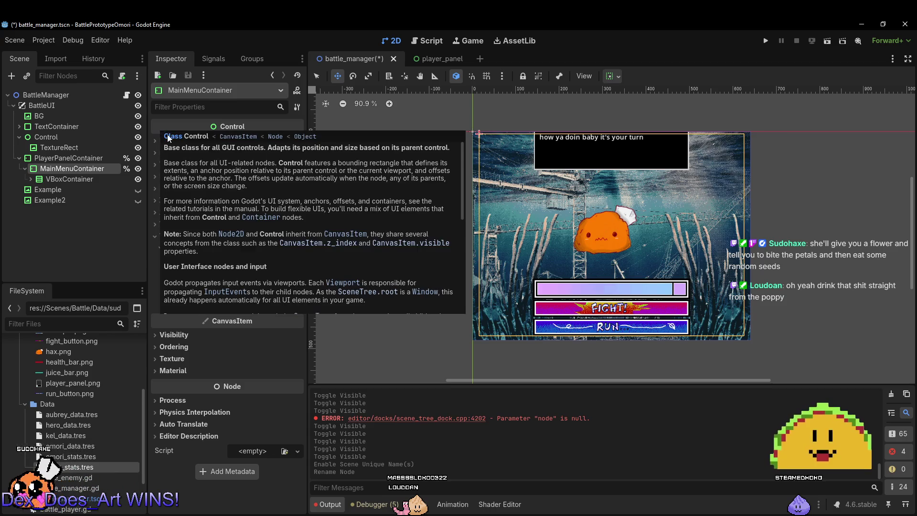
{"action": "left_click", "coordinate": [63, 179]}
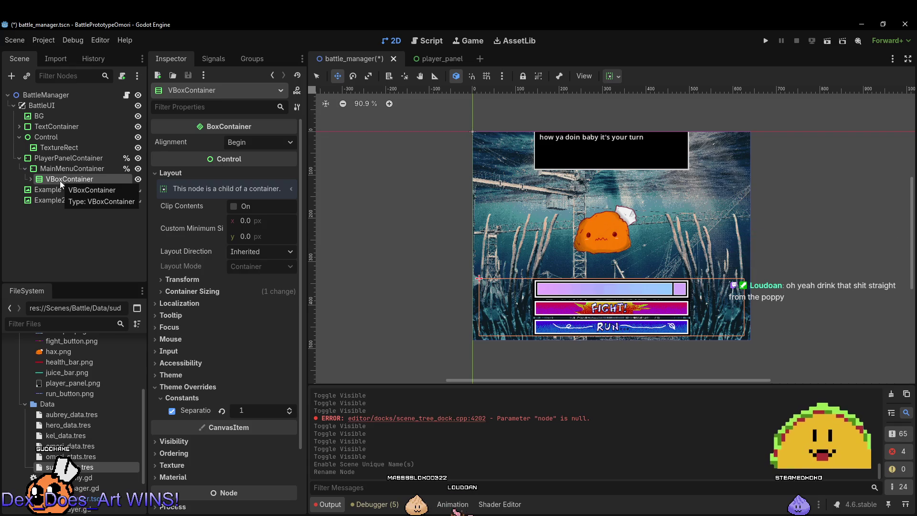
{"action": "left_click", "coordinate": [85, 171]}
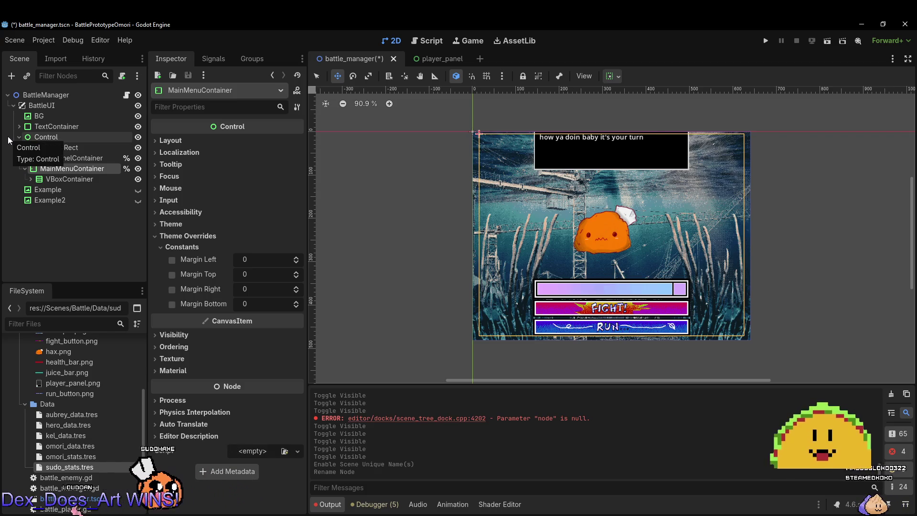
Step: Expand VBoxContainer to reveal TextureRect and StartMenu, checking their visibility and bounds
{"action": "left_click", "coordinate": [137, 179]}
{"action": "left_click", "coordinate": [138, 179]}
{"action": "left_click", "coordinate": [31, 179]}
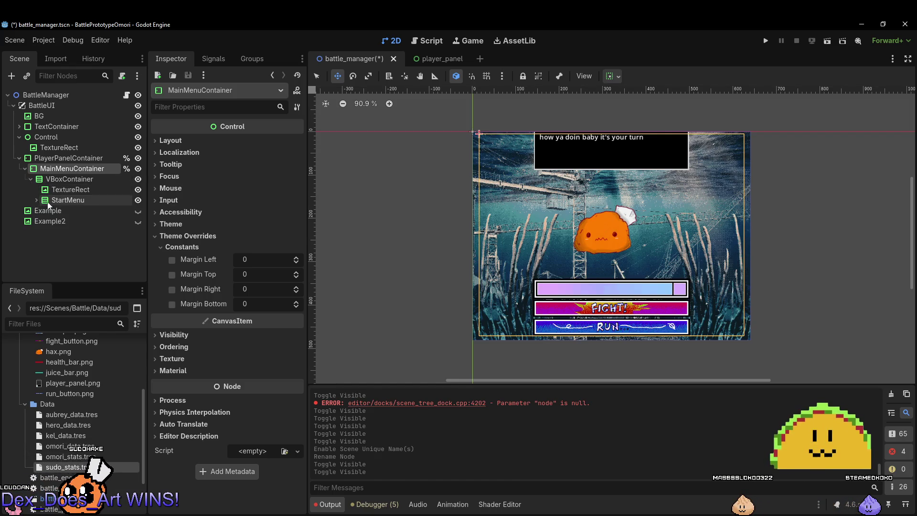
{"action": "left_click", "coordinate": [137, 201]}
{"action": "left_click", "coordinate": [136, 200]}
{"action": "left_click", "coordinate": [137, 201]}
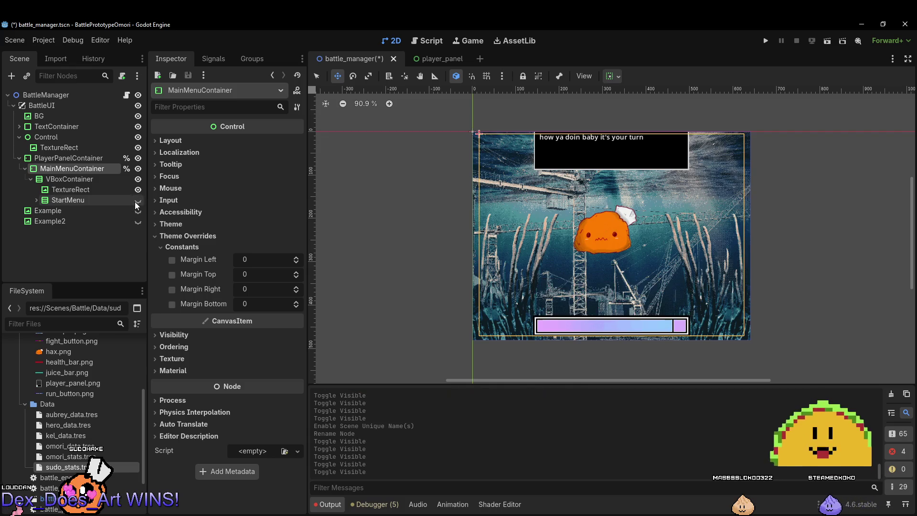
{"action": "left_click", "coordinate": [137, 200]}
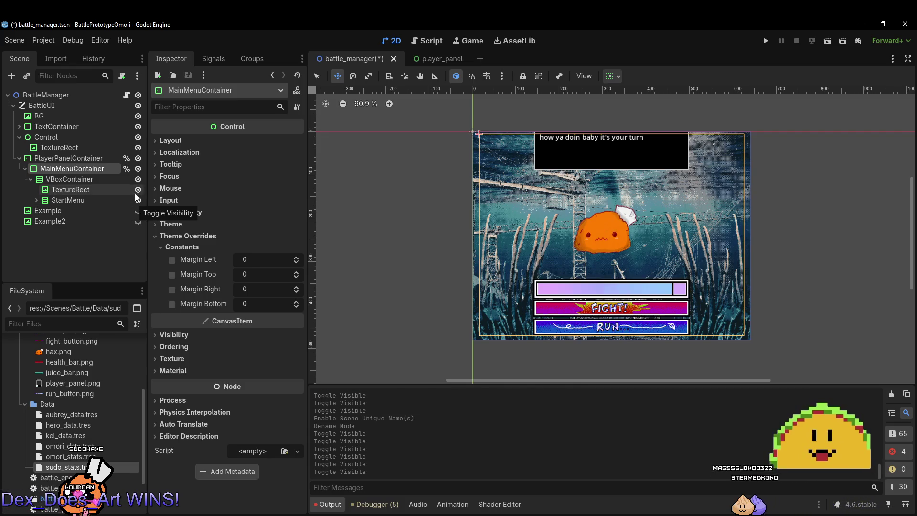
{"action": "left_click", "coordinate": [90, 181]}
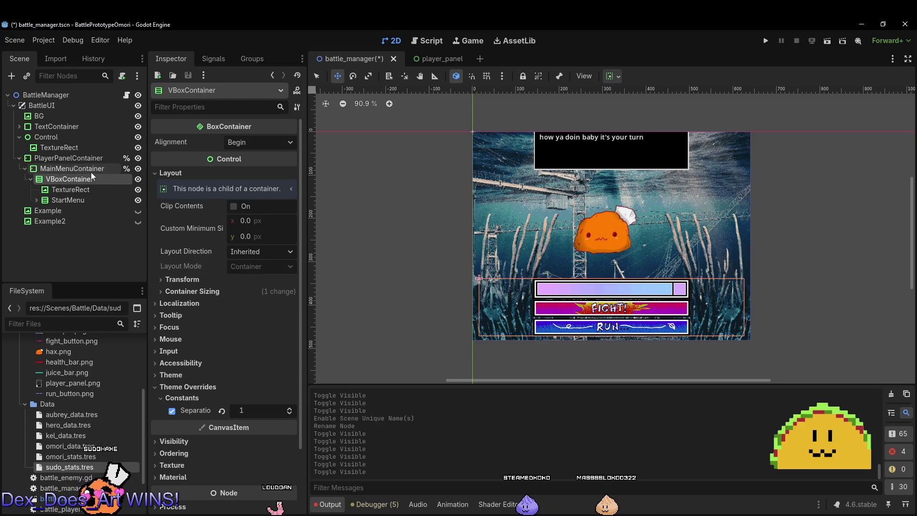
{"action": "left_click", "coordinate": [91, 173]}
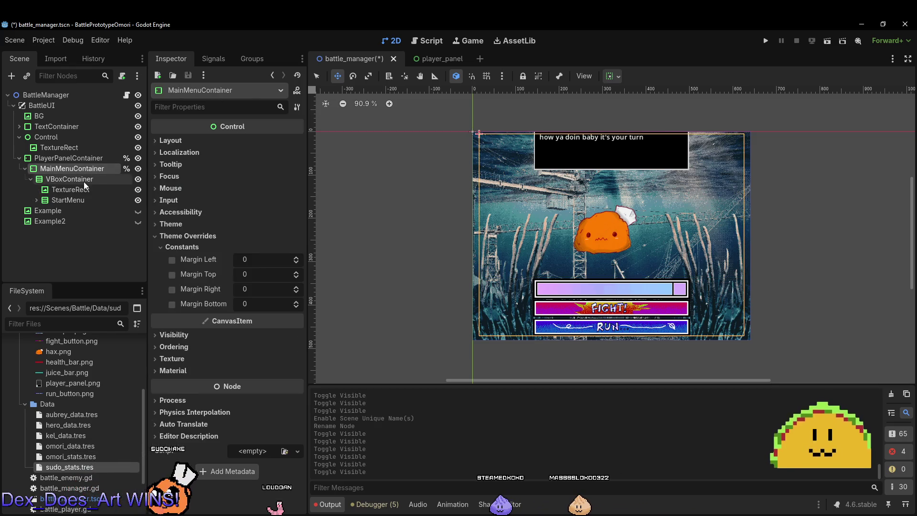
{"action": "left_click", "coordinate": [91, 180]}
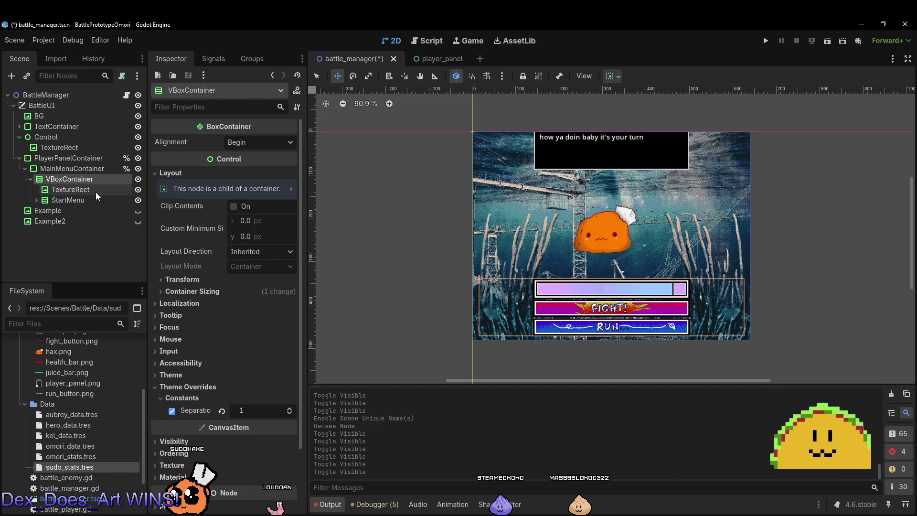
Step: Choose Rename from MainMenuContainer's context menu and start editing its name
{"action": "right_click", "coordinate": [79, 169]}
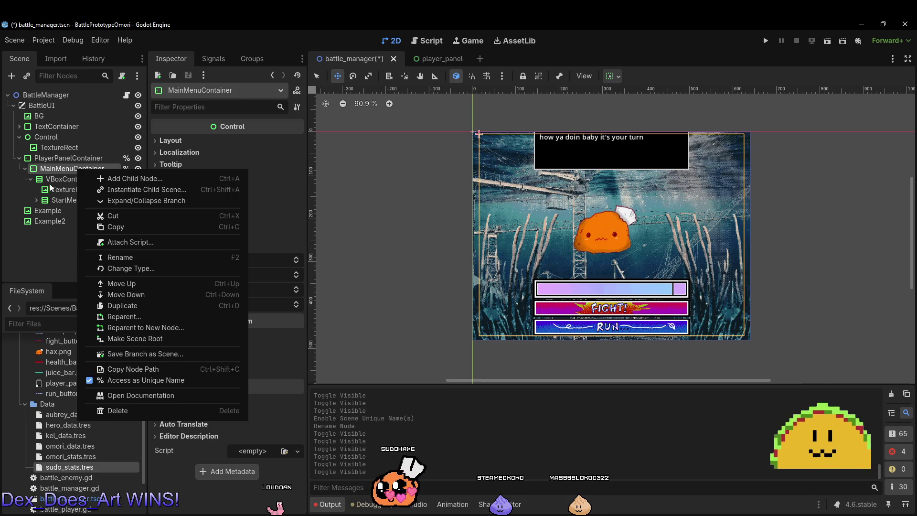
{"action": "left_click", "coordinate": [79, 170]}
{"action": "right_click", "coordinate": [79, 170]}
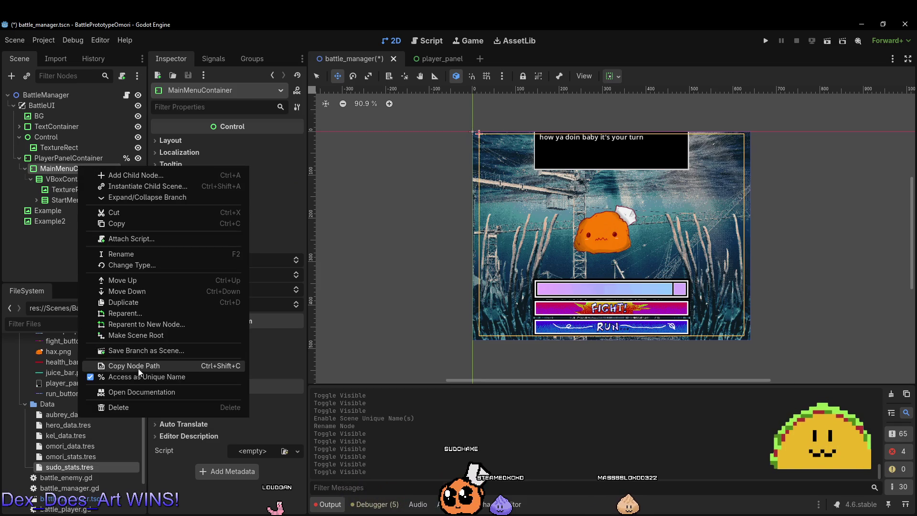
{"action": "left_click", "coordinate": [60, 171]}
{"action": "left_click", "coordinate": [66, 170]}
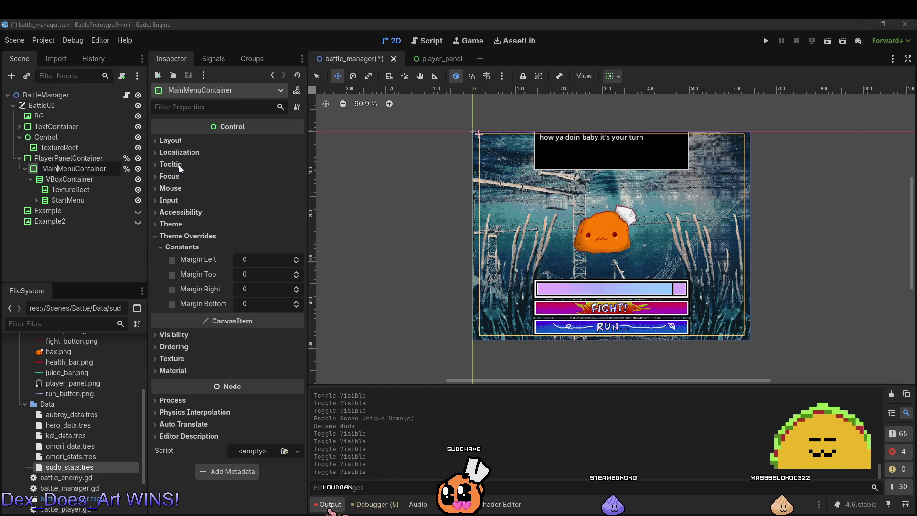
Step: Confirm the name MenuContainer and inspect the TextureRect bar, VBoxContainer and StartMenu
{"action": "key", "text": "Return"}
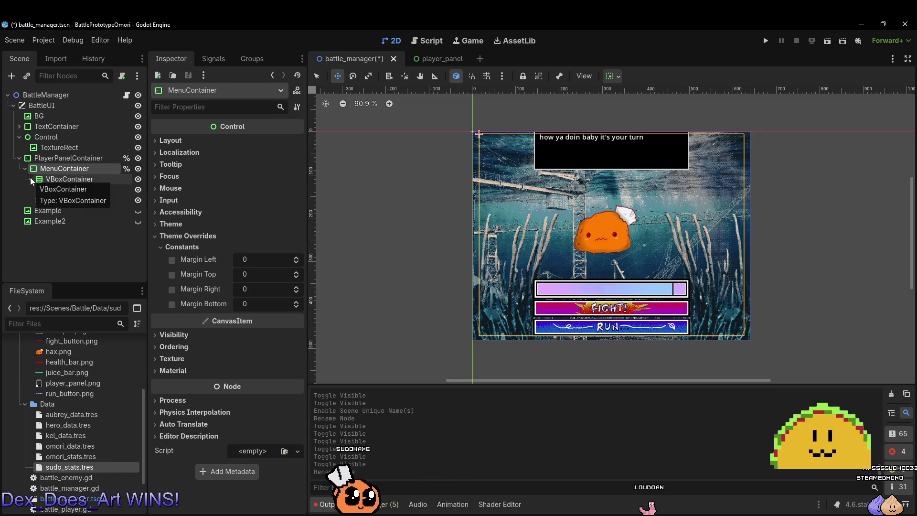
{"action": "left_click", "coordinate": [32, 181]}
{"action": "left_click", "coordinate": [71, 190]}
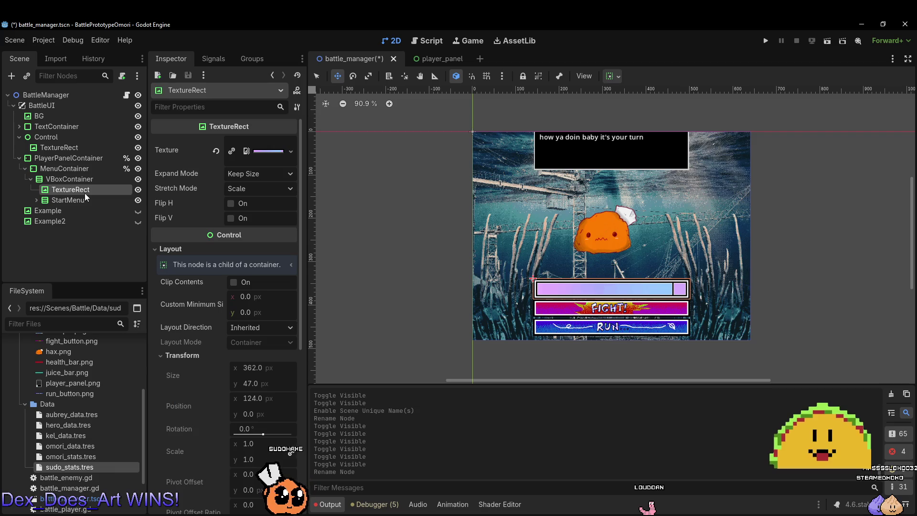
{"action": "left_click", "coordinate": [138, 189]}
{"action": "left_click", "coordinate": [137, 189]}
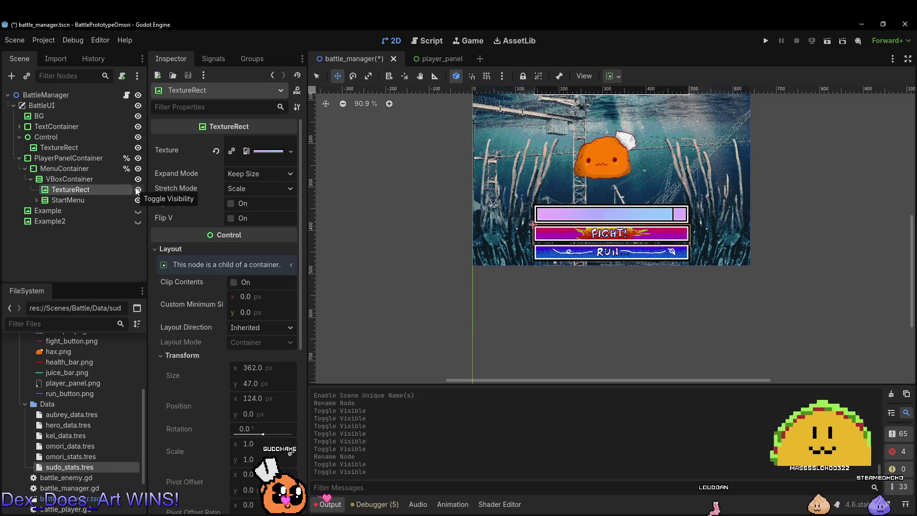
{"action": "left_click", "coordinate": [138, 181]}
{"action": "left_click", "coordinate": [138, 180]}
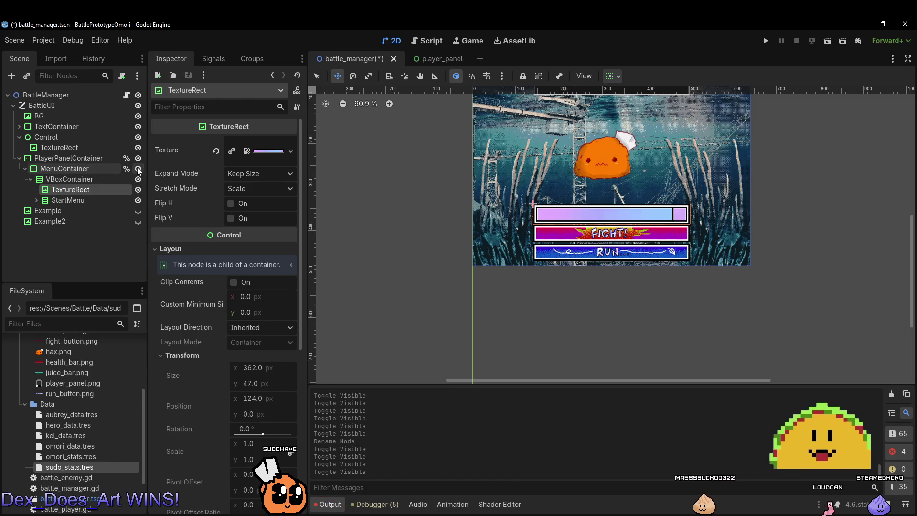
{"action": "left_click", "coordinate": [138, 200]}
{"action": "left_click", "coordinate": [138, 201]}
{"action": "left_click", "coordinate": [95, 182]}
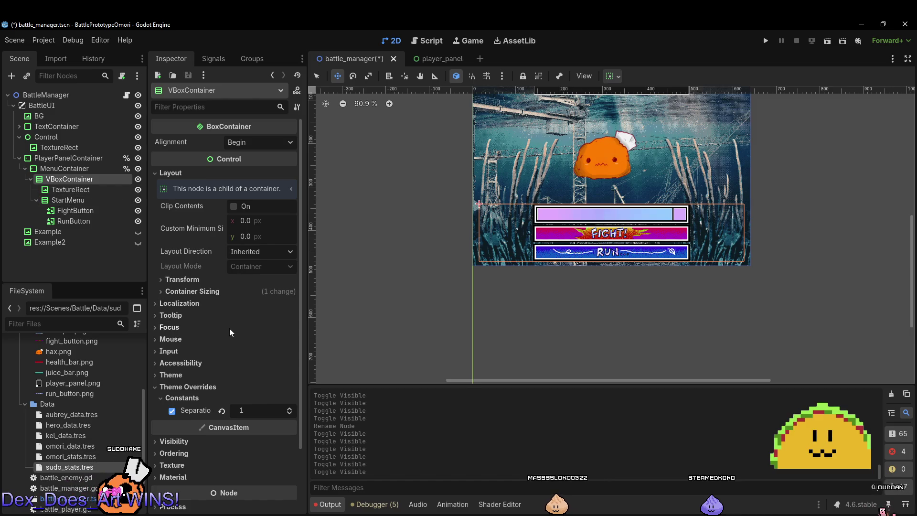
{"action": "scroll", "coordinate": [230, 333], "scroll_direction": "down", "scroll_amount": 3}
{"action": "left_click", "coordinate": [103, 189]}
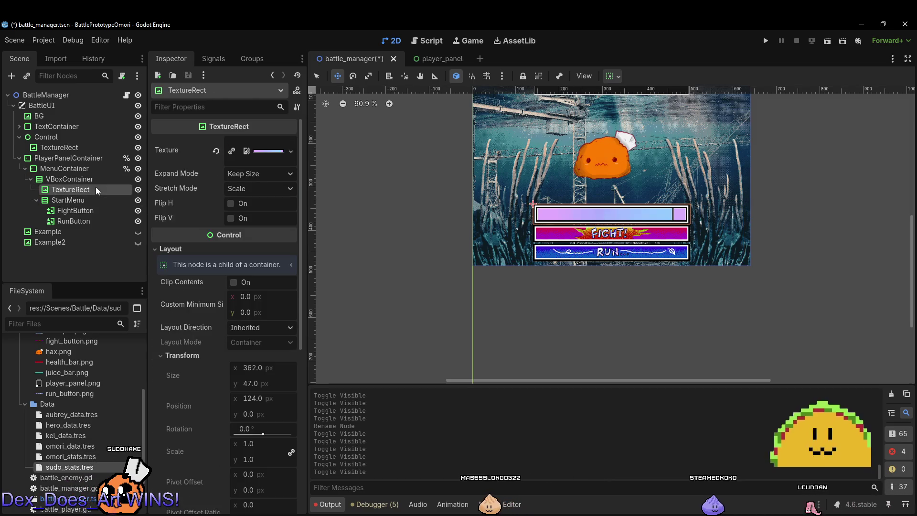
Step: Set StartMenu's vertical container sizing to Shrink Begin and verify the layout
{"action": "left_click", "coordinate": [616, 77]}
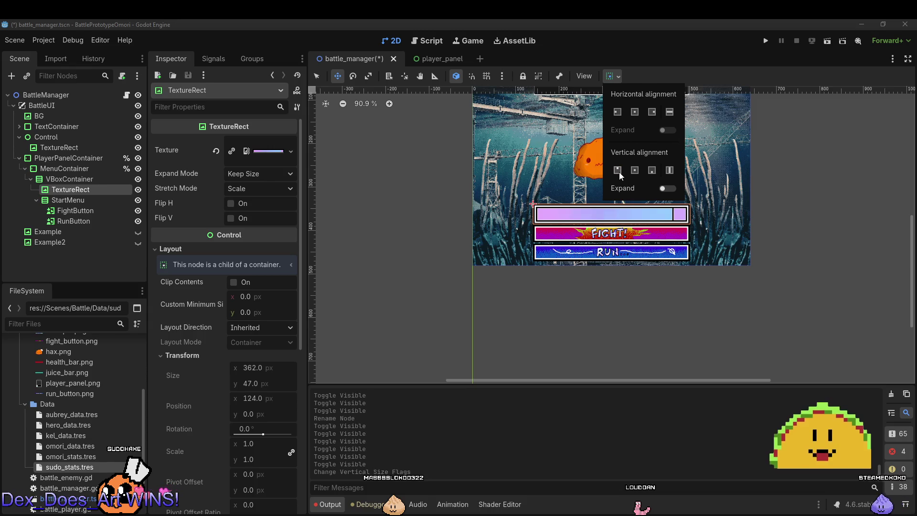
{"action": "left_click", "coordinate": [72, 201]}
{"action": "left_click", "coordinate": [72, 202]}
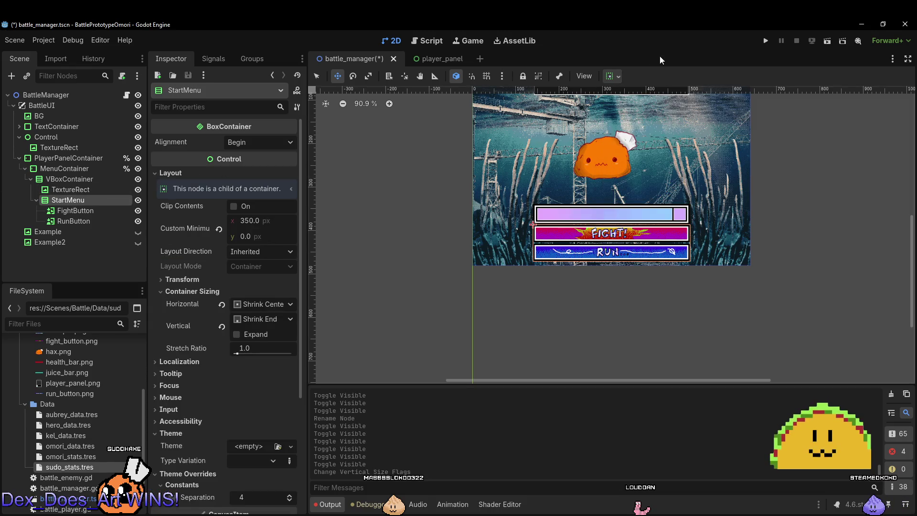
{"action": "left_click", "coordinate": [619, 77]}
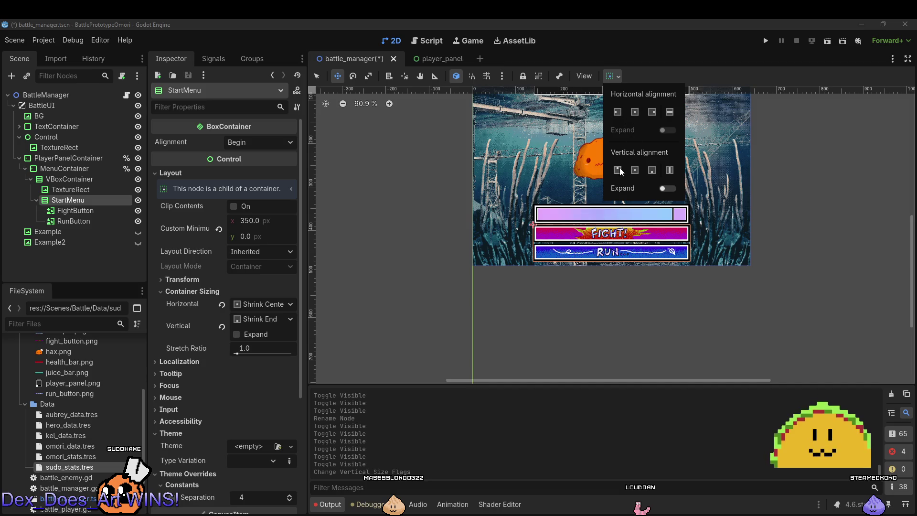
{"action": "left_click", "coordinate": [620, 30]}
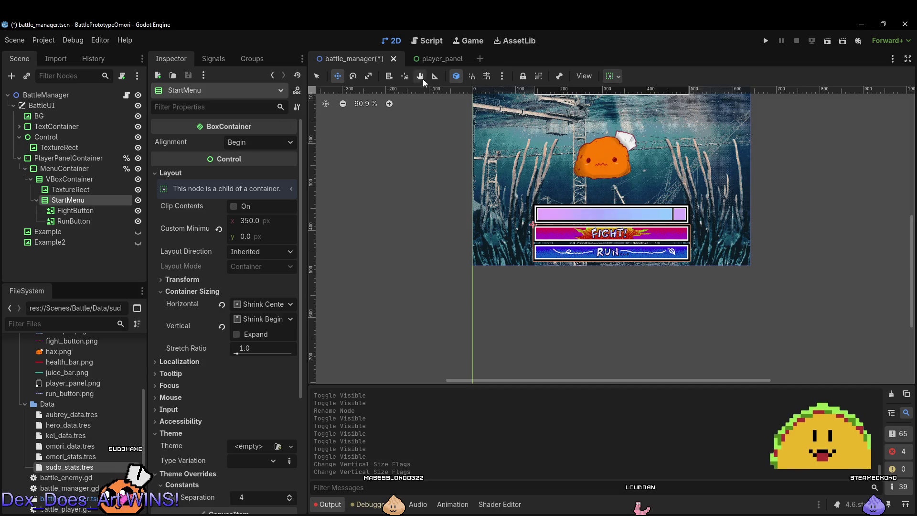
{"action": "left_click", "coordinate": [138, 200]}
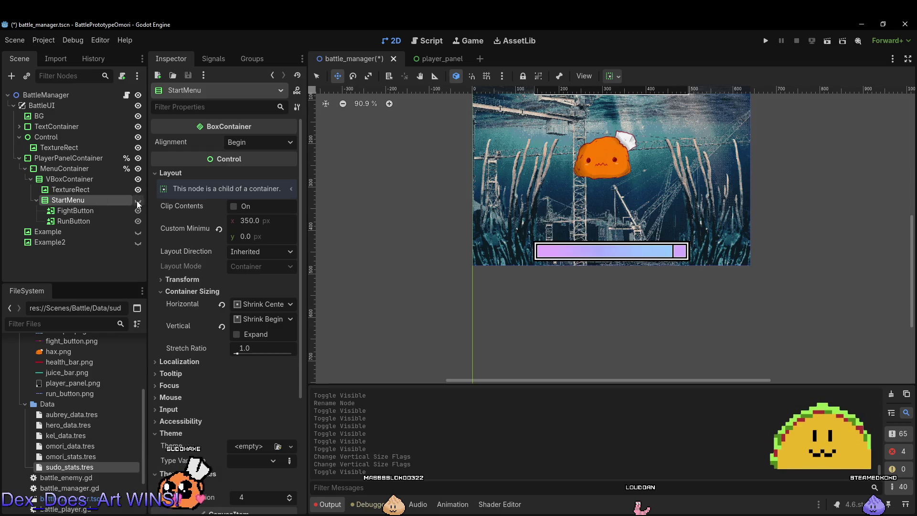
{"action": "left_click", "coordinate": [137, 201]}
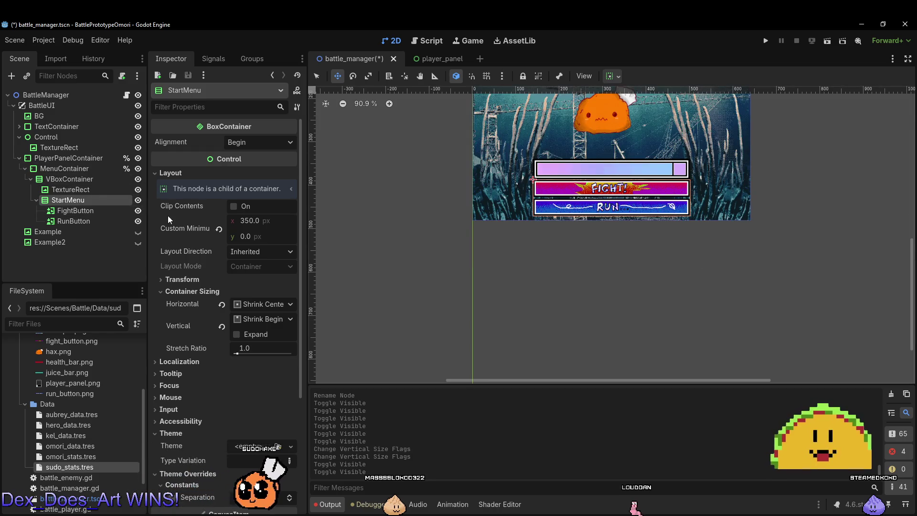
{"action": "left_click", "coordinate": [91, 179]}
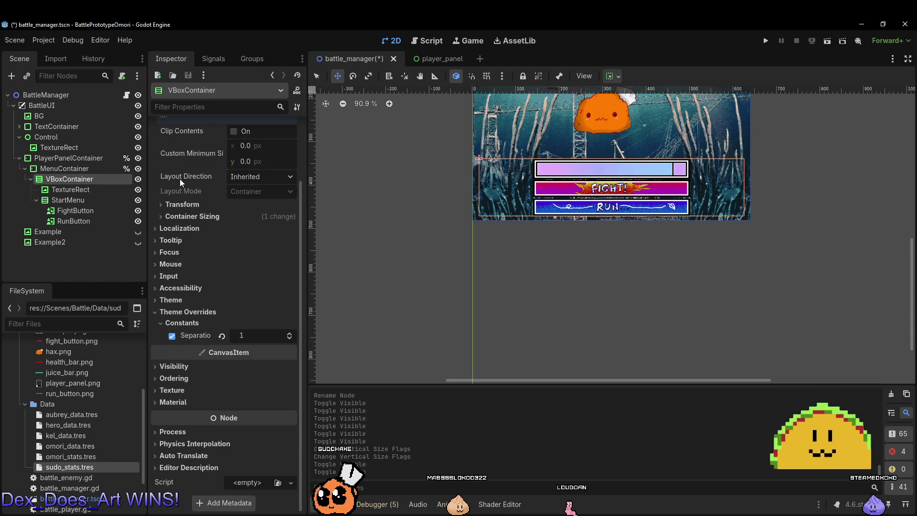
{"action": "key", "text": "alt+Tab"}
{"action": "key", "text": "alt+Tab"}
{"action": "key", "text": "alt+Tab"}
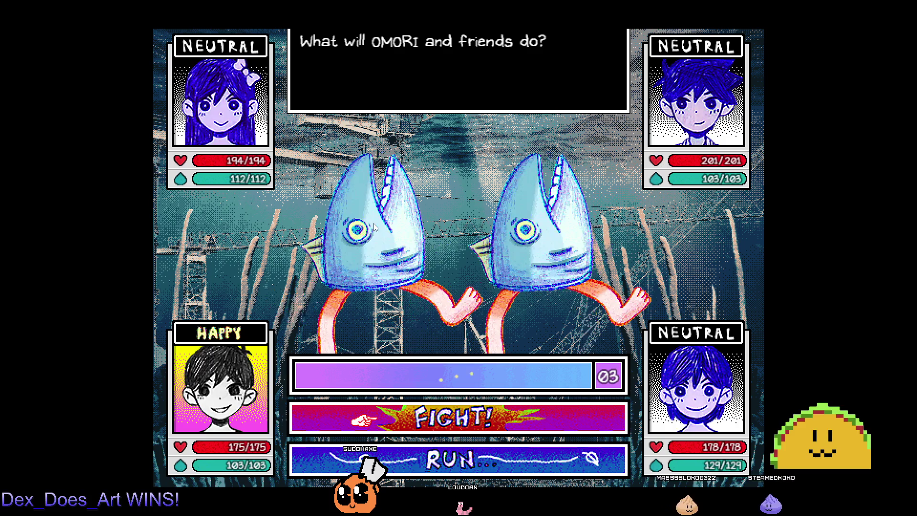
Step: In OMORI, enter FIGHT and repeatedly open and cancel ATTACK's targeting on REVERSE MERMAID
{"action": "key", "text": "Return"}
{"action": "key", "text": "Escape"}
{"action": "key", "text": "Return"}
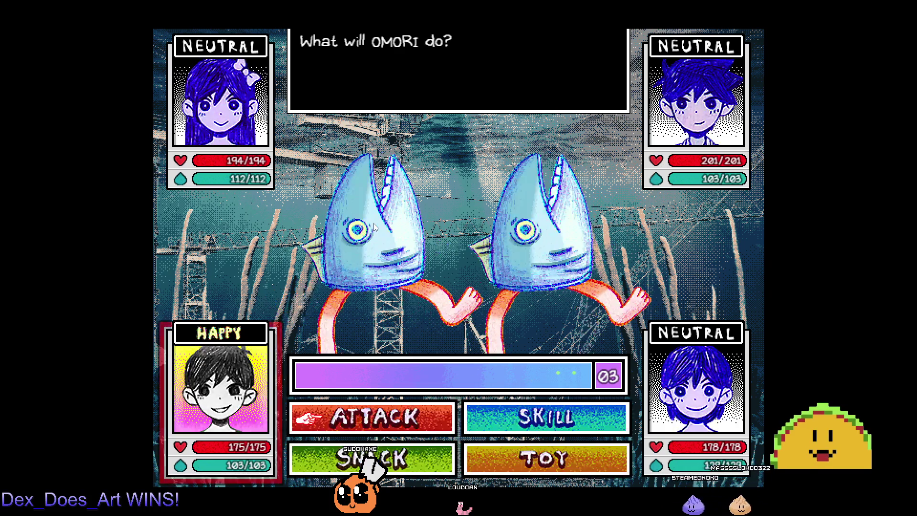
{"action": "key", "text": "Return"}
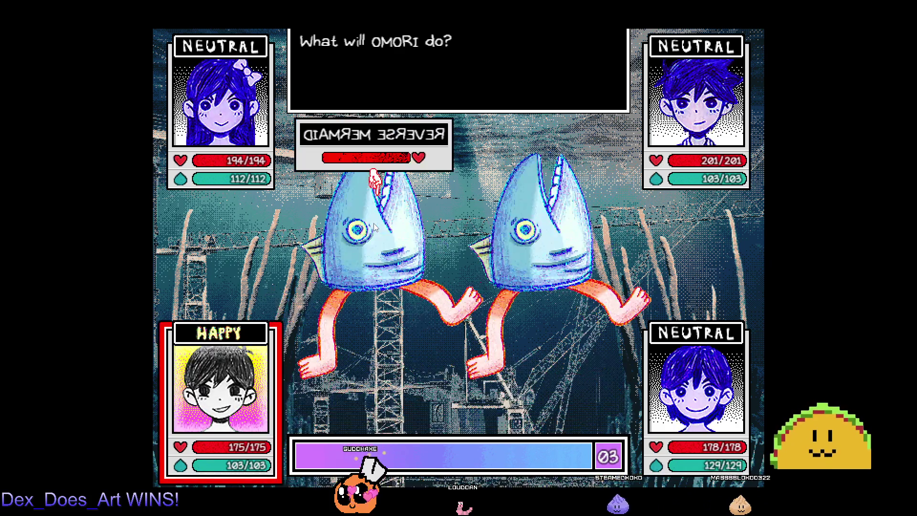
{"action": "key", "text": "Escape"}
{"action": "key", "text": "Return"}
{"action": "key", "text": "Escape"}
{"action": "key", "text": "Return"}
{"action": "key", "text": "Escape"}
{"action": "key", "text": "Return"}
{"action": "key", "text": "Escape"}
{"action": "key", "text": "Return"}
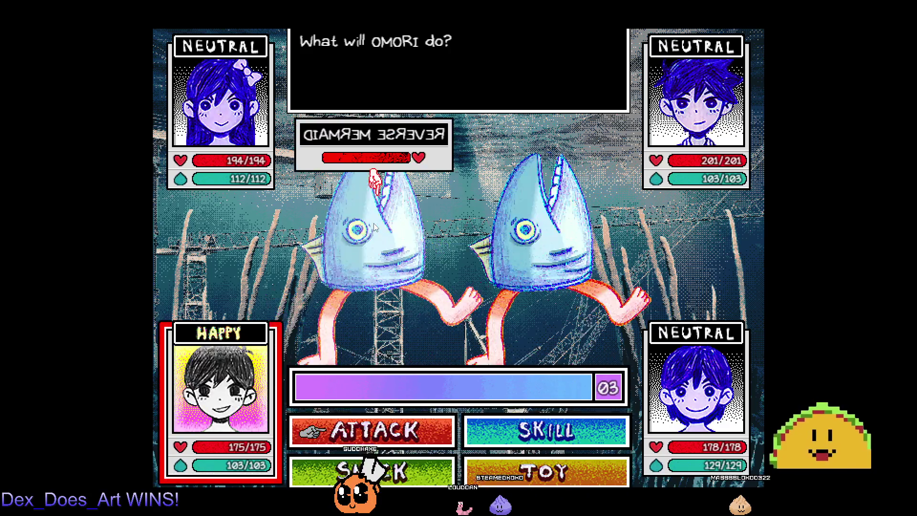
Step: Keep cycling between OMORI's command menu and enemy targeting to watch the menu transitions
{"action": "key", "text": "Return"}
{"action": "key", "text": "Return"}
{"action": "key", "text": "Escape"}
{"action": "key", "text": "Return"}
{"action": "key", "text": "Escape"}
{"action": "key", "text": "Return"}
{"action": "key", "text": "Escape"}
{"action": "key", "text": "Return"}
{"action": "key", "text": "Escape"}
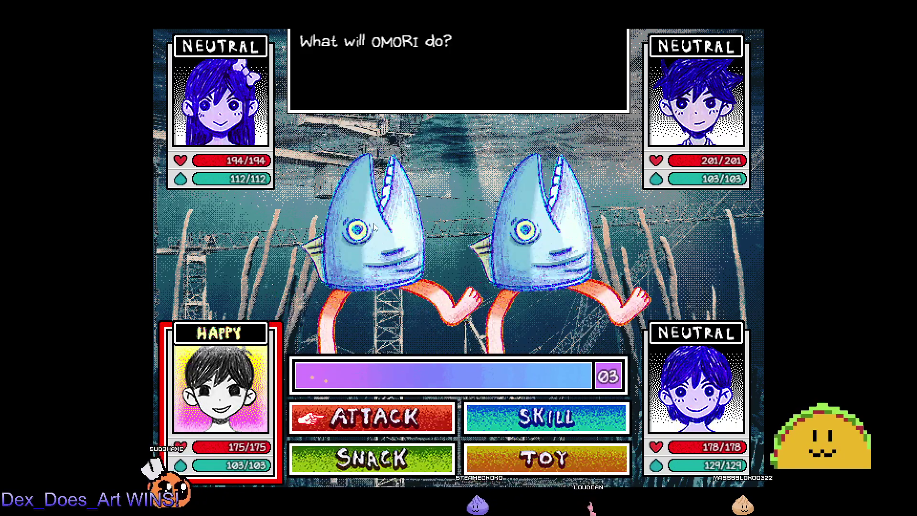
{"action": "key", "text": "Return"}
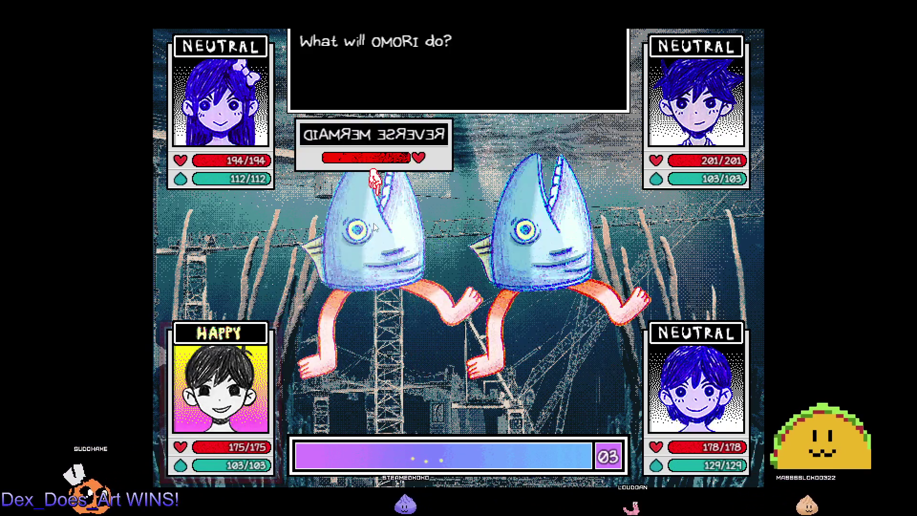
{"action": "key", "text": "Escape"}
{"action": "key", "text": "Return"}
{"action": "key", "text": "Escape"}
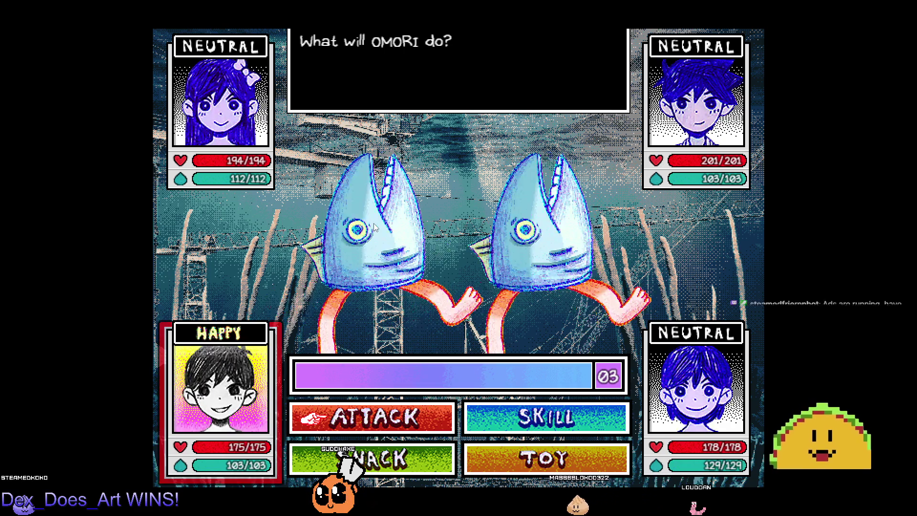
Step: Compare ATTACK and SKILL, switch targets between enemies, revisit FIGHT/RUN, then return to Godot
{"action": "key", "text": "Return"}
{"action": "key", "text": "Escape"}
{"action": "key", "text": "Right"}
{"action": "key", "text": "Left"}
{"action": "key", "text": "Return"}
{"action": "key", "text": "Left"}
{"action": "key", "text": "Right"}
{"action": "key", "text": "Escape"}
{"action": "key", "text": "Escape"}
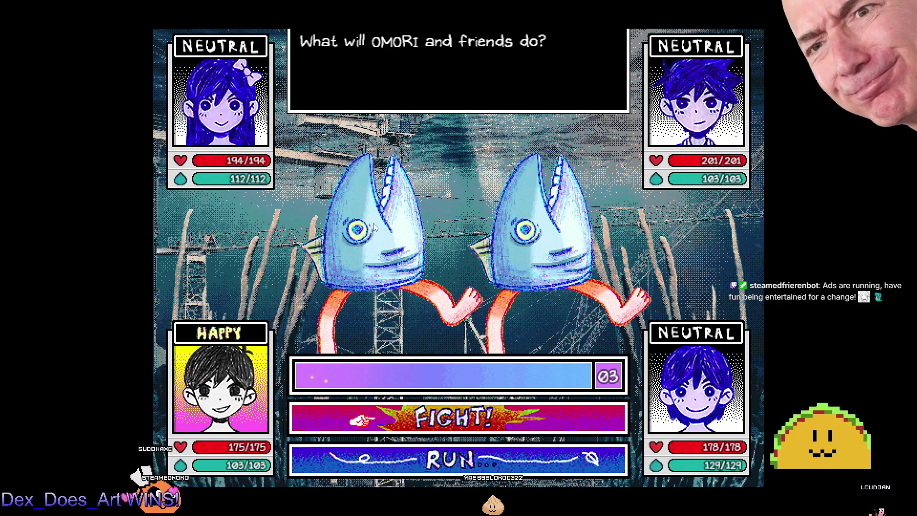
{"action": "key", "text": "Return"}
{"action": "key", "text": "Return"}
{"action": "key", "text": "alt+Tab"}
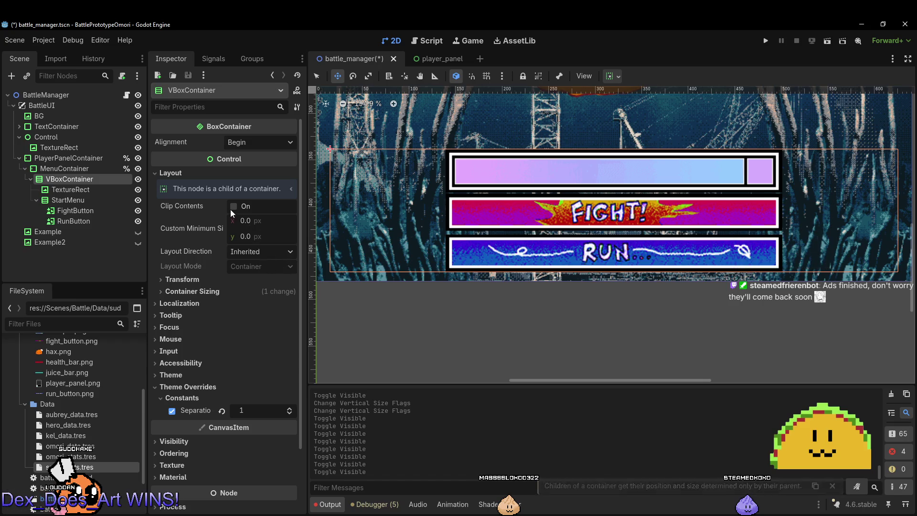
Step: Set the VBoxContainer's vertical Container Sizing to Shrink Begin in the Inspector
{"action": "scroll", "coordinate": [211, 402], "scroll_direction": "down", "scroll_amount": 3}
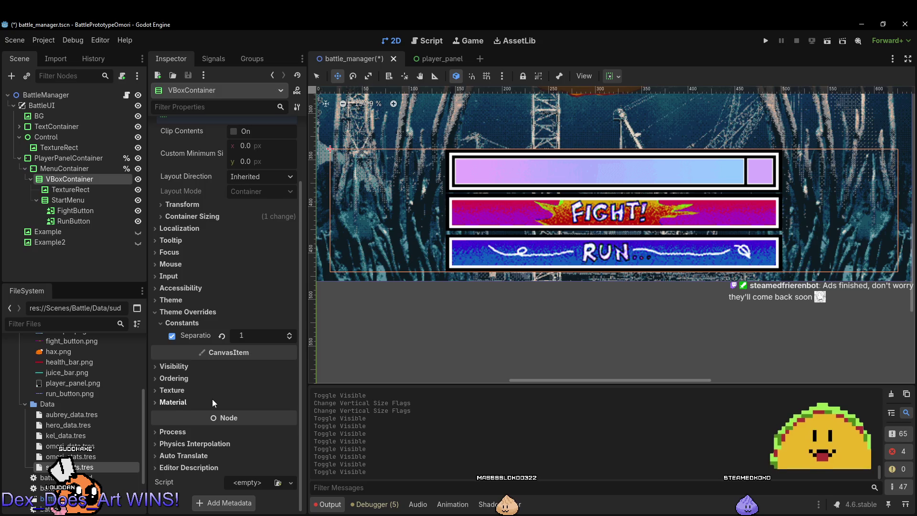
{"action": "scroll", "coordinate": [213, 400], "scroll_direction": "up", "scroll_amount": 3}
{"action": "left_click", "coordinate": [203, 291]}
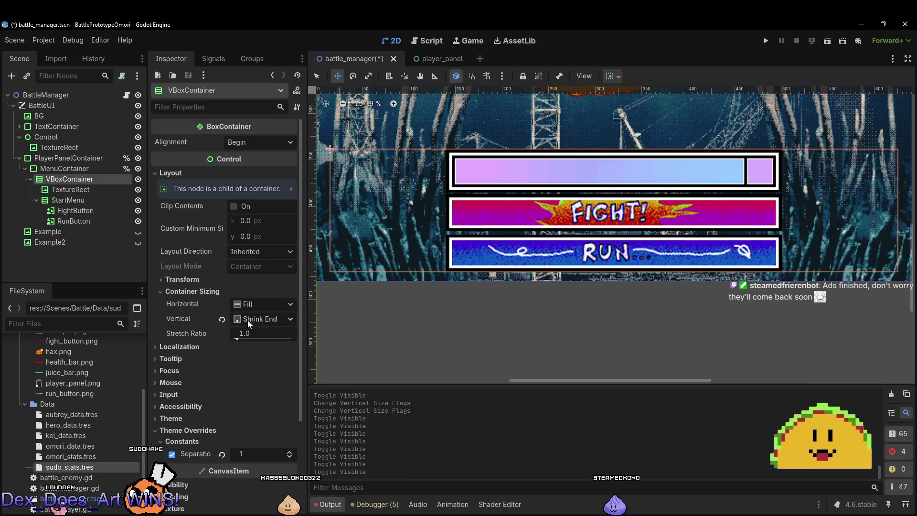
{"action": "left_click", "coordinate": [286, 315]}
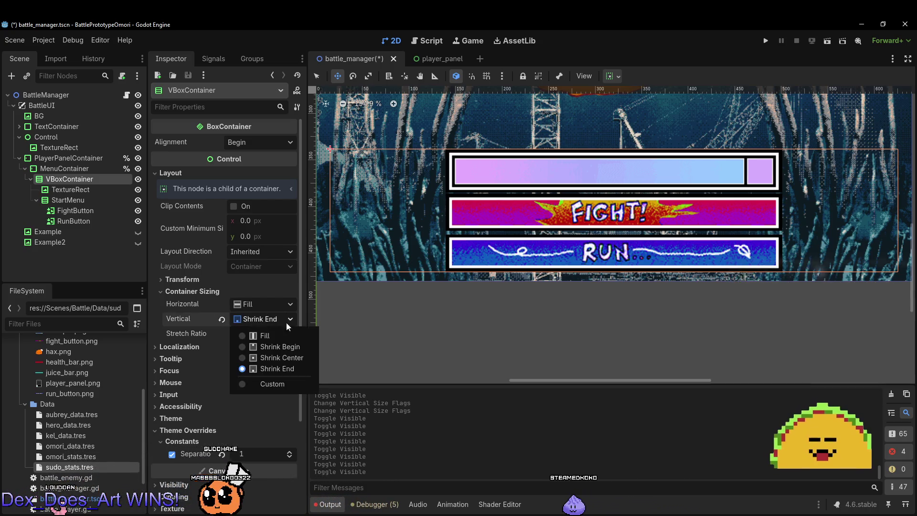
{"action": "left_click", "coordinate": [270, 351]}
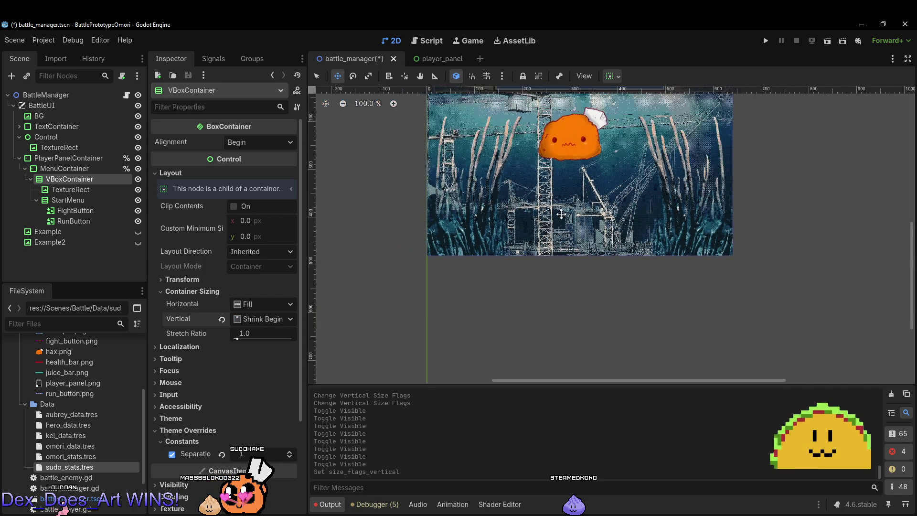
{"action": "scroll", "coordinate": [587, 215], "scroll_direction": "down", "scroll_amount": 5}
{"action": "scroll", "coordinate": [587, 215], "scroll_direction": "up", "scroll_amount": 1}
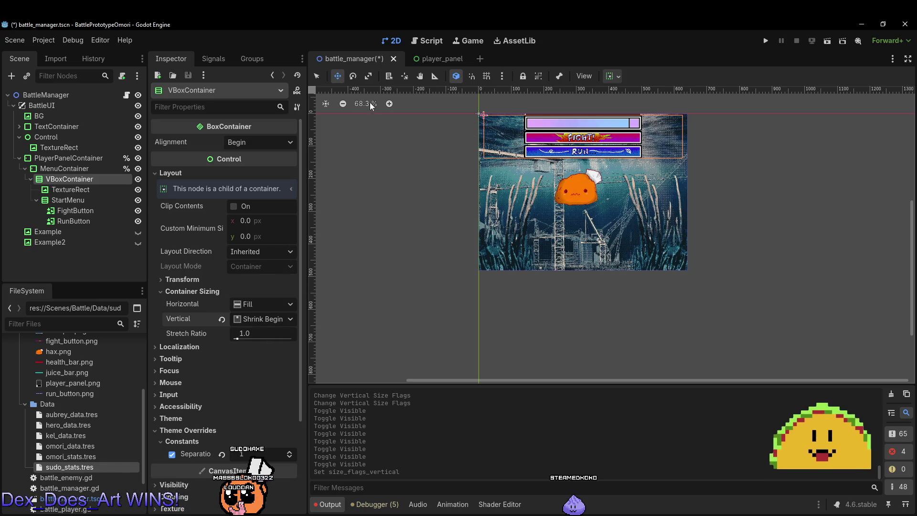
{"action": "scroll", "coordinate": [578, 141], "scroll_direction": "up", "scroll_amount": 5}
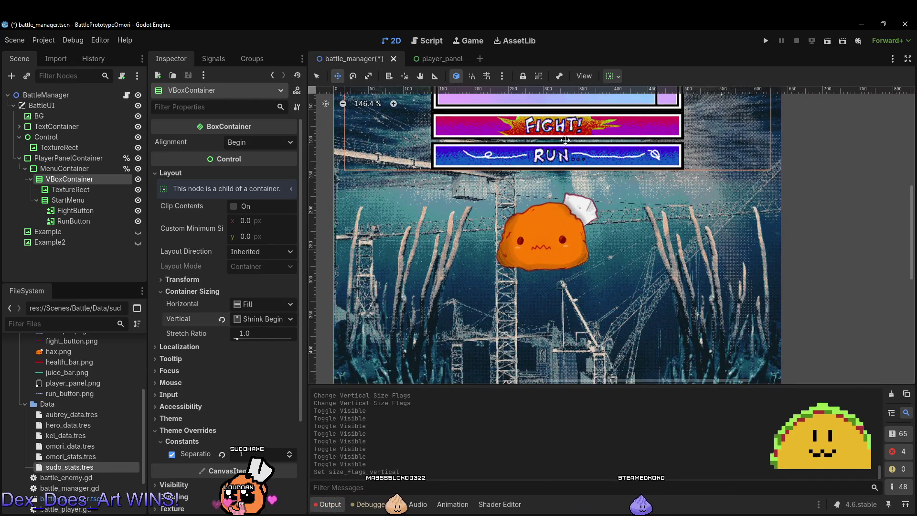
{"action": "scroll", "coordinate": [564, 230], "scroll_direction": "down", "scroll_amount": 5}
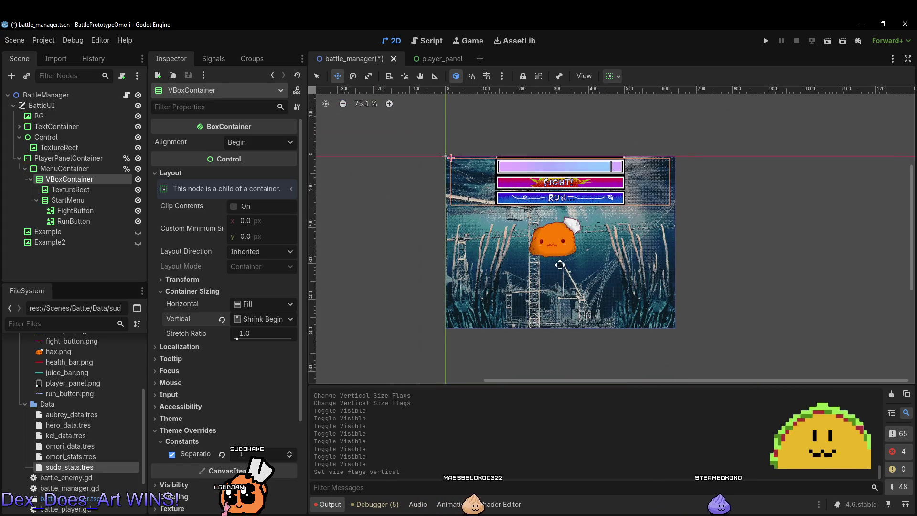
{"action": "left_click", "coordinate": [612, 76]}
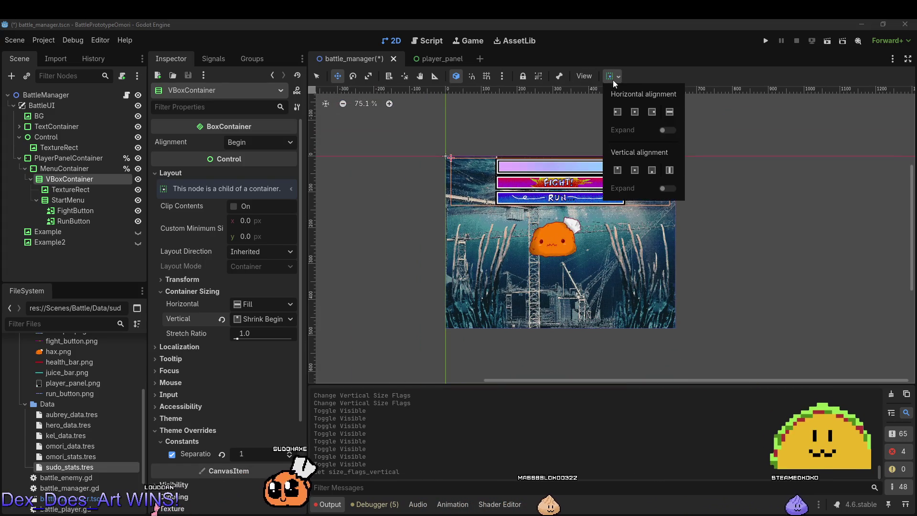
{"action": "left_click", "coordinate": [647, 184]}
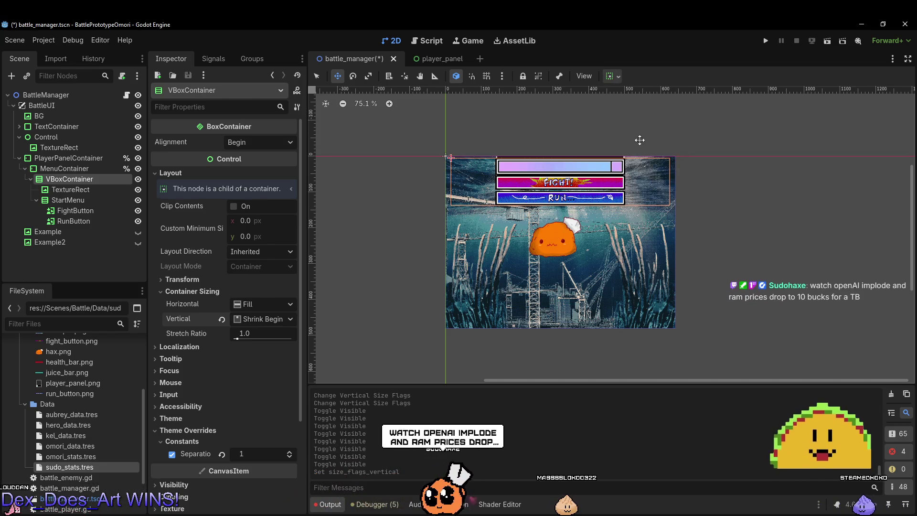
Step: Run the project with F5 to check the battle menu placement, then stop it with F8
{"action": "key", "text": "F5"}
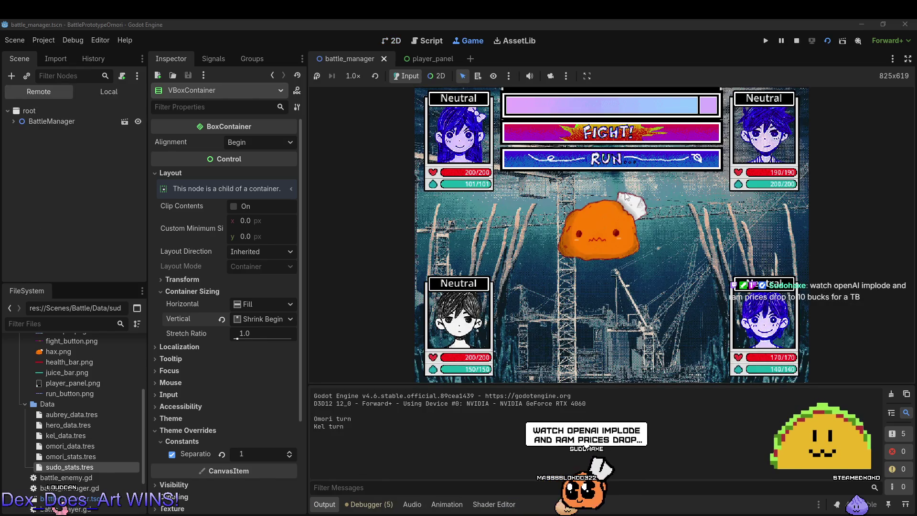
{"action": "key", "text": "F8"}
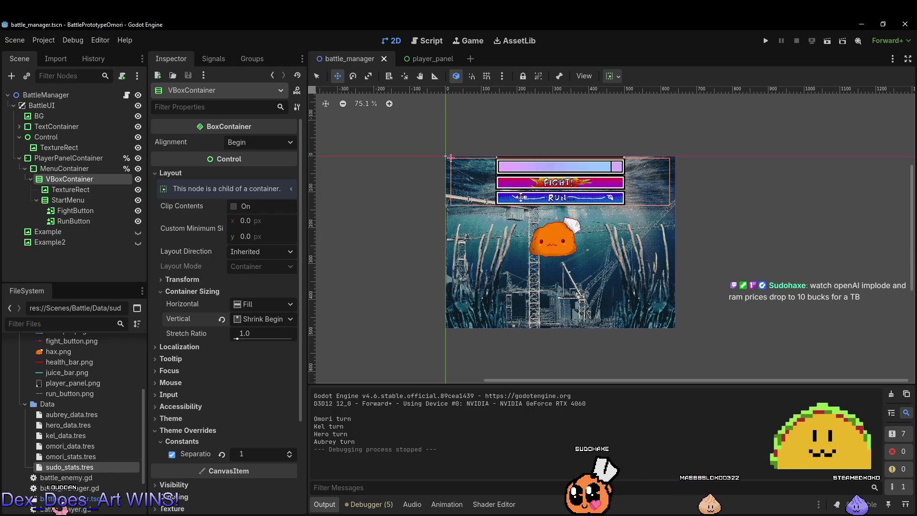
Step: Give the MenuContainer horizontal Shrink Center and vertical Shrink End container sizing
{"action": "left_click", "coordinate": [69, 170]}
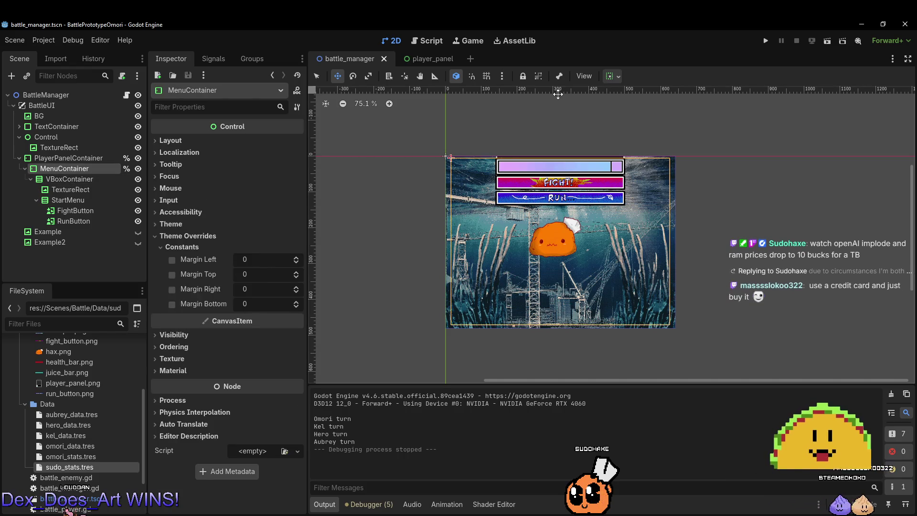
{"action": "left_click", "coordinate": [84, 159]}
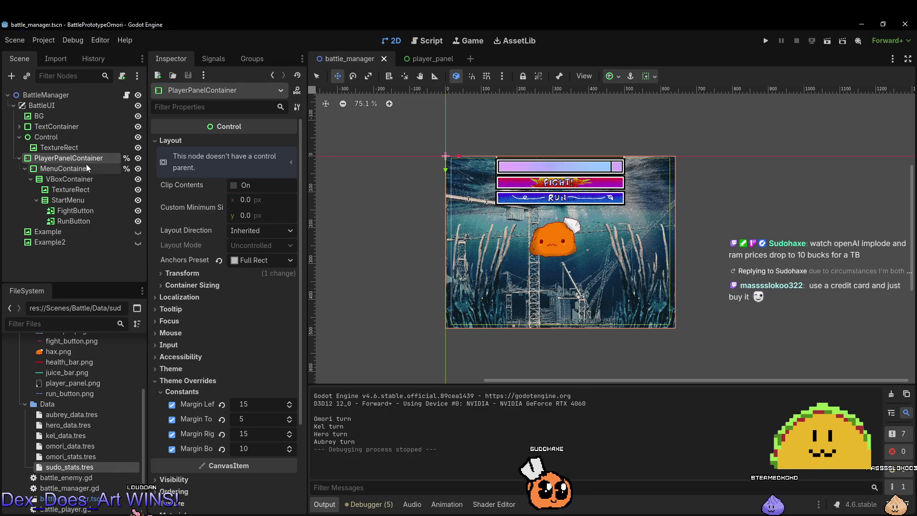
{"action": "left_click", "coordinate": [88, 168]}
{"action": "left_click", "coordinate": [86, 187]}
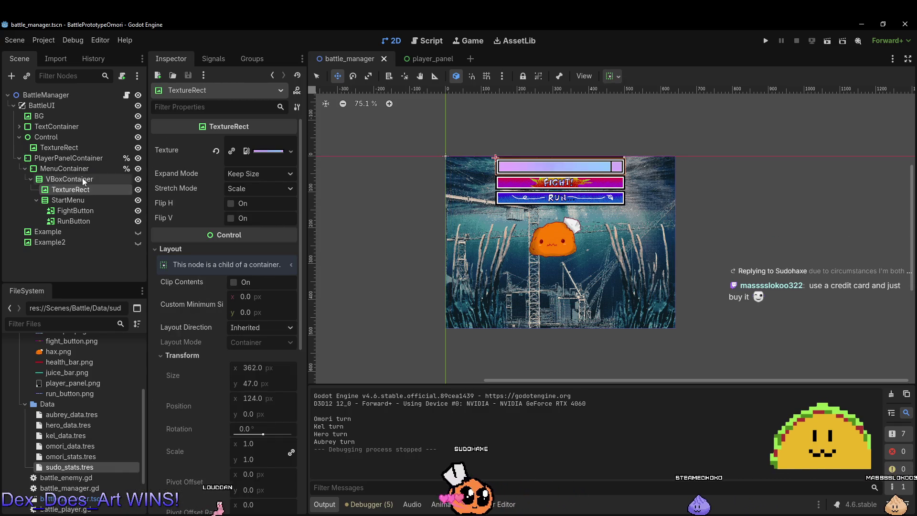
{"action": "left_click", "coordinate": [82, 178]}
{"action": "left_click", "coordinate": [78, 158]}
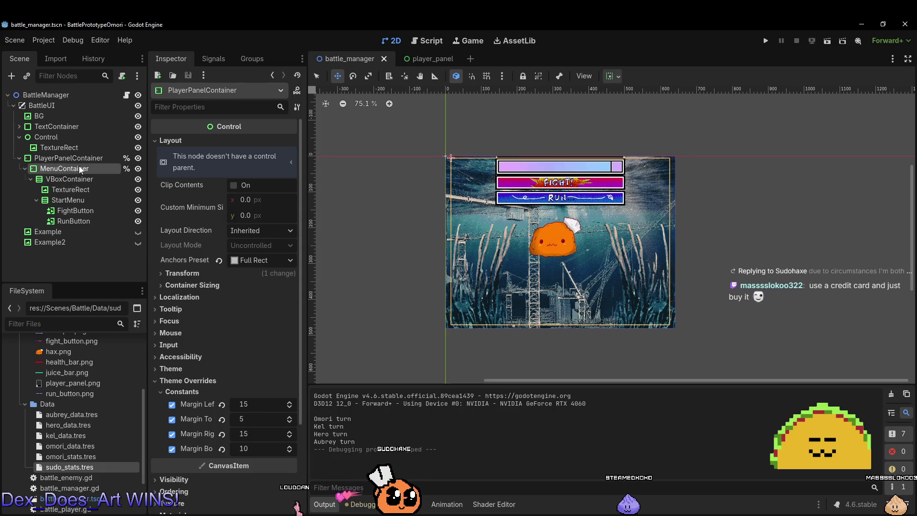
{"action": "left_click", "coordinate": [79, 170]}
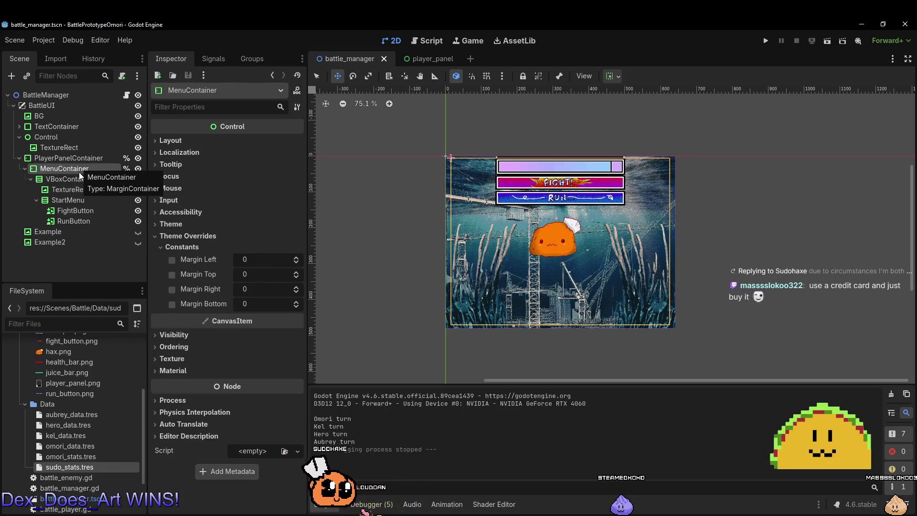
{"action": "left_click", "coordinate": [614, 76]}
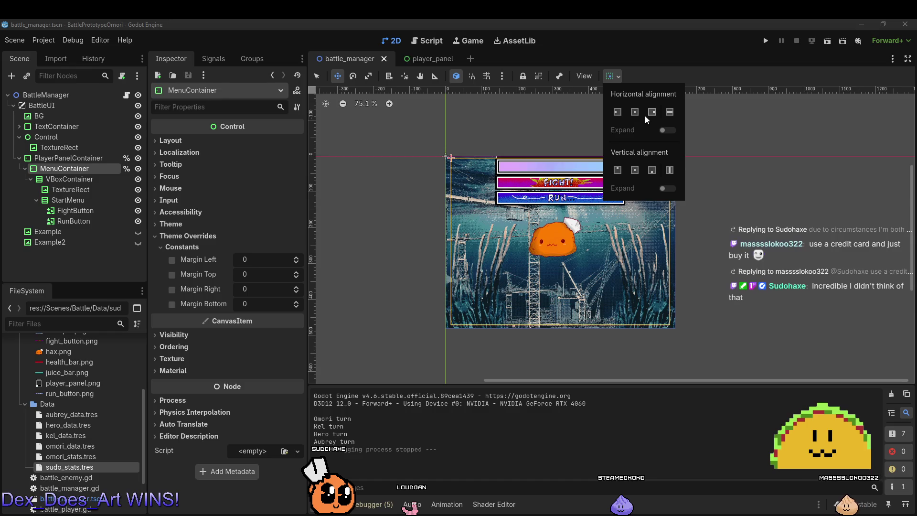
{"action": "left_click", "coordinate": [635, 112]}
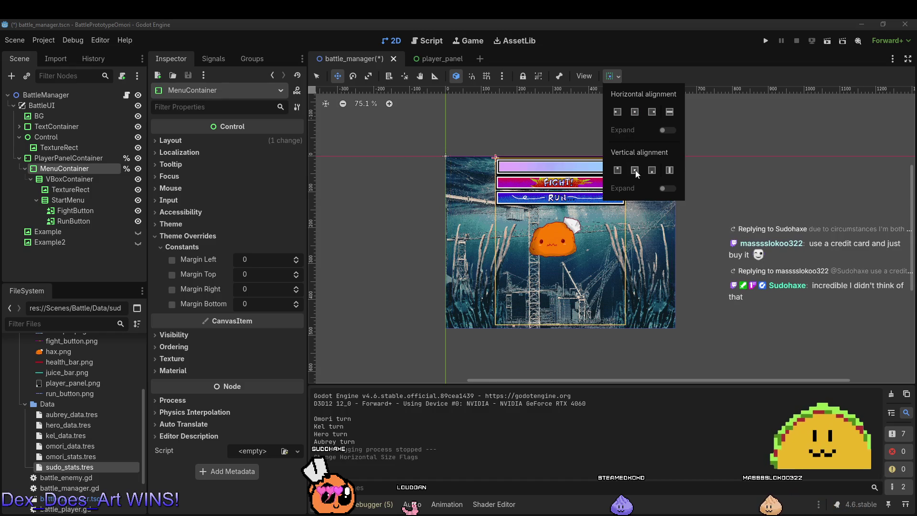
{"action": "left_click", "coordinate": [659, 168]}
Step: Toggle StartMenu's visibility repeatedly to compare the FIGHT/RUN menu's new bottom-centre position
{"action": "left_click", "coordinate": [70, 178]}
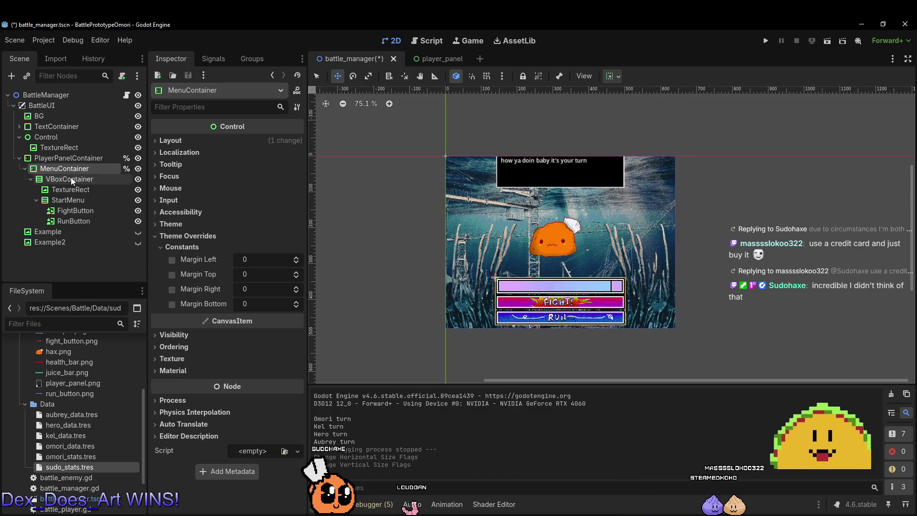
{"action": "left_click", "coordinate": [71, 178]}
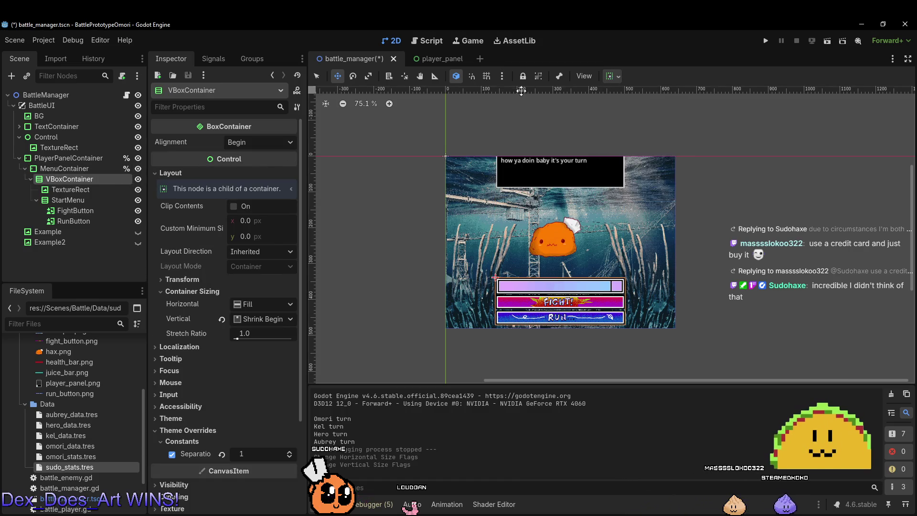
{"action": "left_click", "coordinate": [138, 199]}
{"action": "left_click", "coordinate": [138, 200]}
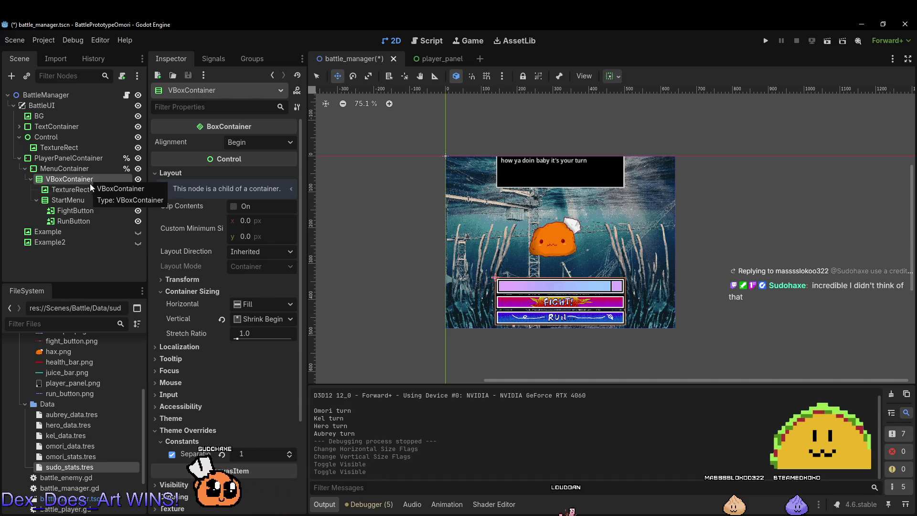
{"action": "left_click", "coordinate": [138, 200]}
{"action": "left_click", "coordinate": [138, 200]}
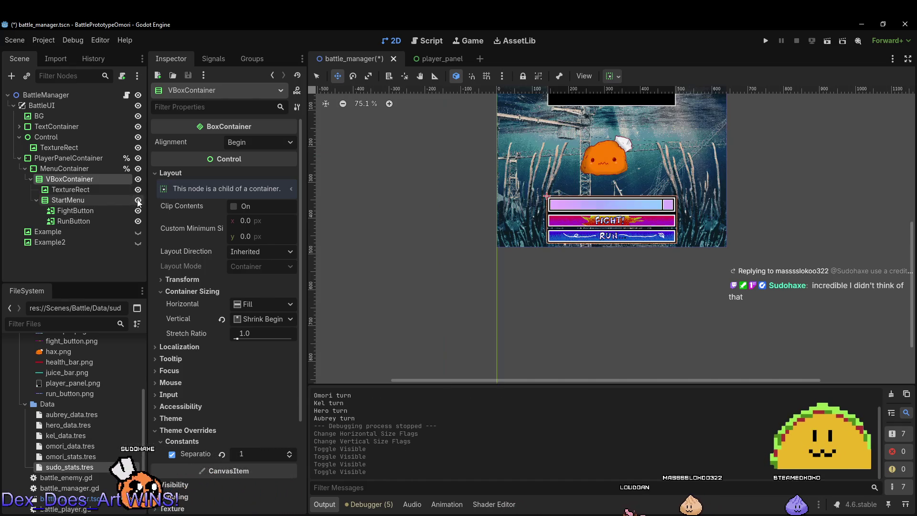
{"action": "left_click", "coordinate": [138, 200]}
{"action": "left_click", "coordinate": [138, 200]}
{"action": "left_click", "coordinate": [138, 200]}
{"action": "left_click", "coordinate": [139, 199]}
{"action": "left_click", "coordinate": [138, 200]}
{"action": "left_click", "coordinate": [138, 200]}
{"action": "left_click", "coordinate": [138, 200]}
{"action": "left_click", "coordinate": [139, 200]}
{"action": "left_click", "coordinate": [138, 200]}
{"action": "left_click", "coordinate": [138, 201]}
{"action": "left_click", "coordinate": [138, 201]}
{"action": "left_click", "coordinate": [138, 201]}
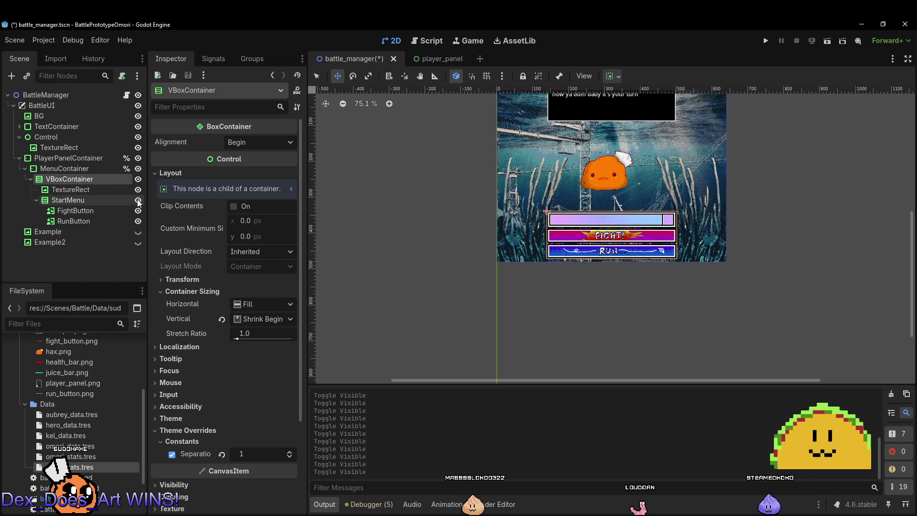
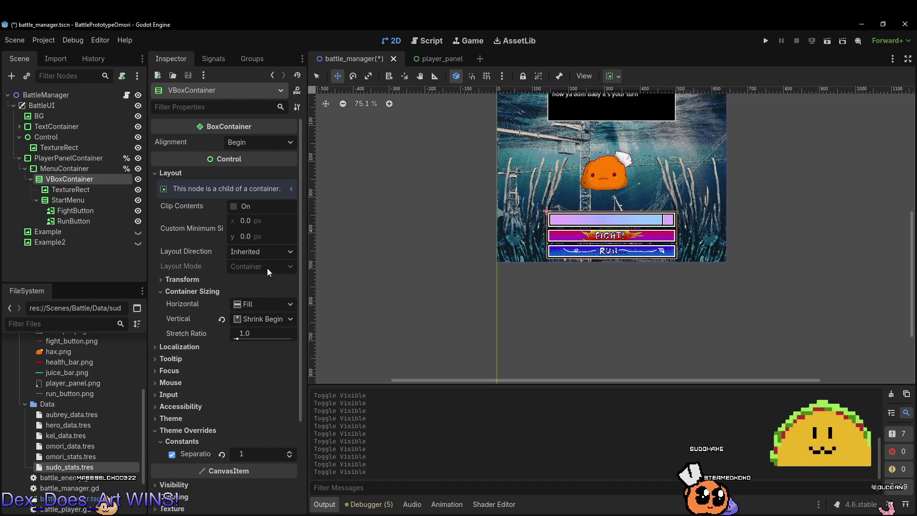
Step: Toggle StartMenu's FIGHT and RUN buttons off and on, leaving StartMenu's name unchanged
{"action": "scroll", "coordinate": [592, 213], "scroll_direction": "up", "scroll_amount": 4}
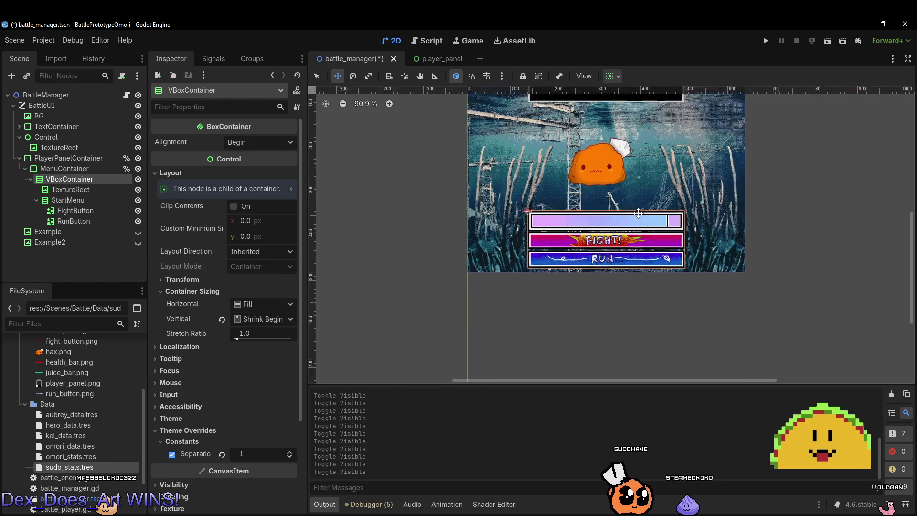
{"action": "mouse_move", "coordinate": [635, 197]}
{"action": "left_mouse_down"}
{"action": "mouse_move", "coordinate": [663, 308]}
{"action": "mouse_move", "coordinate": [630, 335]}
{"action": "mouse_move", "coordinate": [619, 313]}
{"action": "mouse_move", "coordinate": [606, 190]}
{"action": "left_mouse_up"}
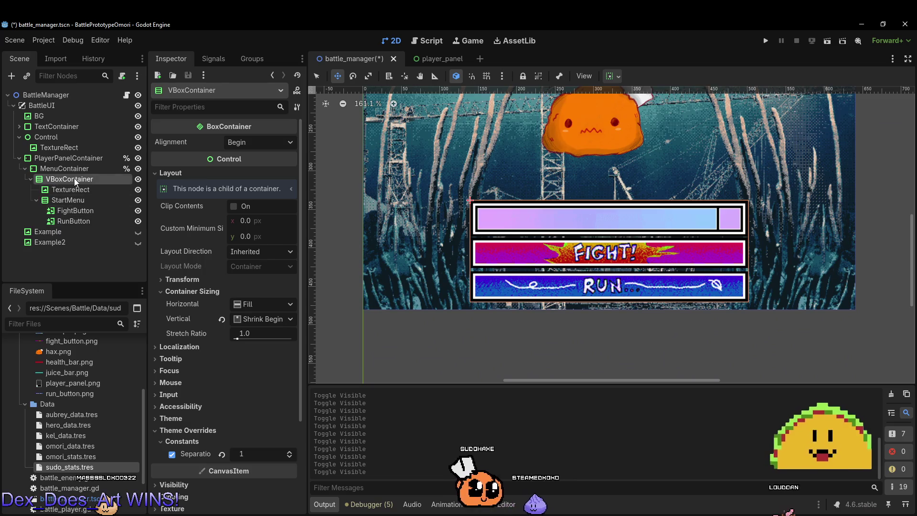
{"action": "left_click", "coordinate": [55, 201]}
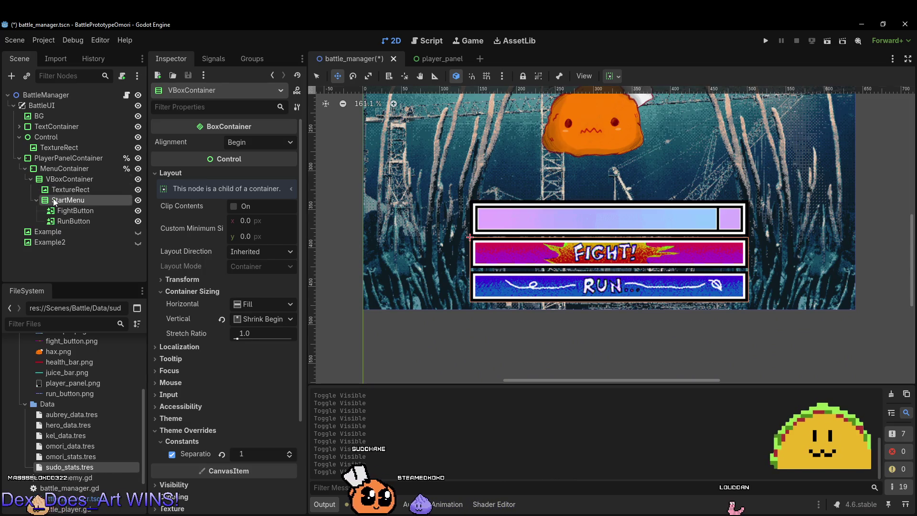
{"action": "left_click", "coordinate": [138, 211]}
{"action": "left_click", "coordinate": [138, 221]}
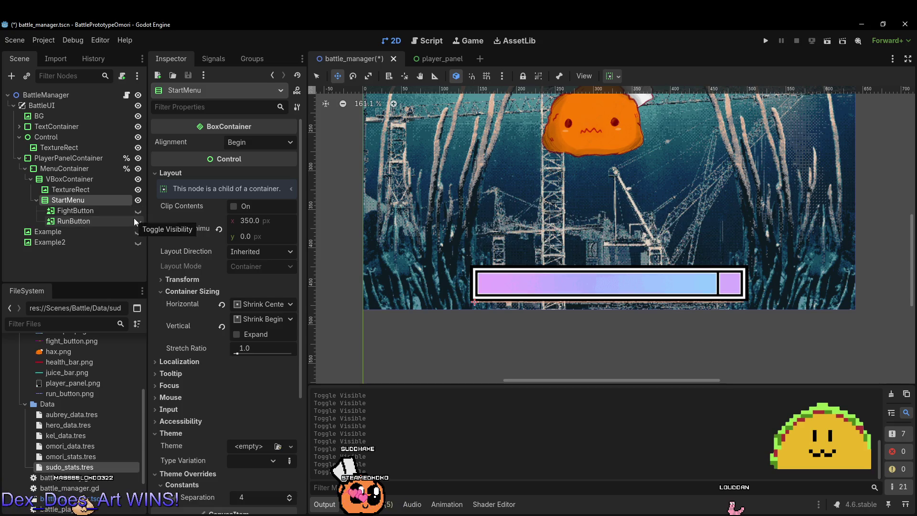
{"action": "left_click", "coordinate": [137, 213]}
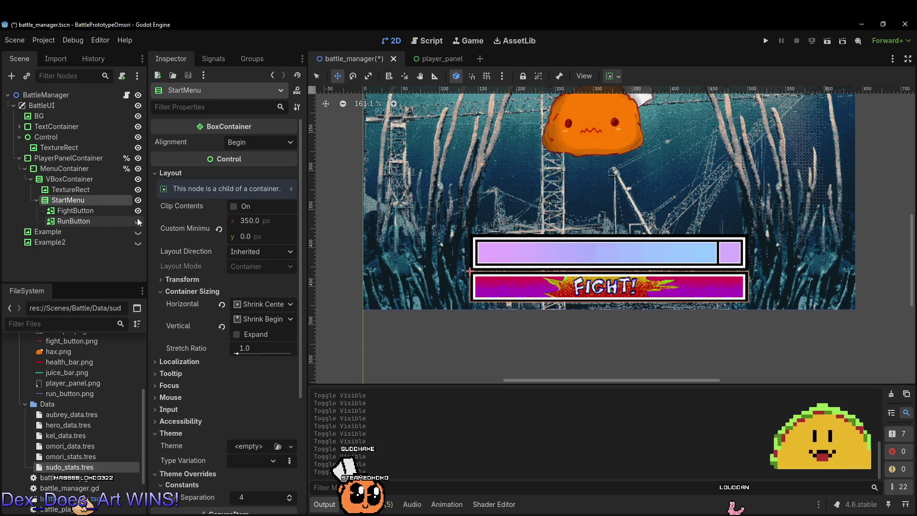
{"action": "left_click", "coordinate": [139, 222]}
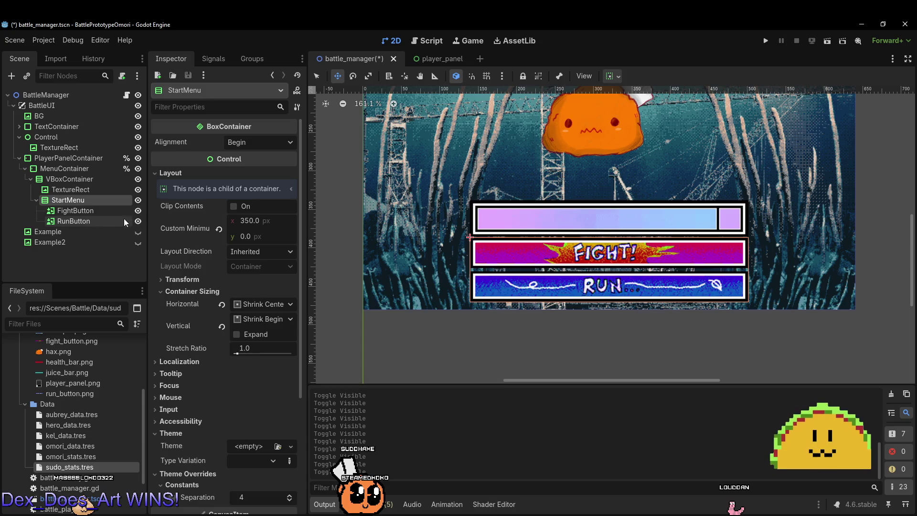
{"action": "double_click", "coordinate": [70, 201]}
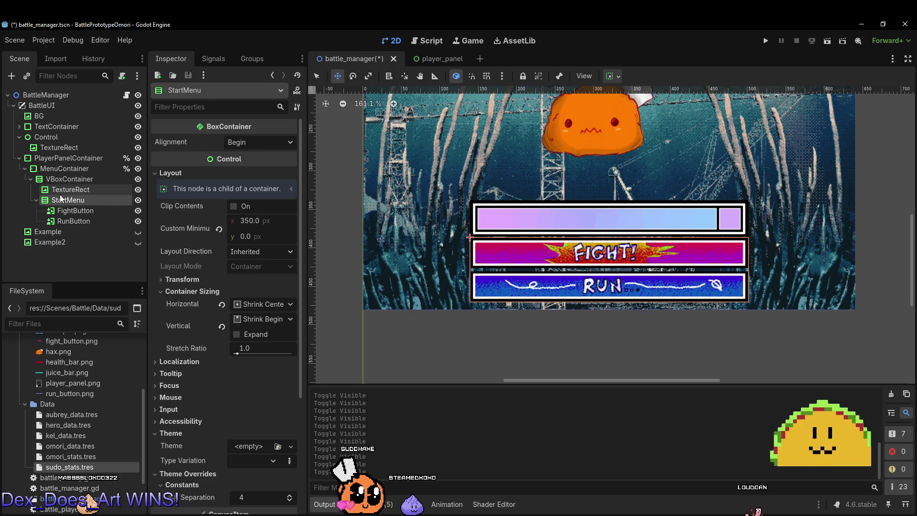
{"action": "left_click", "coordinate": [71, 190]}
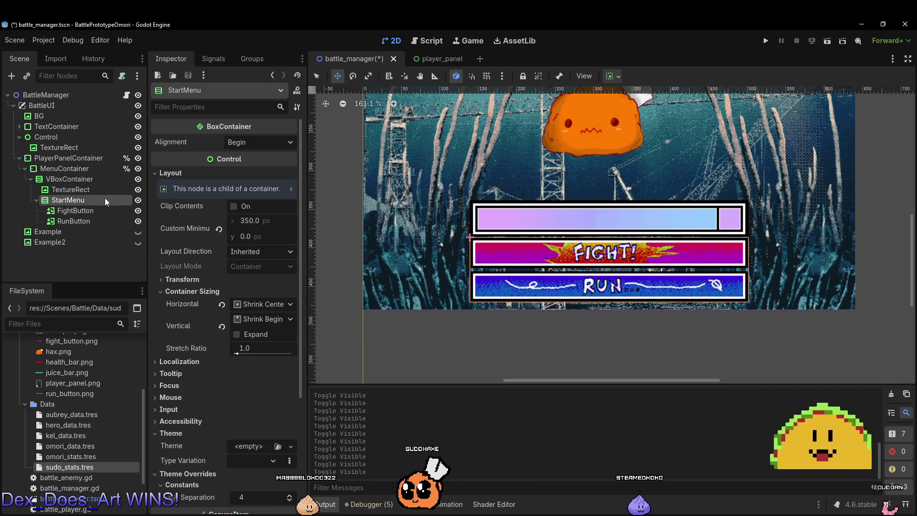
Step: Duplicate StartMenu, hide the original, and rename the copy PlayerMenu
{"action": "key", "text": "ctrl+d"}
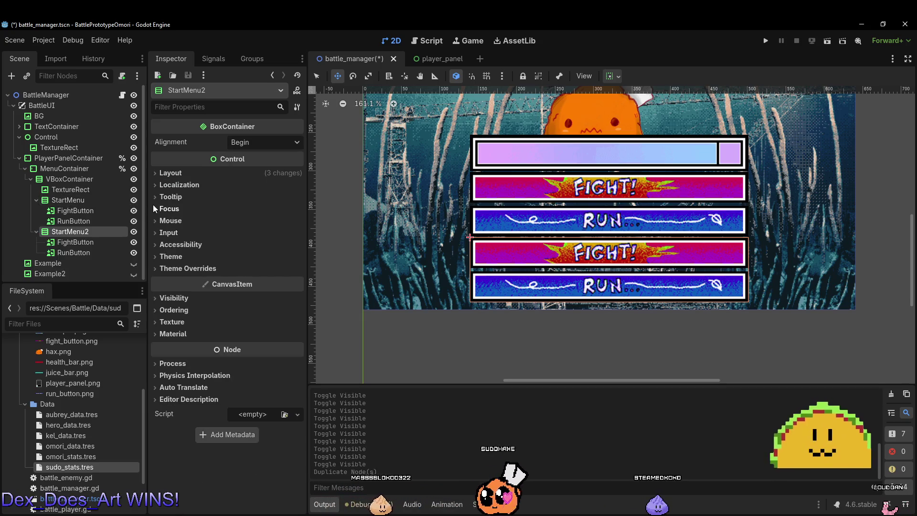
{"action": "left_click", "coordinate": [134, 201]}
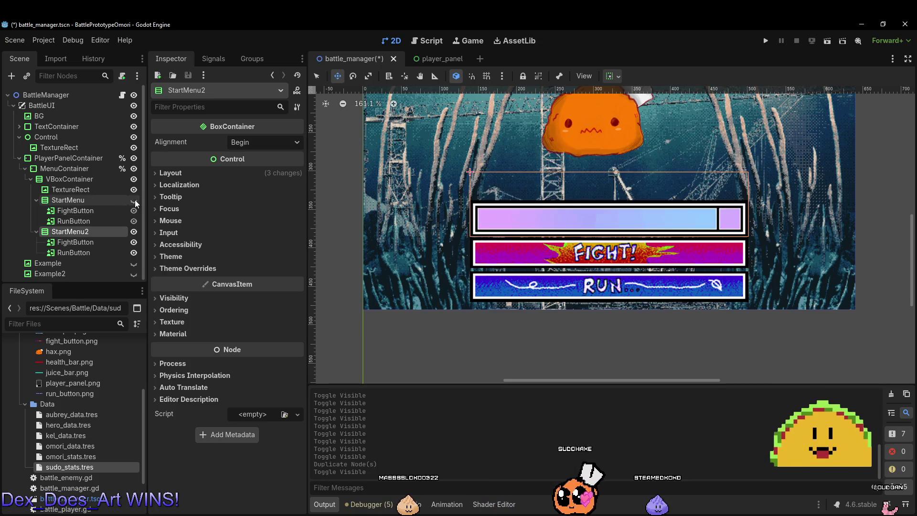
{"action": "double_click", "coordinate": [91, 233]}
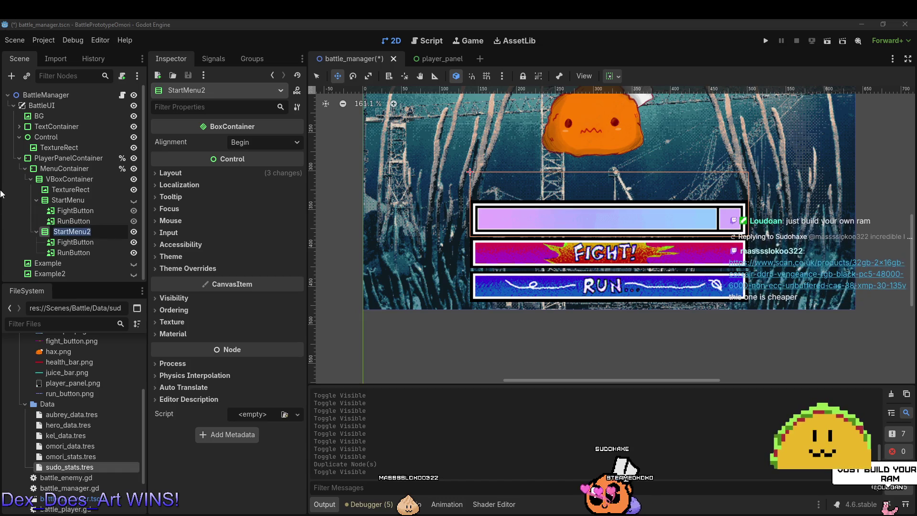
{"action": "type", "text": "M"}
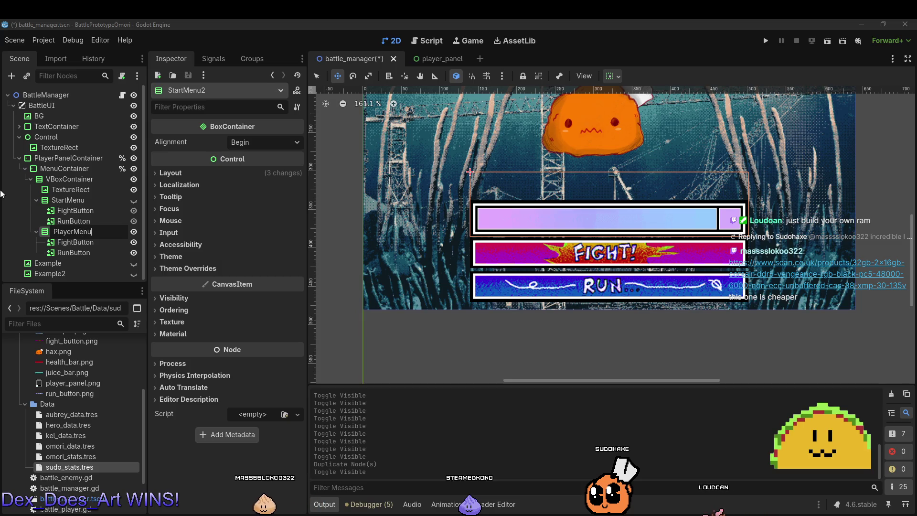
{"action": "key", "text": "Return"}
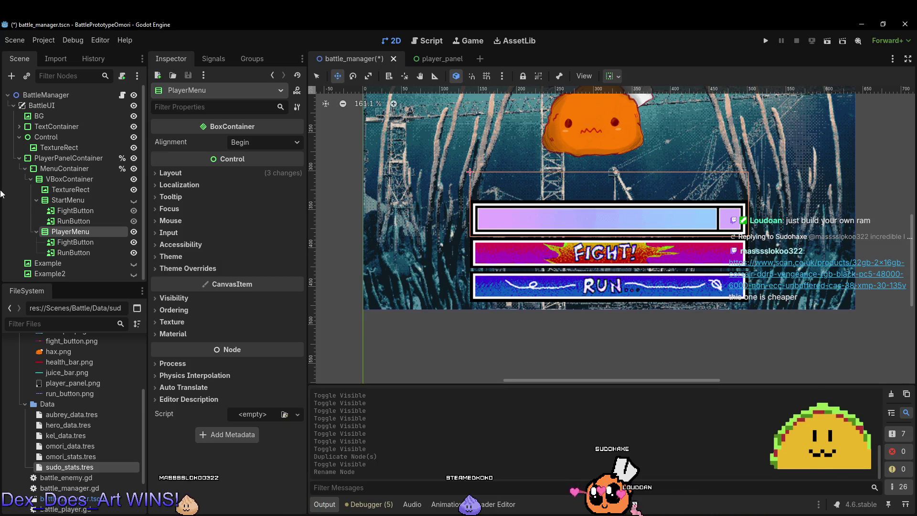
Step: Expand PlayerMenu FightButton's texture settings and run the battle scene to test it
{"action": "left_click", "coordinate": [85, 244]}
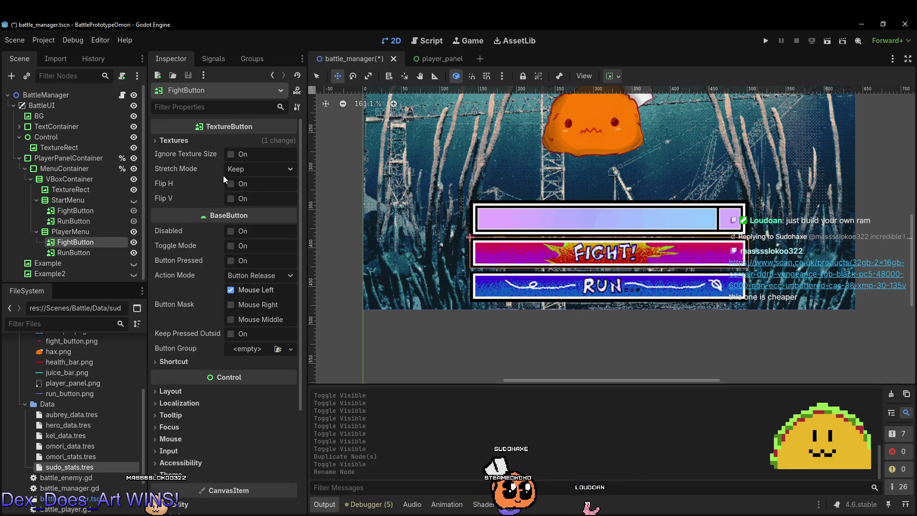
{"action": "left_click", "coordinate": [185, 140]}
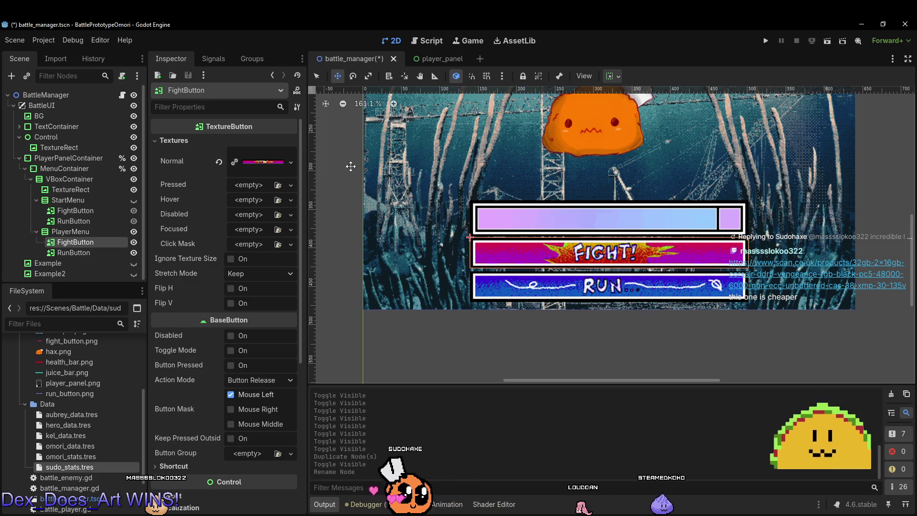
{"action": "key", "text": "F5"}
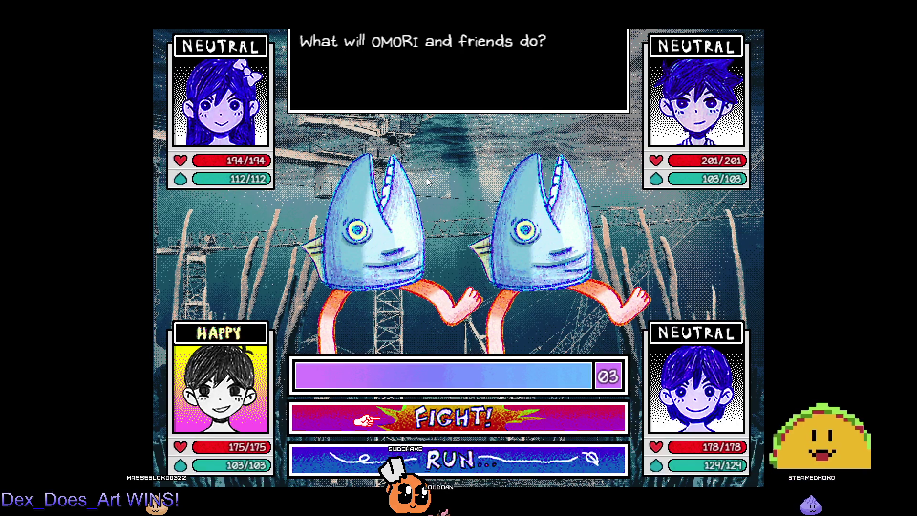
Step: Cycle through OMORI's ATTACK, SKILL, SNACK and TOY battle options to study their layout
{"action": "key", "text": "z"}
{"action": "key", "text": "Right"}
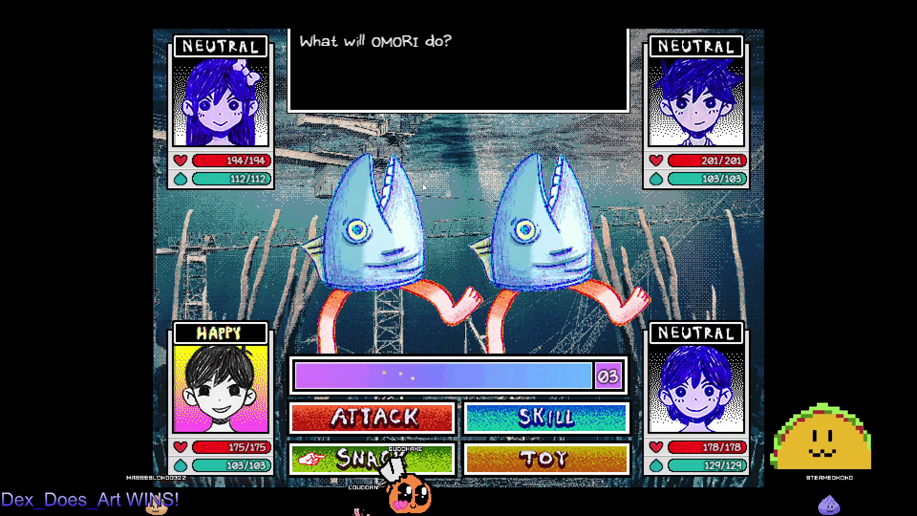
{"action": "key", "text": "Left"}
{"action": "key", "text": "Down"}
{"action": "key", "text": "Right"}
{"action": "key", "text": "Up"}
{"action": "key", "text": "Left"}
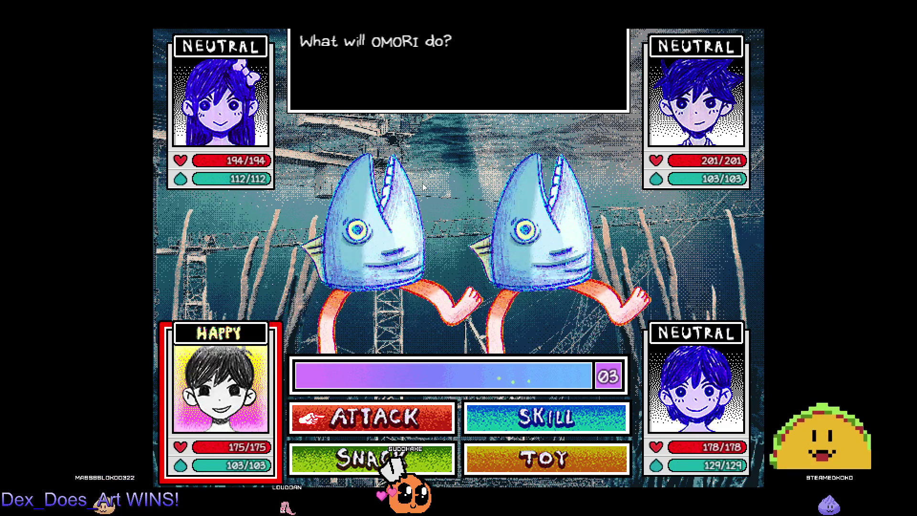
{"action": "key", "text": "Right"}
{"action": "key", "text": "Left"}
{"action": "key", "text": "Right"}
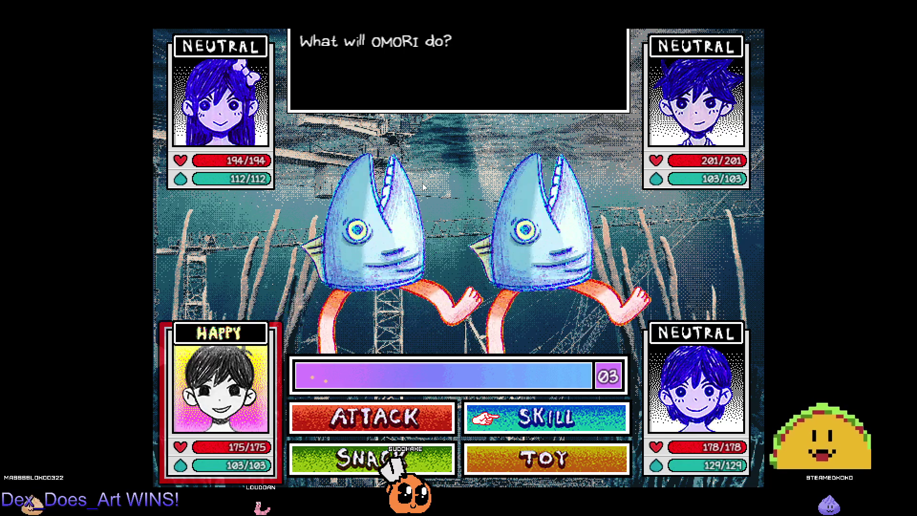
{"action": "key", "text": "Down"}
{"action": "key", "text": "Left"}
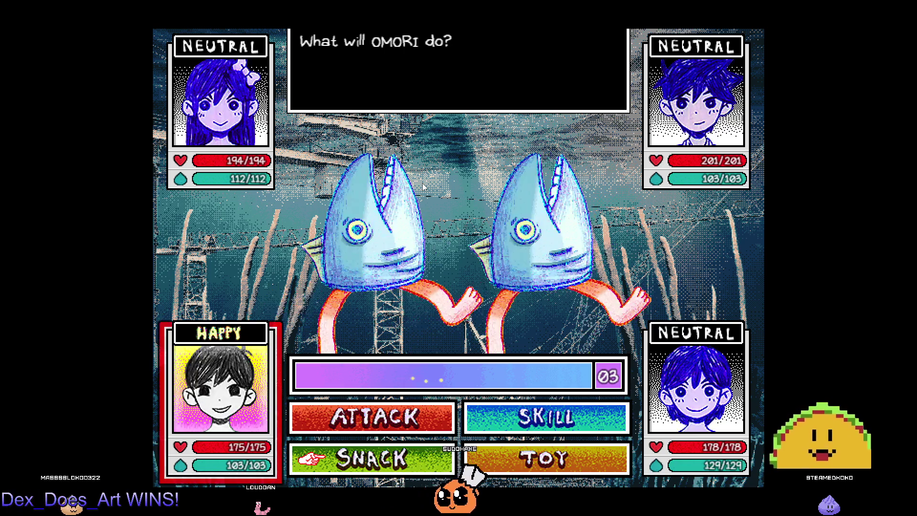
Step: Compare the OMORI battle menu against the Godot editor, then close the OMORI game
{"action": "key", "text": "alt+Tab"}
{"action": "key", "text": "alt+Tab"}
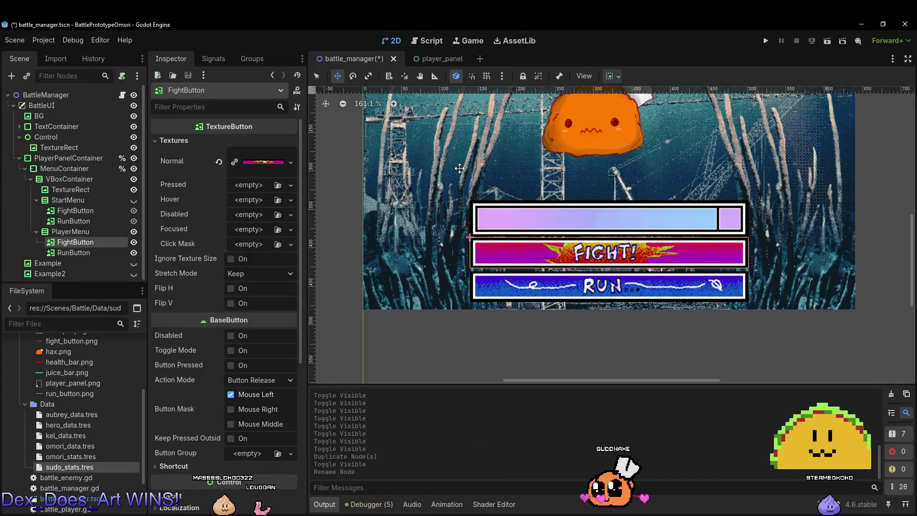
{"action": "key", "text": "alt+Tab"}
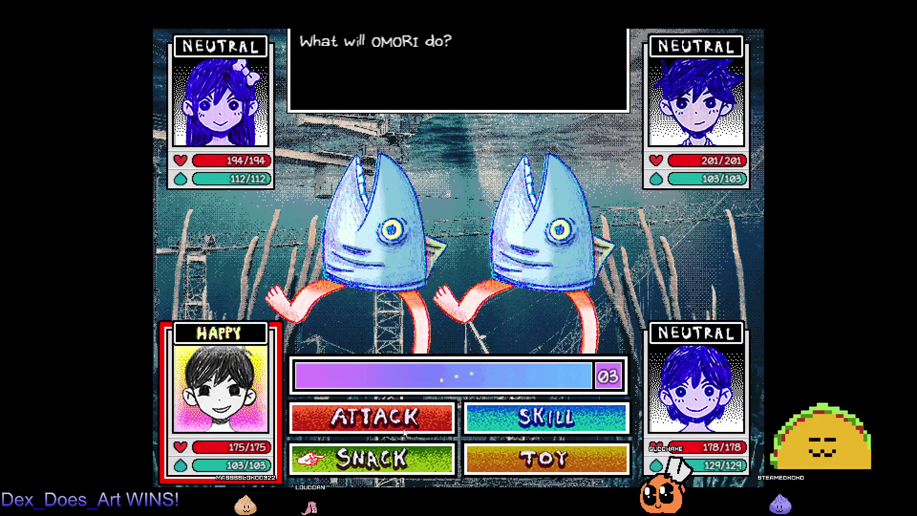
{"action": "key", "text": "Up"}
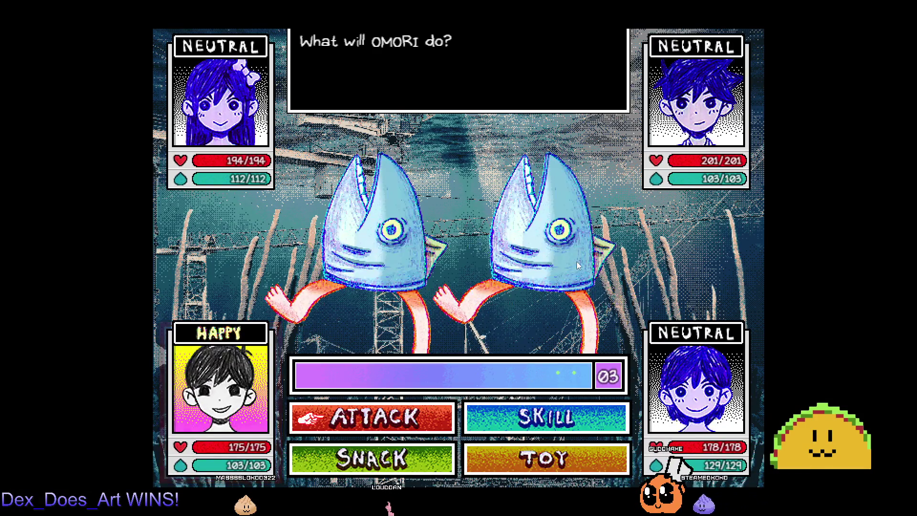
{"action": "key", "text": "Down"}
{"action": "key", "text": "alt+Tab"}
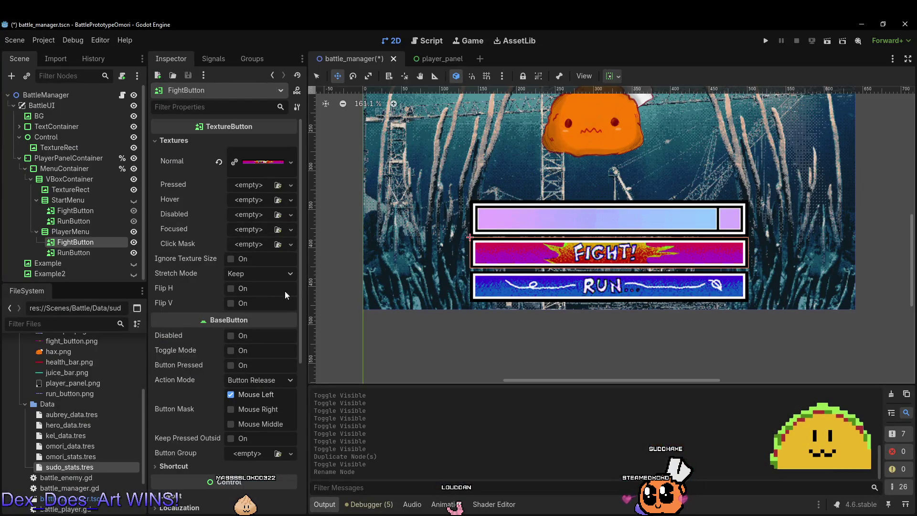
{"action": "key", "text": "F5"}
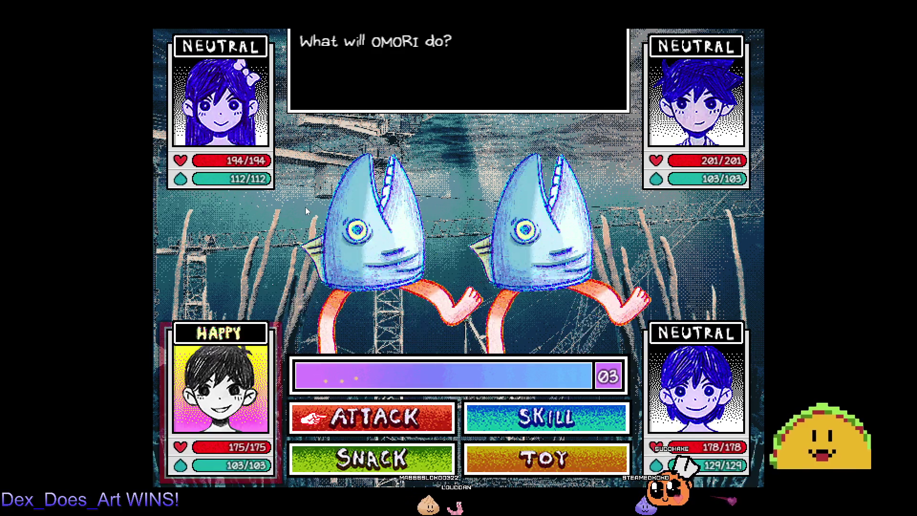
{"action": "key", "text": "alt+F4"}
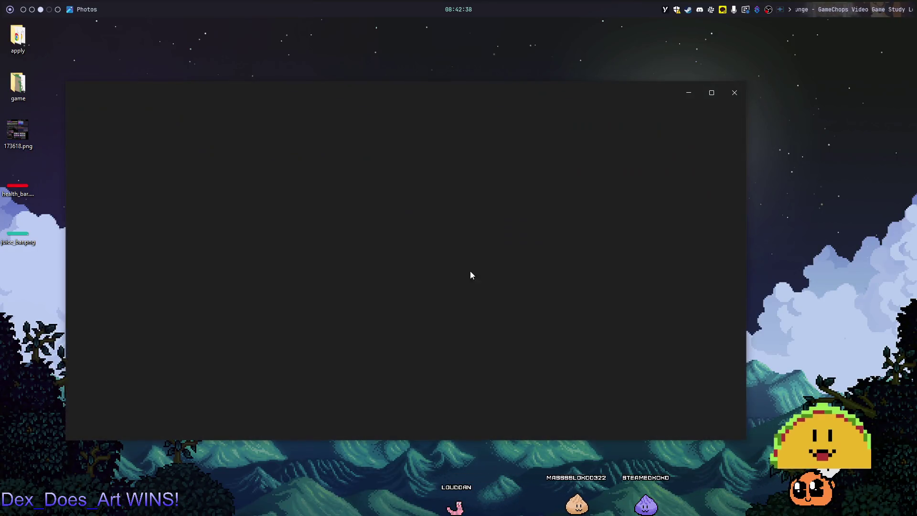
Step: Close the empty Photos viewer, drag 173618.png into GIMP, and maximize the GIMP window
{"action": "left_click", "coordinate": [735, 91]}
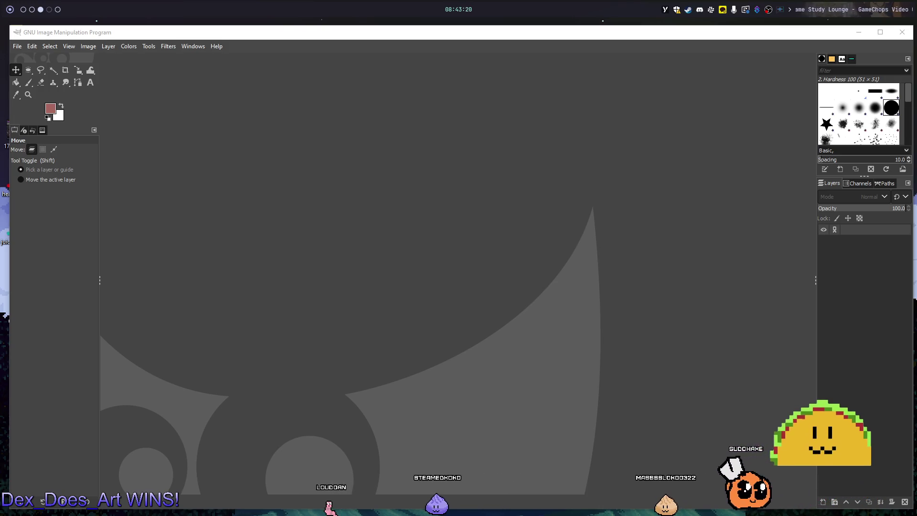
{"action": "left_click", "coordinate": [221, 149]}
{"action": "left_click_drag", "start_coordinate": [163, 36], "coordinate": [191, 37]}
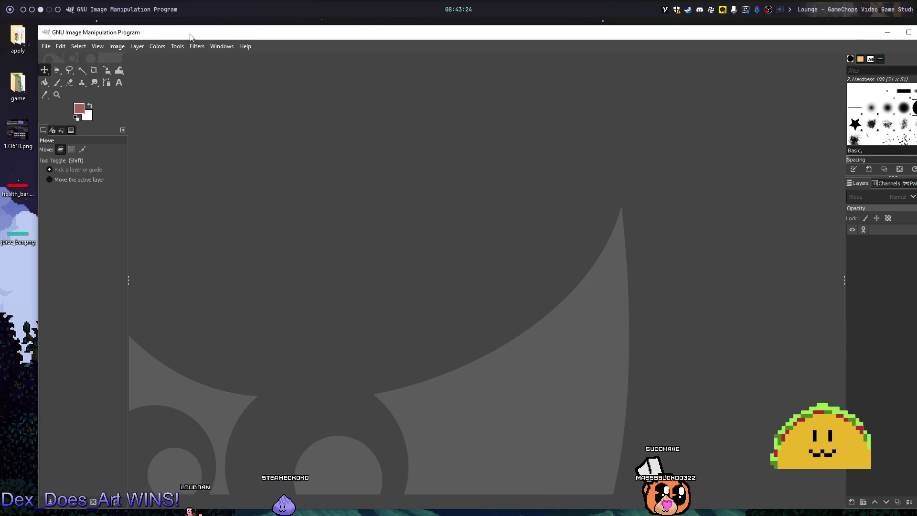
{"action": "mouse_move", "coordinate": [17, 131]}
{"action": "left_mouse_down"}
{"action": "mouse_move", "coordinate": [309, 180]}
{"action": "mouse_move", "coordinate": [443, 190]}
{"action": "left_mouse_up"}
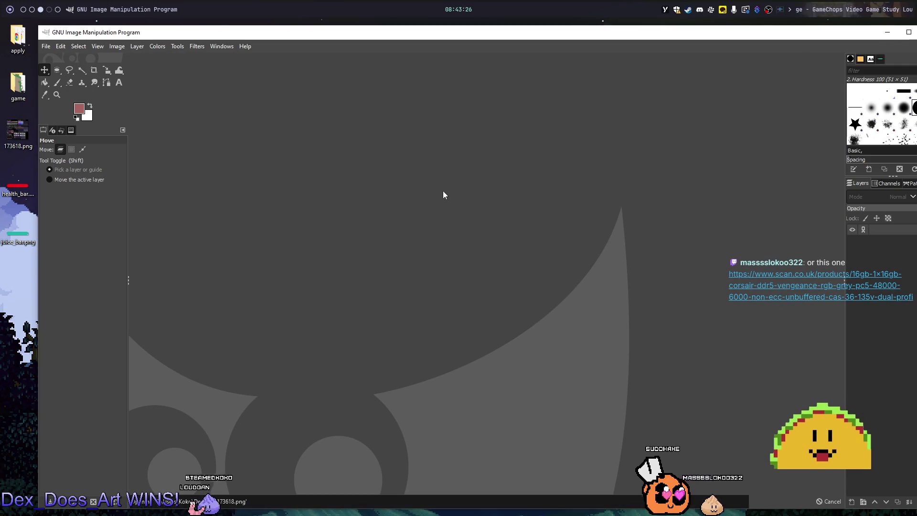
{"action": "double_click", "coordinate": [590, 34]}
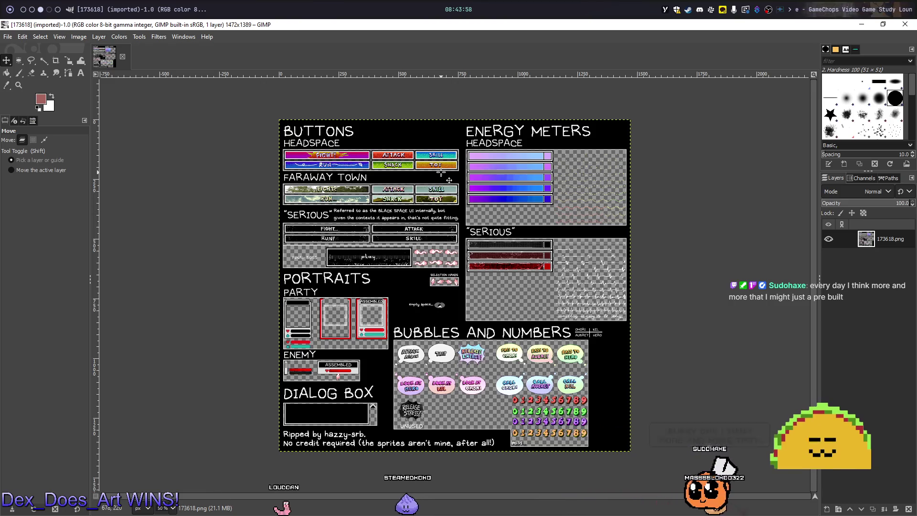
Step: Zoom into the Headspace action buttons, clear the selection, and switch to the Crop tool
{"action": "scroll", "coordinate": [422, 165], "scroll_direction": "up", "scroll_amount": 6}
{"action": "scroll", "coordinate": [392, 248], "scroll_direction": "up", "scroll_amount": 3}
{"action": "scroll", "coordinate": [392, 248], "scroll_direction": "left", "scroll_amount": 6}
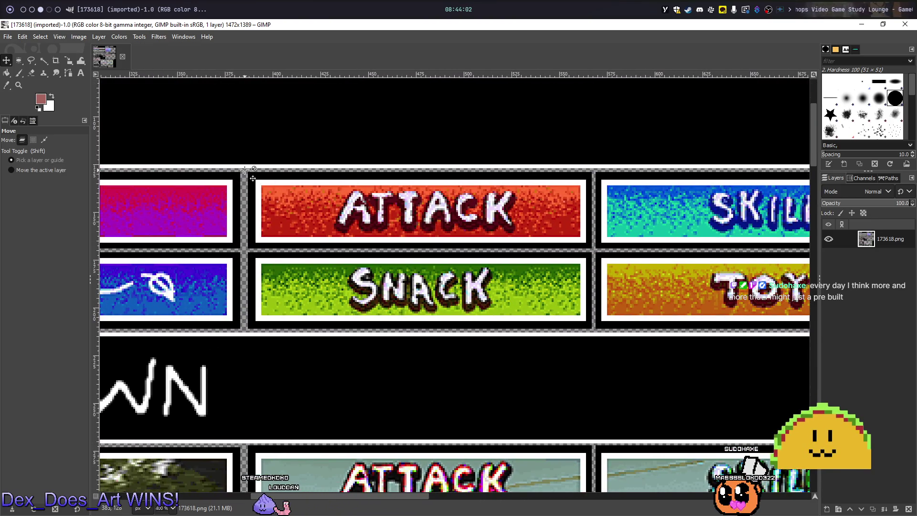
{"action": "left_click", "coordinate": [31, 61]}
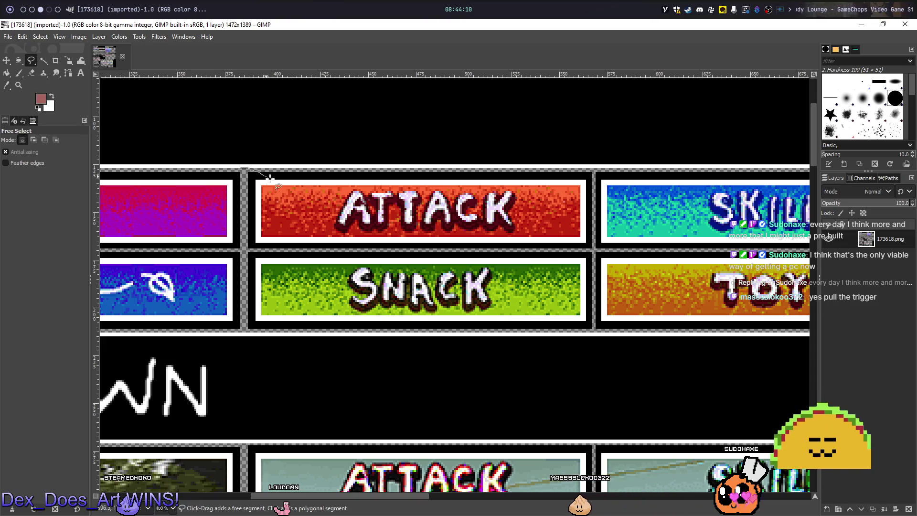
{"action": "key", "text": "ctrl+shift+a"}
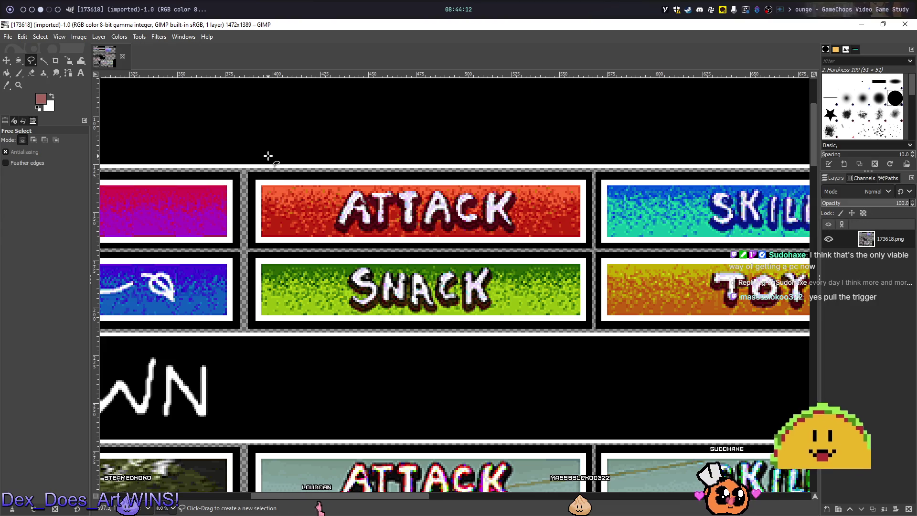
{"action": "key", "text": "shift+c"}
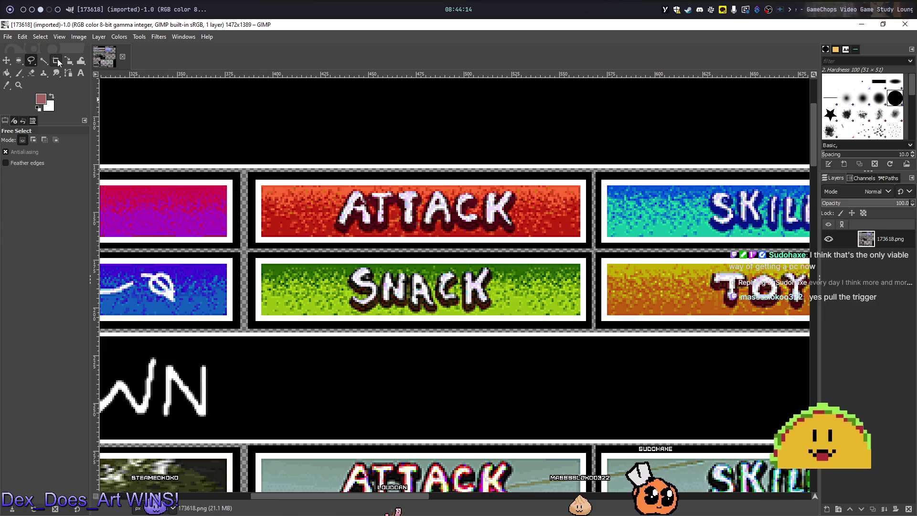
Step: Draw a crop rectangle around the four buttons and discard the accidental pasted Untitled image
{"action": "mouse_move", "coordinate": [245, 170]}
{"action": "left_mouse_down"}
{"action": "mouse_move", "coordinate": [337, 216]}
{"action": "mouse_move", "coordinate": [808, 332]}
{"action": "mouse_move", "coordinate": [720, 333]}
{"action": "mouse_move", "coordinate": [730, 327]}
{"action": "left_mouse_up"}
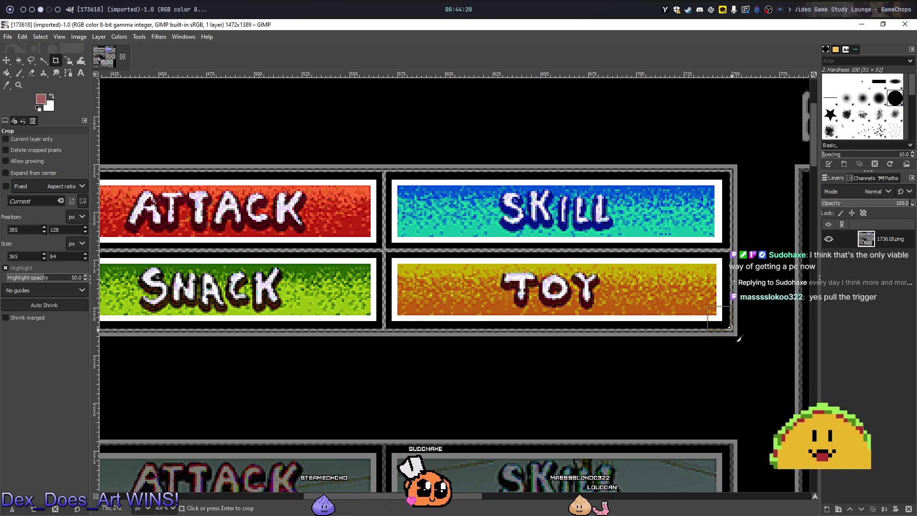
{"action": "key", "text": "ctrl+n"}
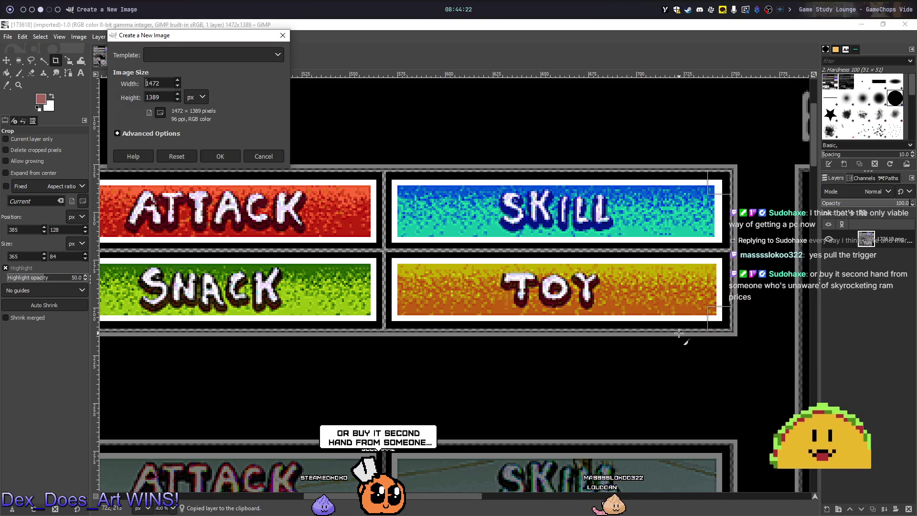
{"action": "key", "text": "Return"}
{"action": "key", "text": "ctrl+v"}
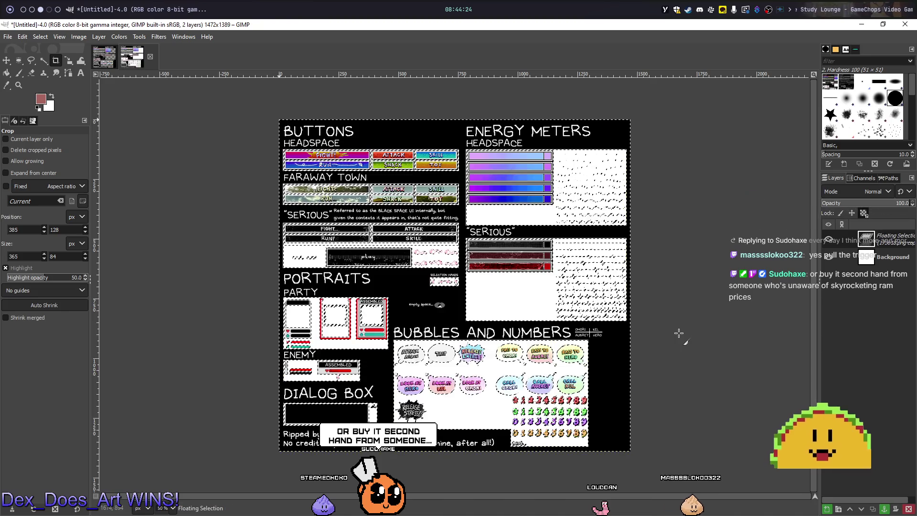
{"action": "key", "text": "ctrl+z"}
{"action": "key", "text": "ctrl+y"}
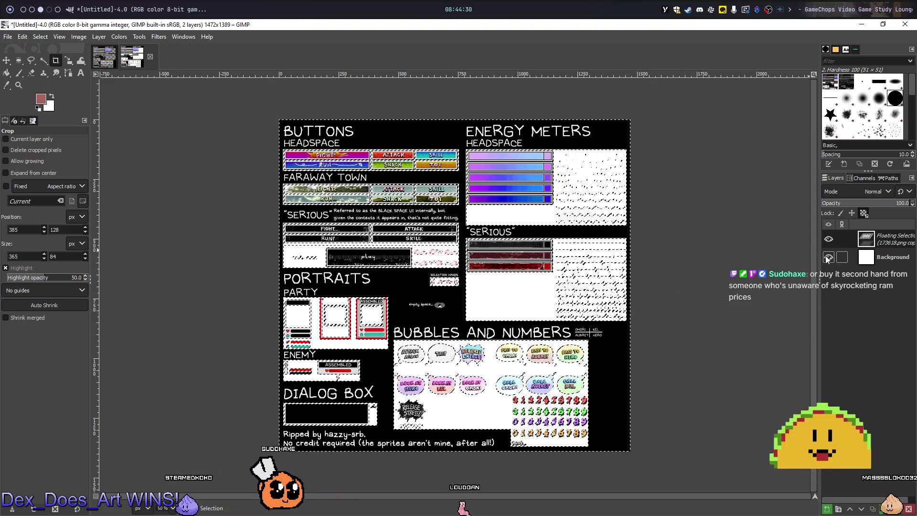
{"action": "left_click", "coordinate": [150, 57]}
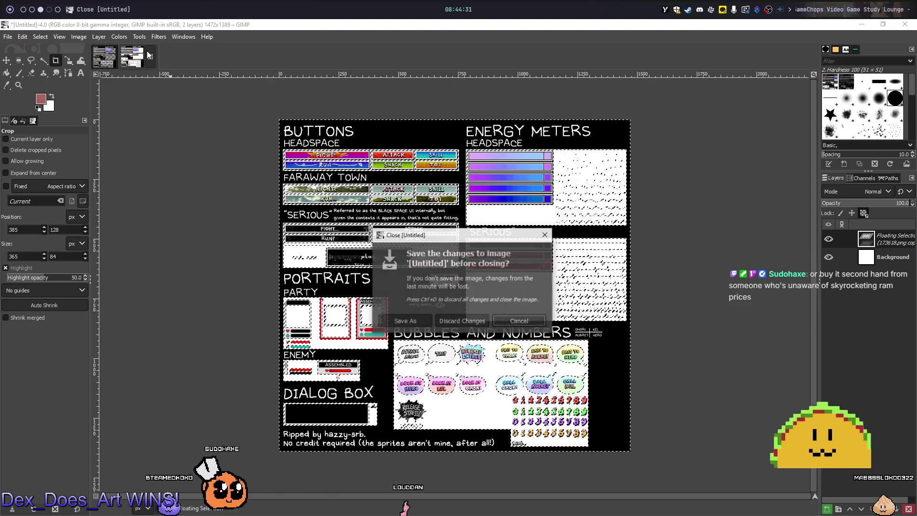
{"action": "left_click", "coordinate": [477, 327]}
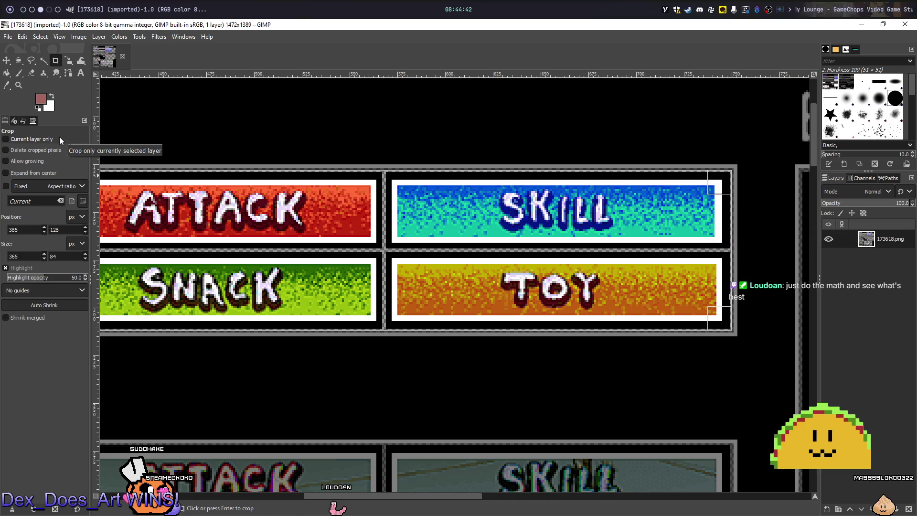
Step: Check the crop rectangle and commit it, leaving a 365×84 image of the four buttons
{"action": "scroll", "coordinate": [242, 124], "scroll_direction": "left", "scroll_amount": 5}
{"action": "scroll", "coordinate": [471, 118], "scroll_direction": "down", "scroll_amount": 5}
{"action": "scroll", "coordinate": [526, 119], "scroll_direction": "up", "scroll_amount": 5}
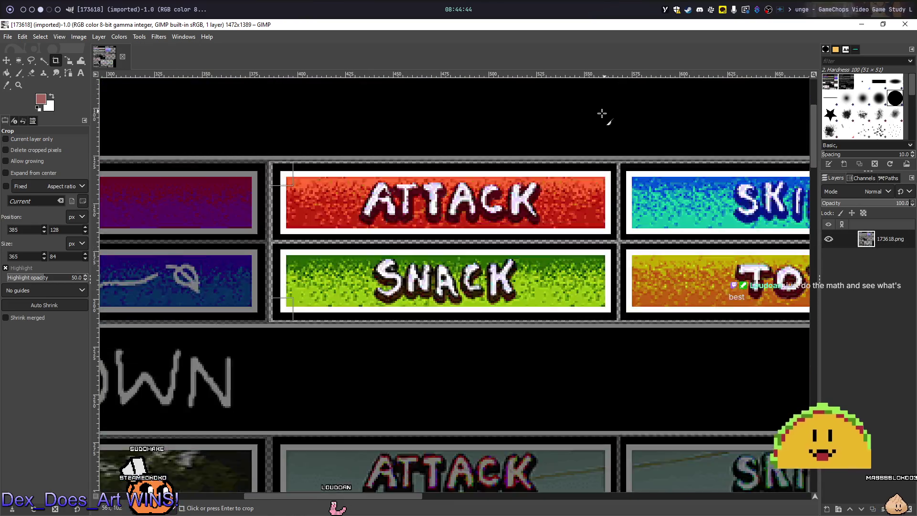
{"action": "scroll", "coordinate": [533, 220], "scroll_direction": "down", "scroll_amount": 2}
{"action": "scroll", "coordinate": [532, 226], "scroll_direction": "down", "scroll_amount": 1}
{"action": "scroll", "coordinate": [532, 225], "scroll_direction": "right", "scroll_amount": 1}
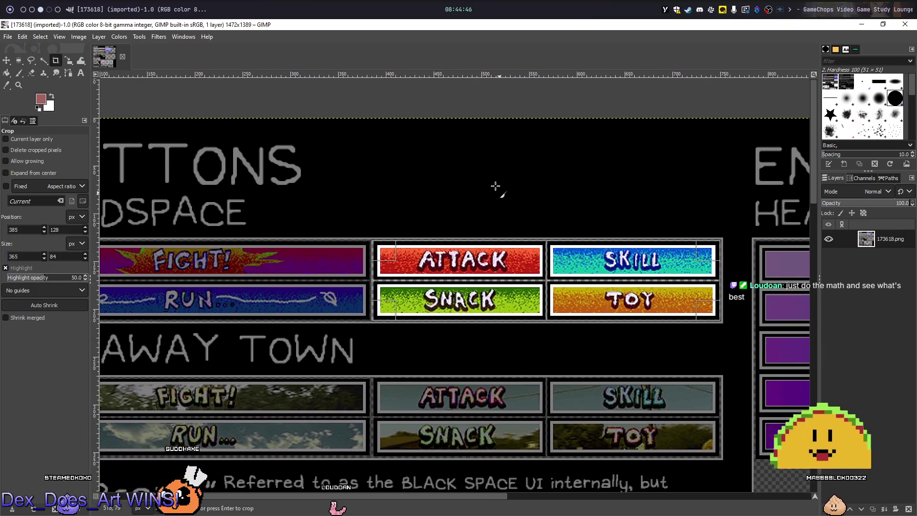
{"action": "left_click", "coordinate": [2, 64]}
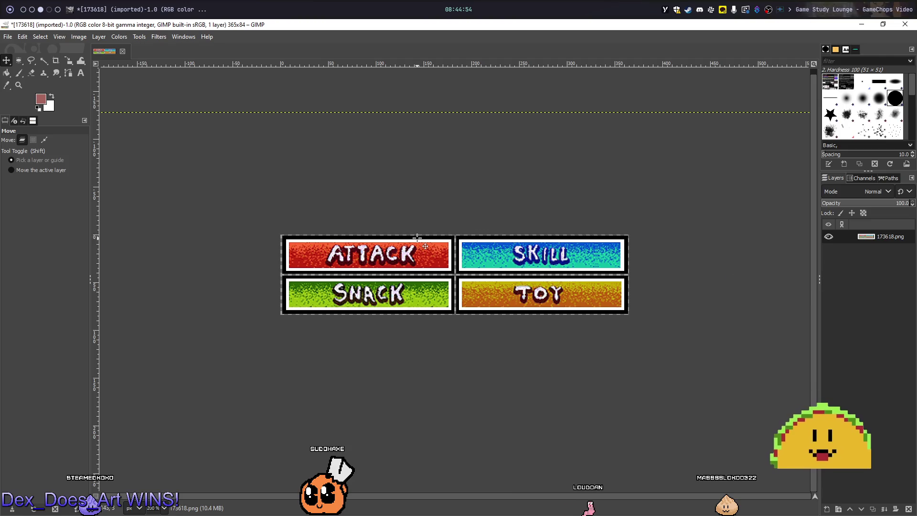
{"action": "scroll", "coordinate": [341, 278], "scroll_direction": "up", "scroll_amount": 2}
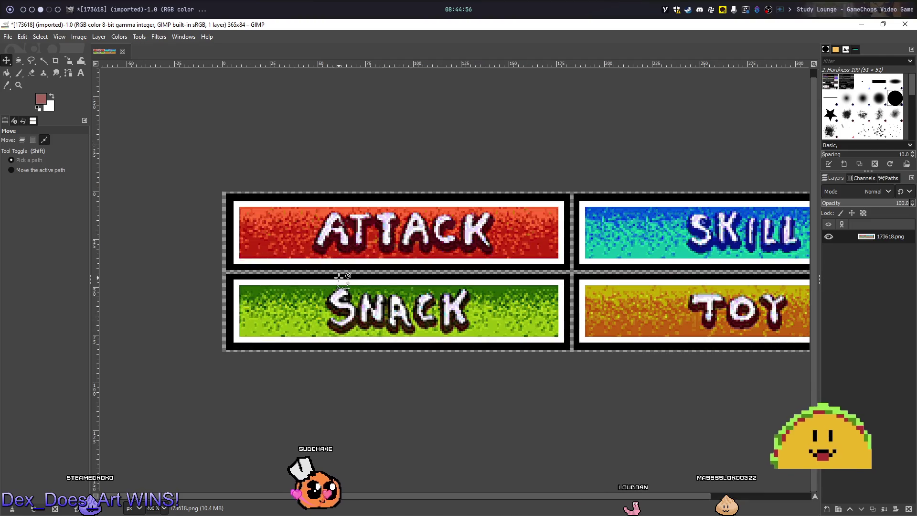
{"action": "scroll", "coordinate": [339, 277], "scroll_direction": "up", "scroll_amount": 2}
{"action": "scroll", "coordinate": [339, 275], "scroll_direction": "down", "scroll_amount": 2}
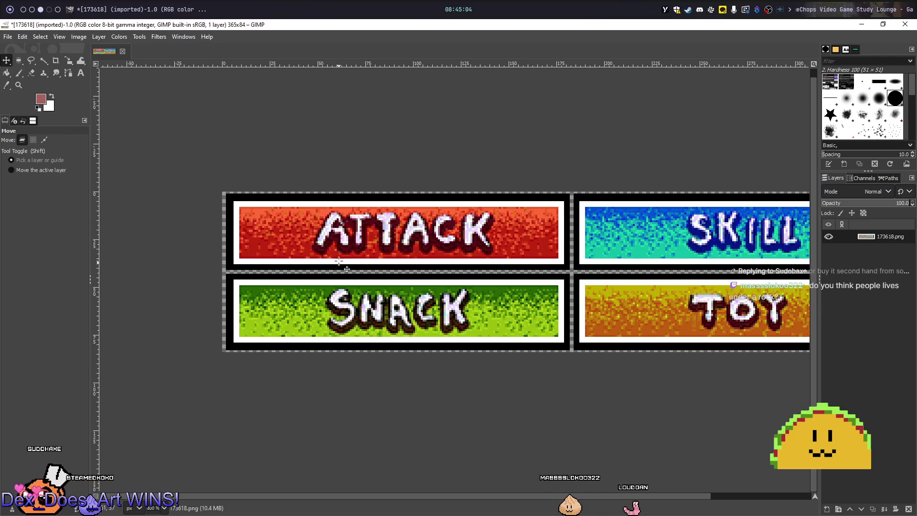
{"action": "scroll", "coordinate": [440, 148], "scroll_direction": "right", "scroll_amount": 2}
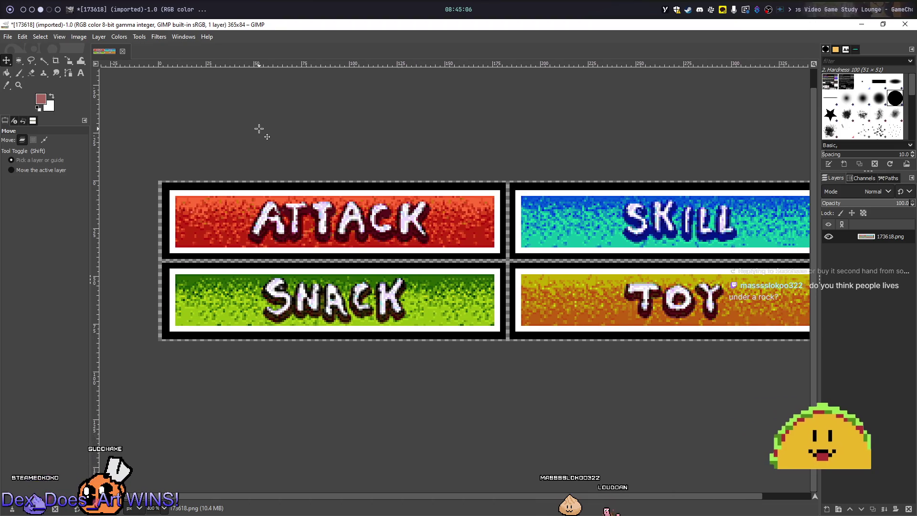